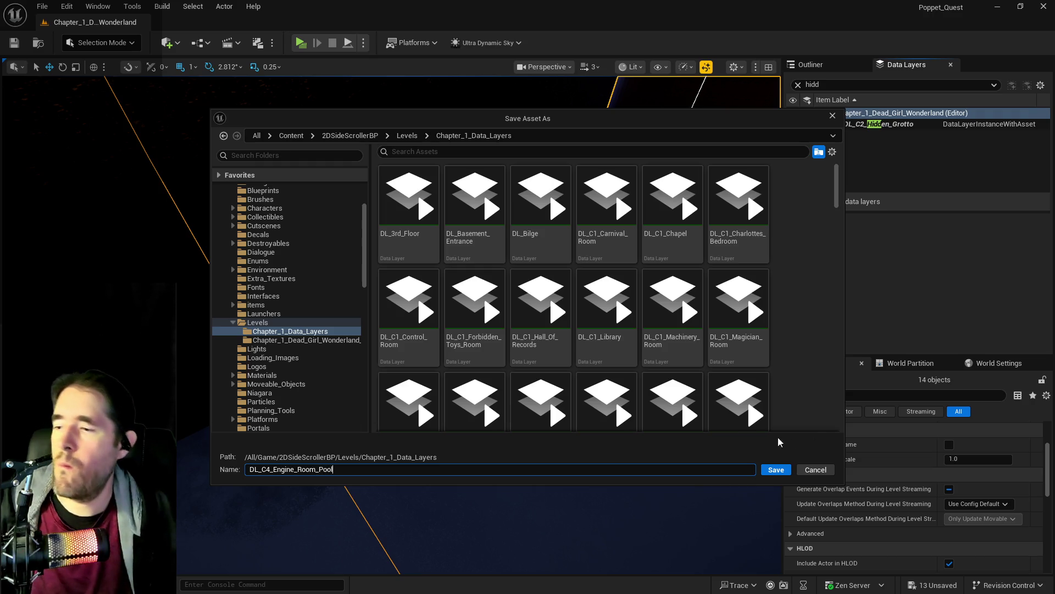
Save the DL_C4_Engine_Room_Pool data layer and add the selected pipes to it.
left_click(785, 471)
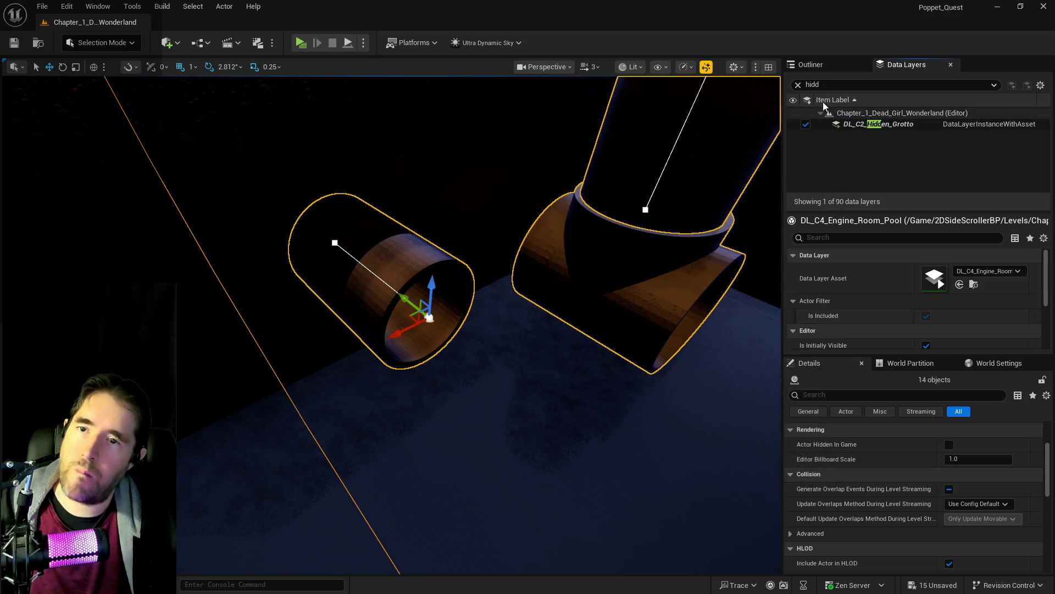
left_click(798, 85)
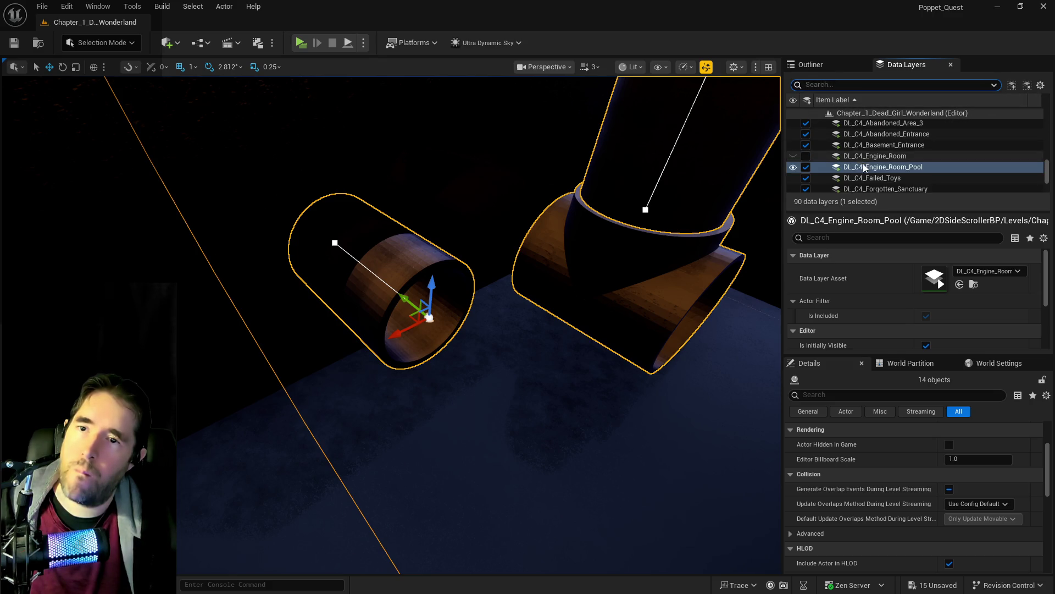
right_click(864, 166)
left_click(901, 271)
Deselect four pipe pieces, including the elbow, from the current selection.
left_click_drag(683, 303, 683, 303)
left_click_drag(482, 378, 482, 378)
left_click(473, 379, "ctrl")
left_click(654, 396, "ctrl")
left_click(726, 439, "ctrl")
left_click_drag(653, 411, 652, 410)
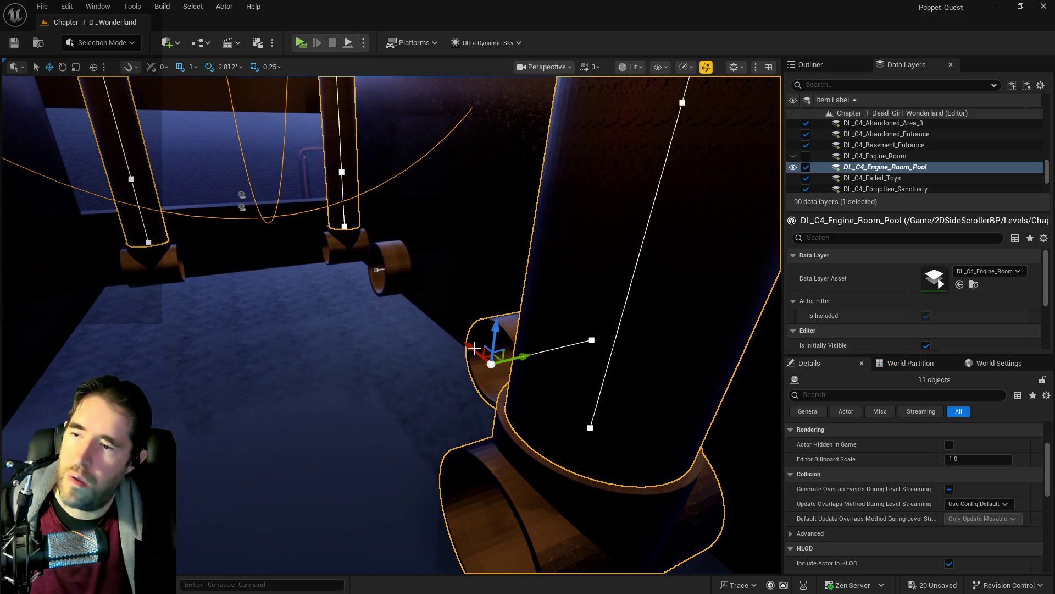
left_click(478, 323, "ctrl")
left_click_drag(476, 319, 476, 318)
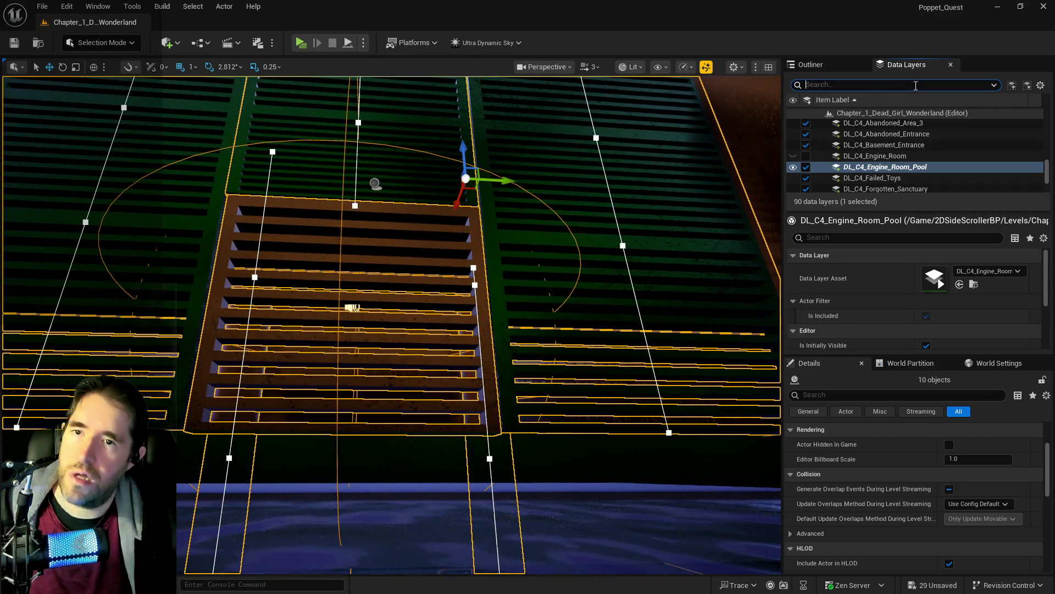
Add the remaining selected pipes to DL_C2_Hidden_Grotto and save all changes.
type("hid")
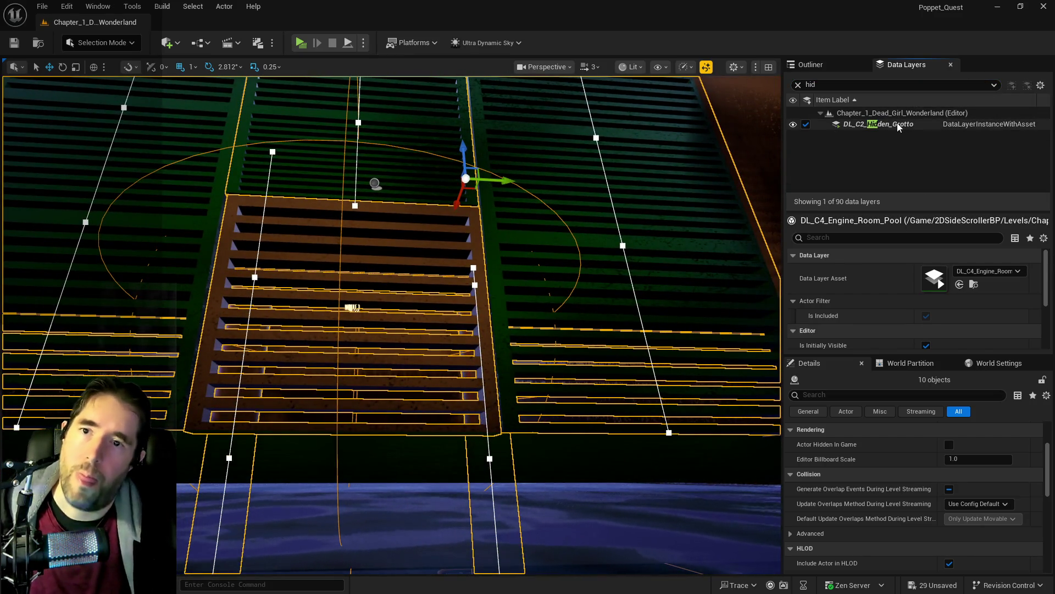
right_click(897, 125)
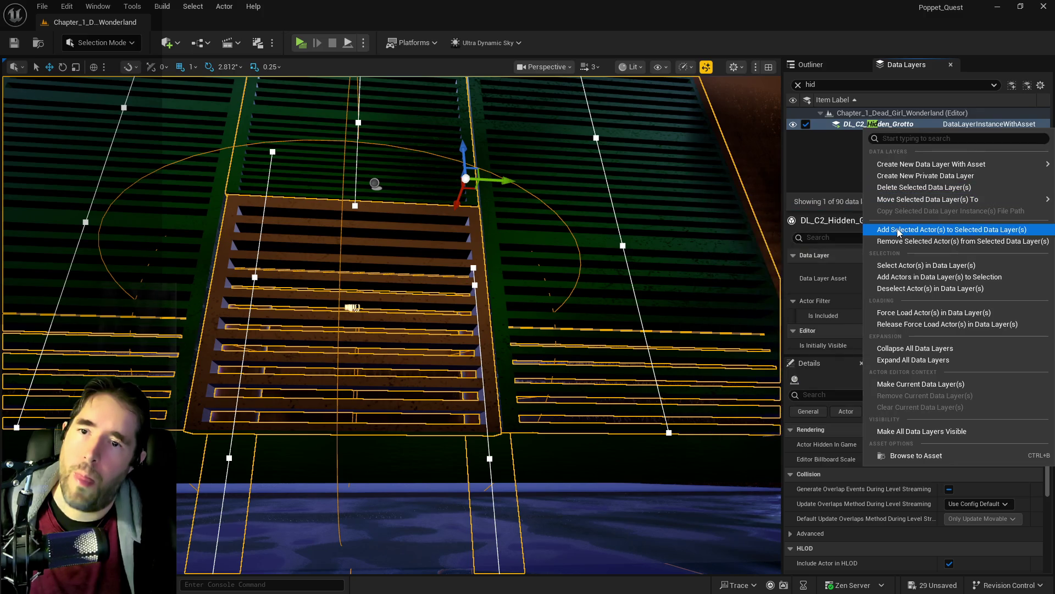
left_click(899, 230)
left_click_drag(608, 235, 608, 236)
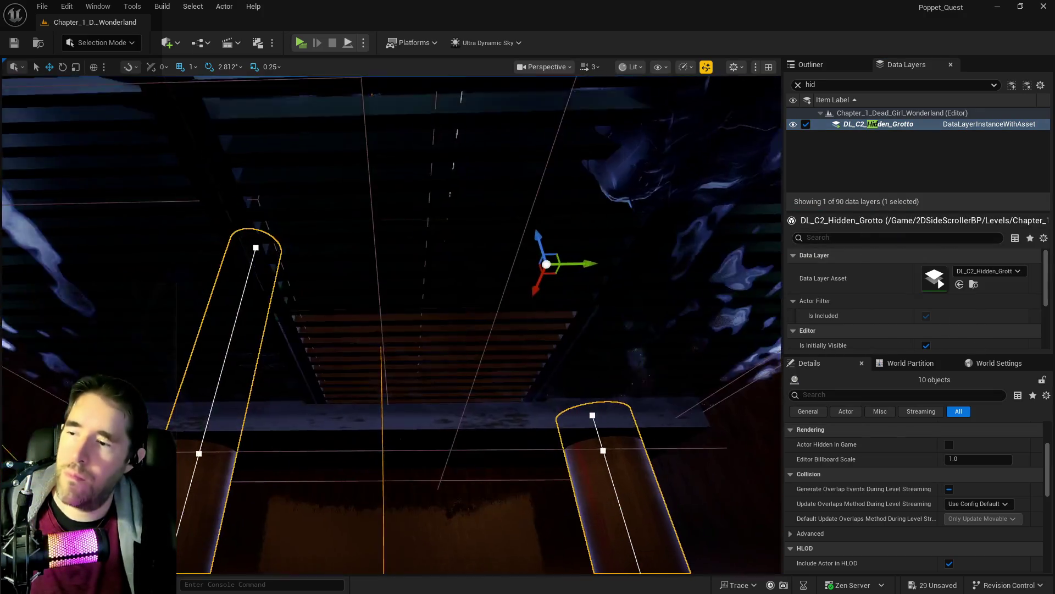
key("ctrl+s")
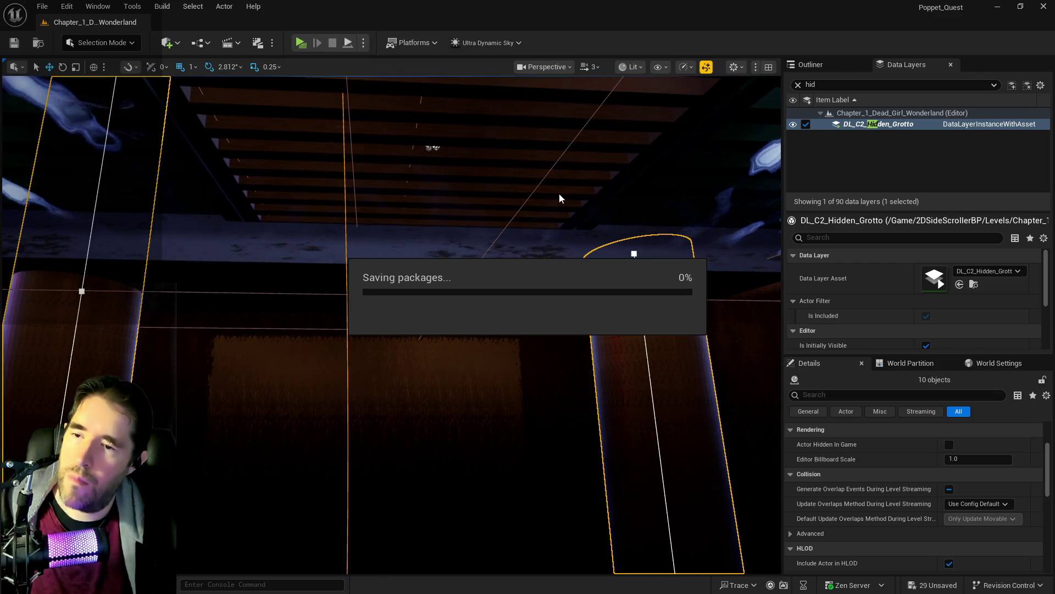
left_click_drag(492, 265, 493, 265)
Look over door BP_Door_138, then select BP_Door_131 and frame it in the viewport.
left_click(366, 371)
left_click_drag(366, 371, 365, 371)
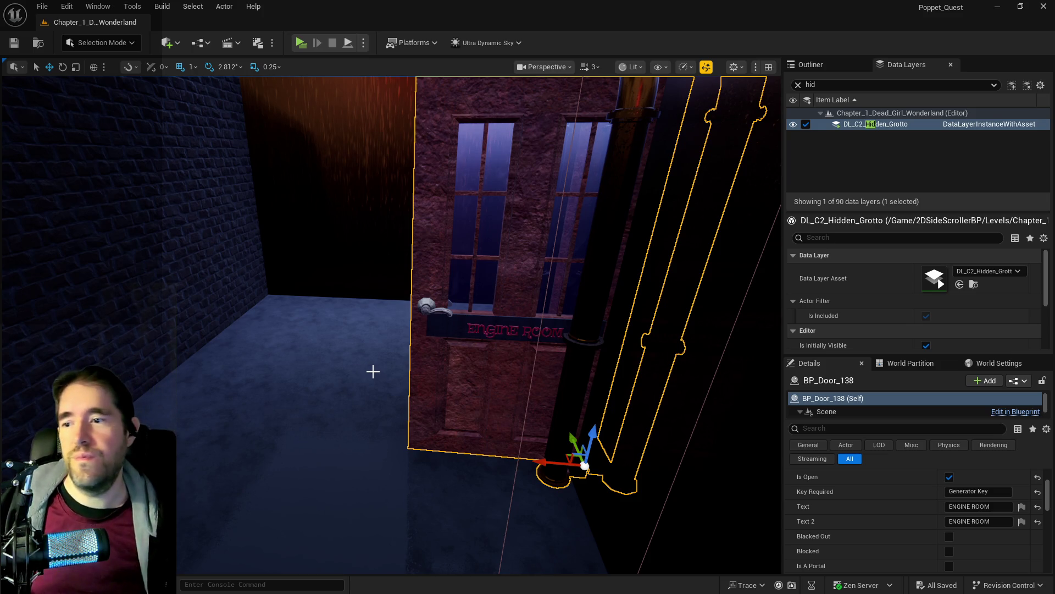
mouse_move(519, 410)
left_mouse_down()
mouse_move(473, 404)
mouse_move(519, 410)
mouse_move(495, 408)
left_mouse_up()
left_click(512, 357)
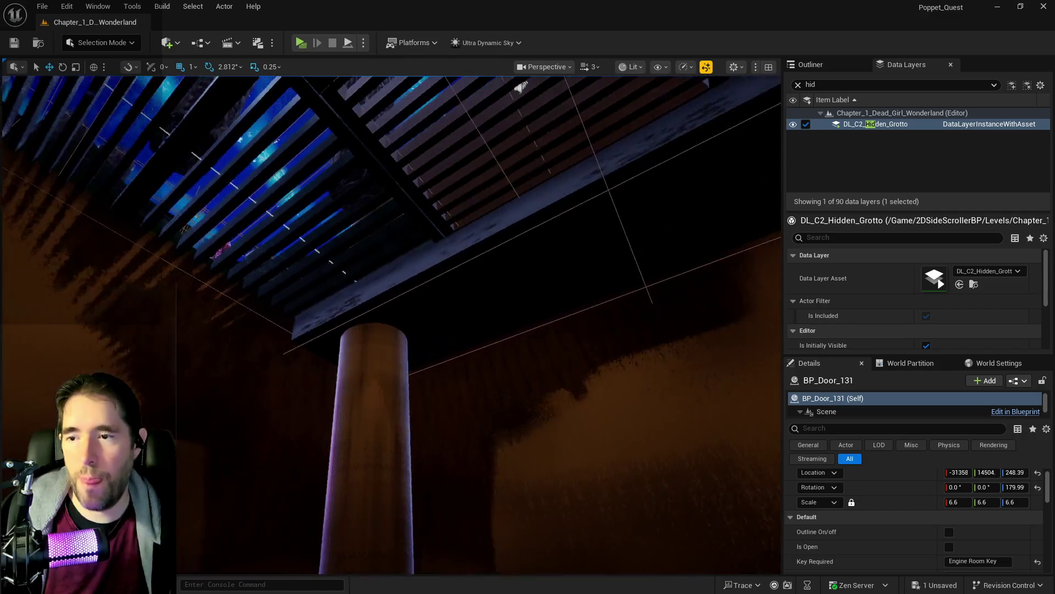
key("f")
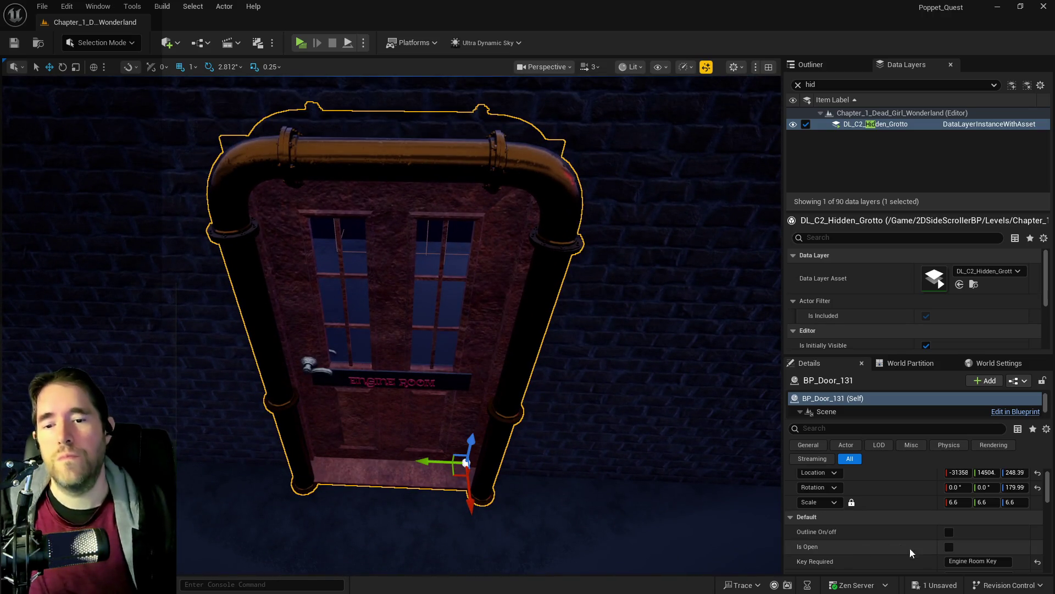
Set BP_Door_131's Text 2 to CENTRAL POWER and Key Required to Central Power Key.
scroll(910, 549, "down", 2)
left_click(998, 556)
type("CENTRAL POWER")
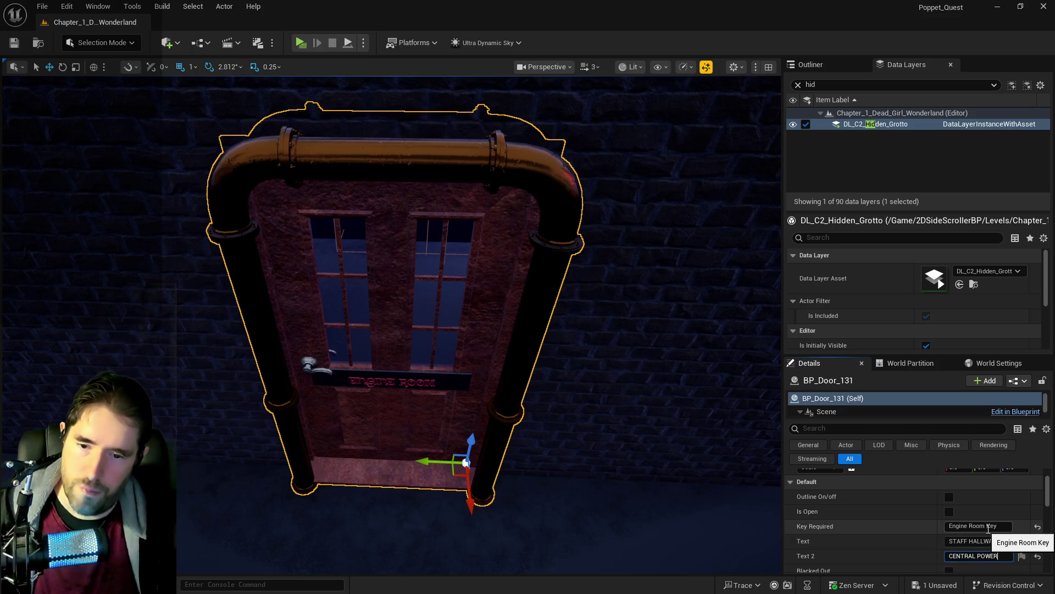
left_click(987, 526)
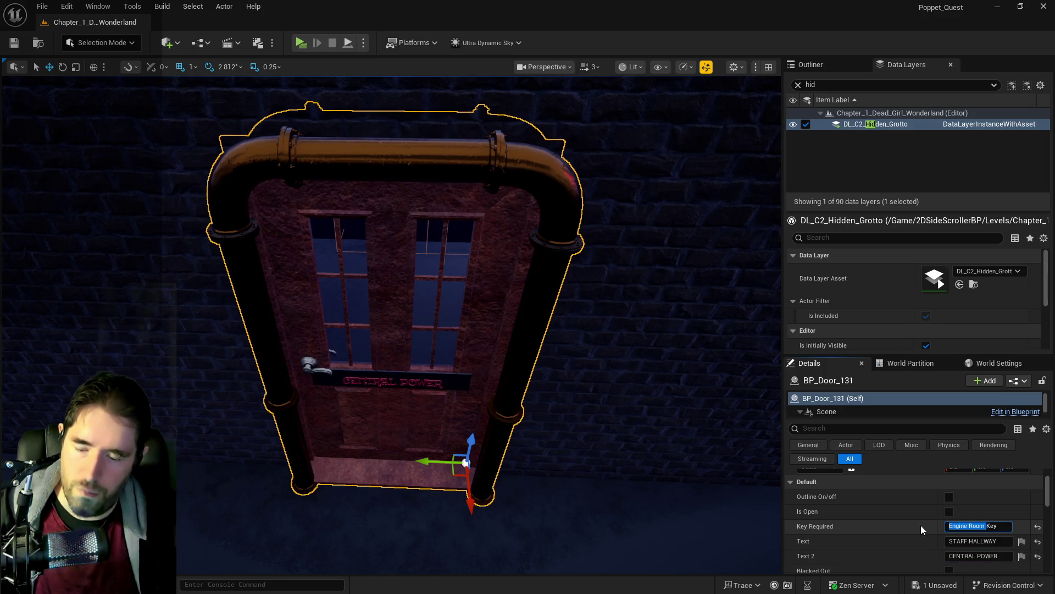
type("Central Power ")
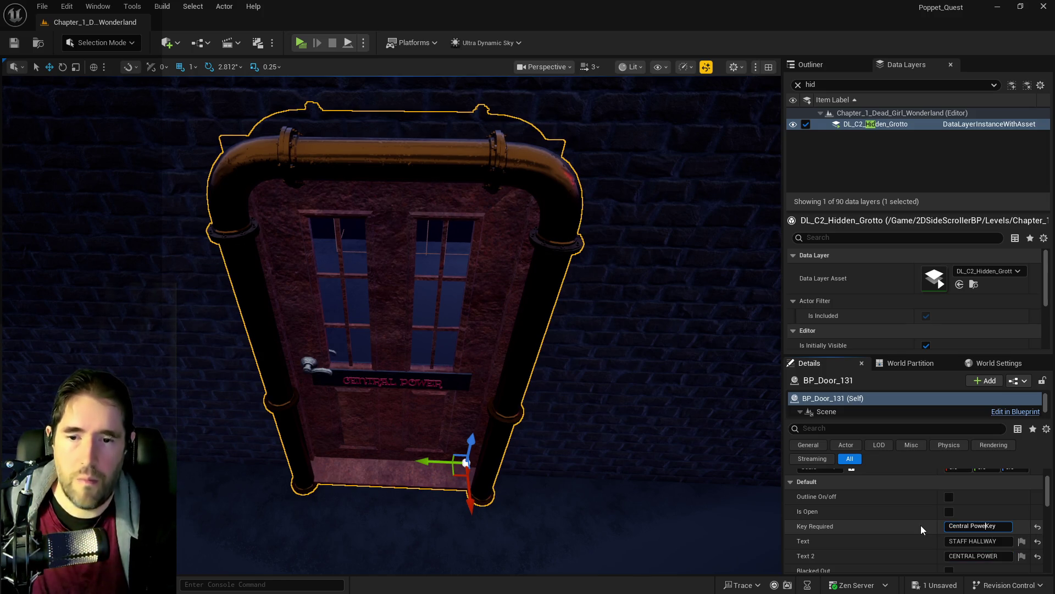
type("w")
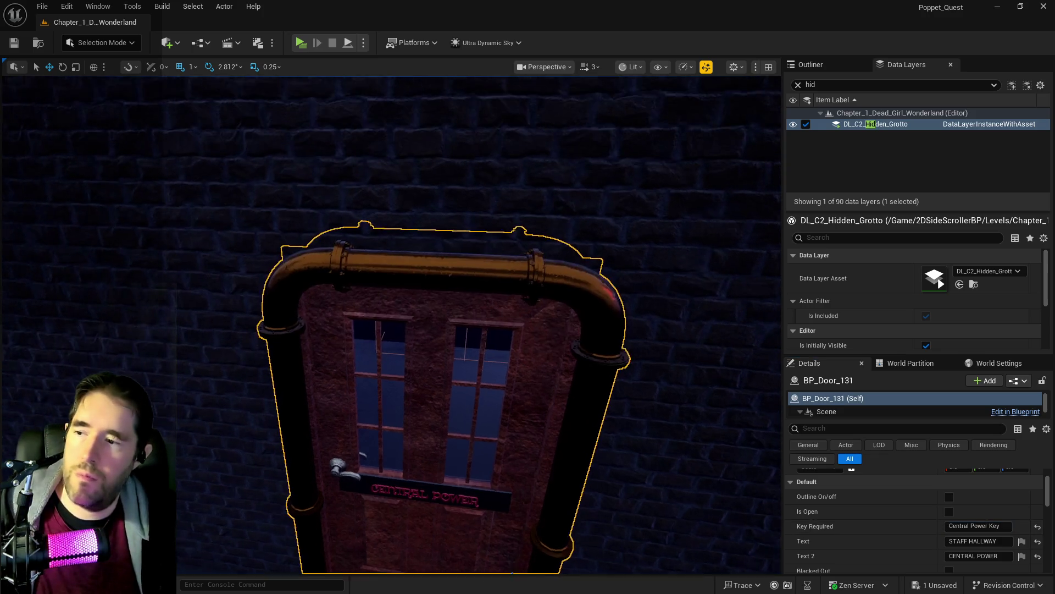
type("s")
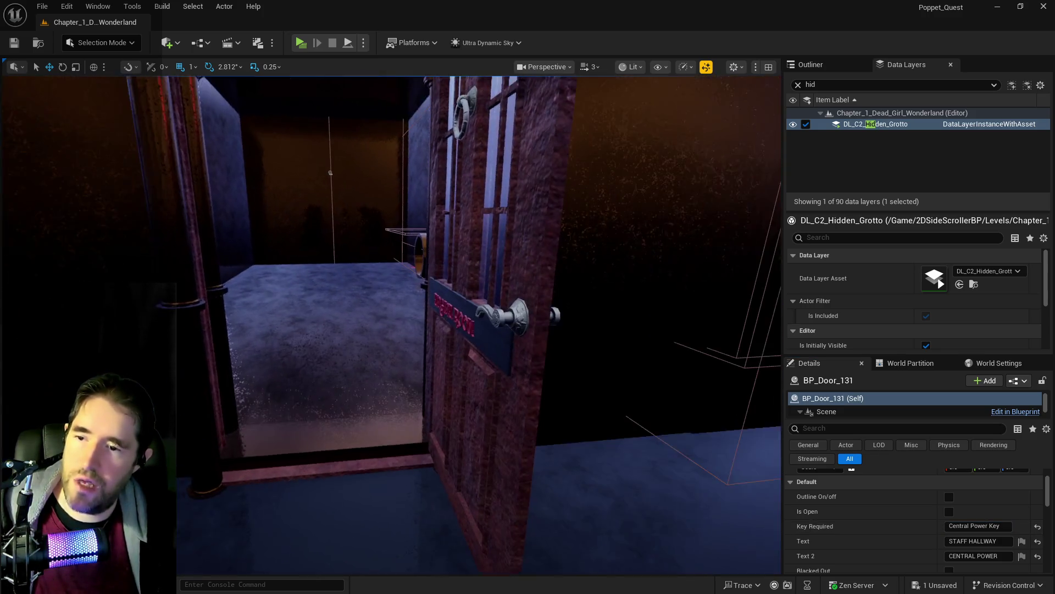
Toggle BP_Door_138's Is Open on and back off, leaving it closed.
left_click(492, 409)
left_click(950, 511)
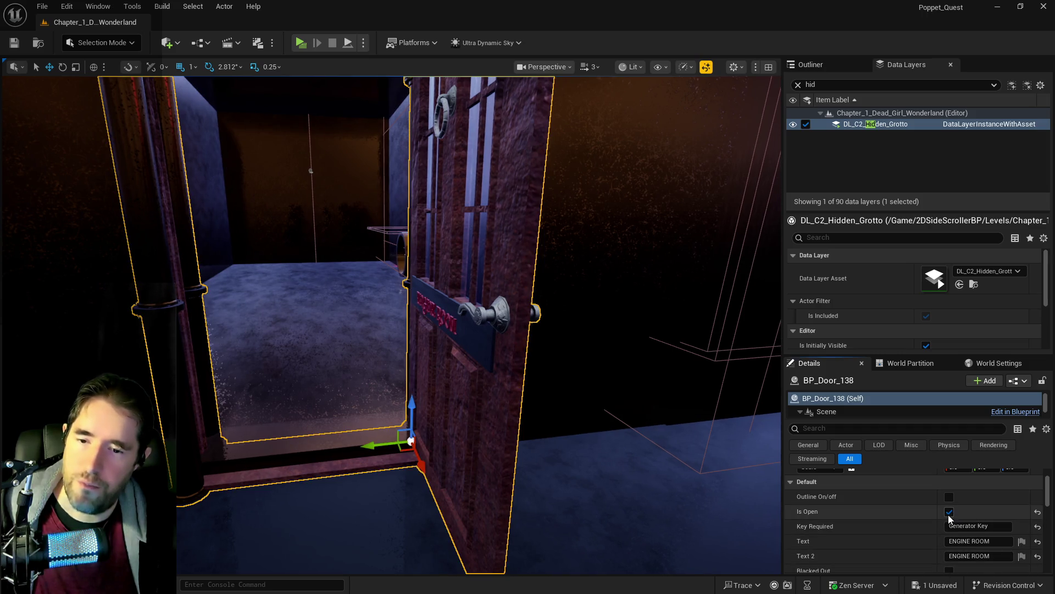
left_click(949, 512)
key("w")
left_click_drag(448, 304, 495, 304)
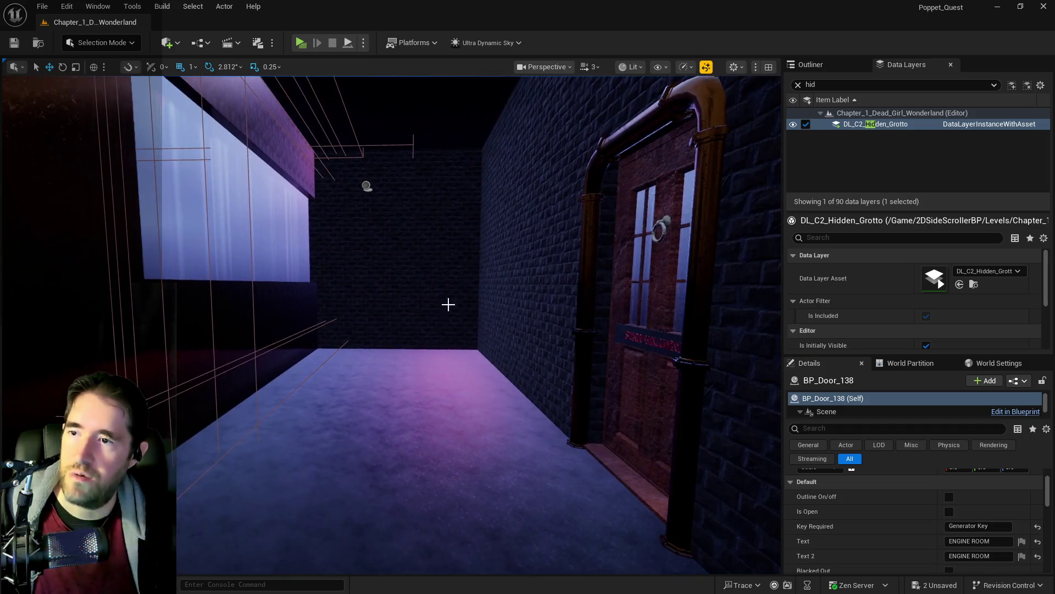
left_click(366, 184)
Set the room info volume's Room Name to Central Power.
left_click(973, 555)
type("Cen")
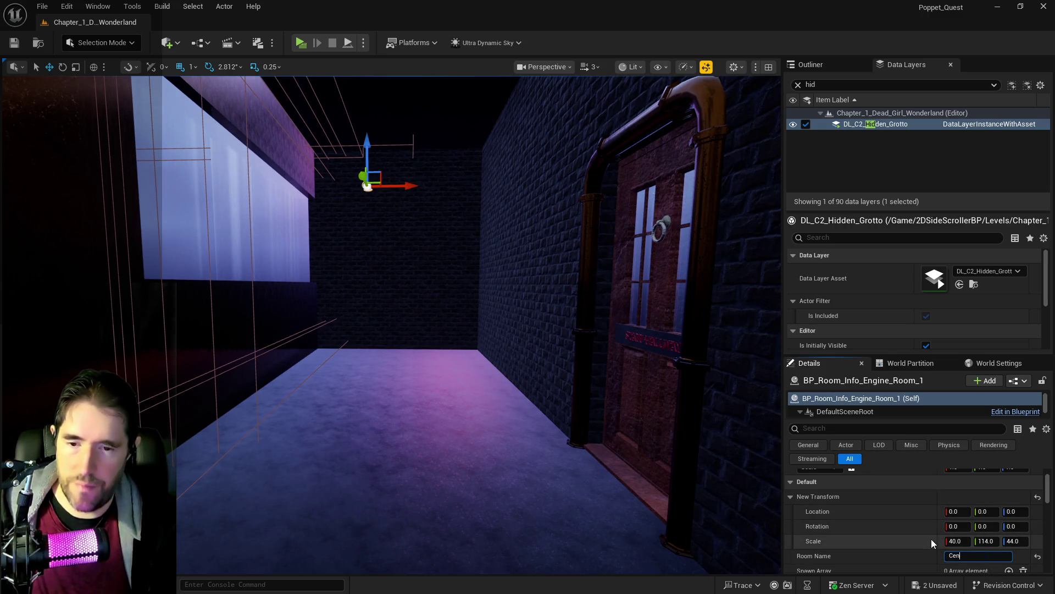
type("tral Power")
key("Return")
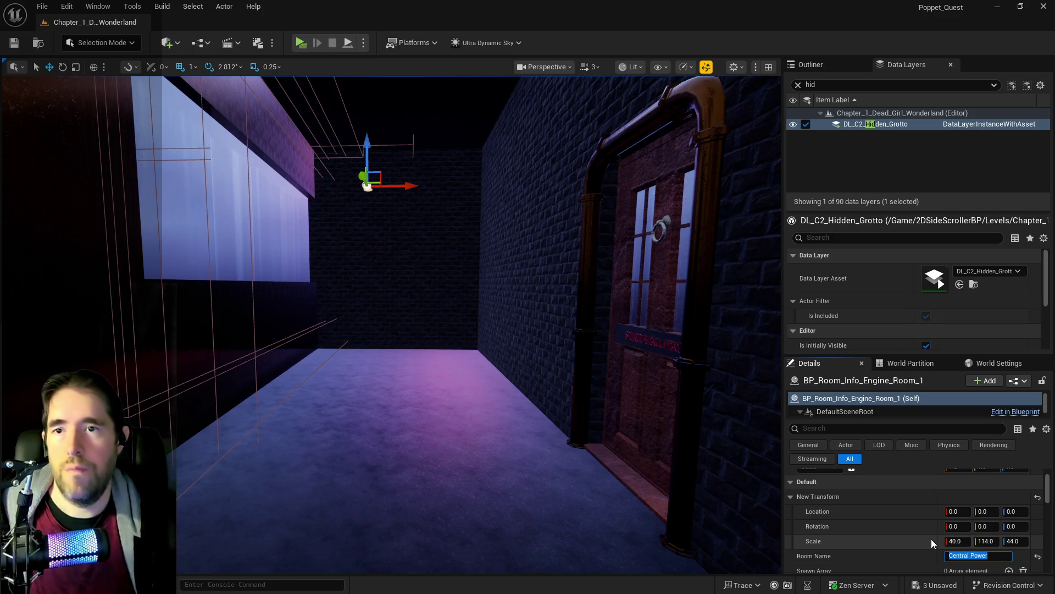
Create and save a new data layer asset, DL_C4_Central_Power.
right_click(869, 113)
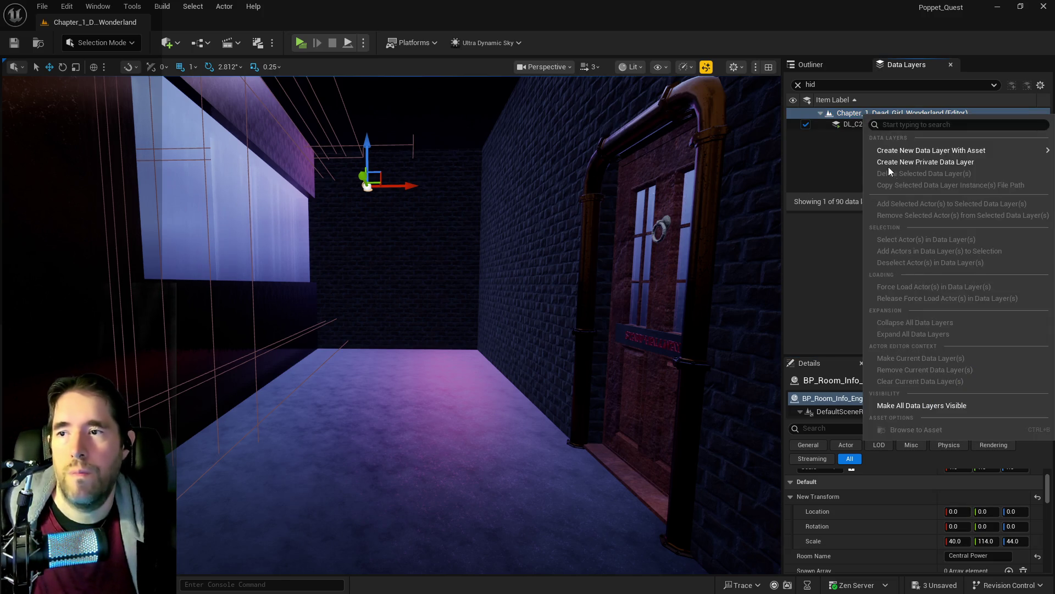
mouse_move(904, 150)
left_click(766, 172)
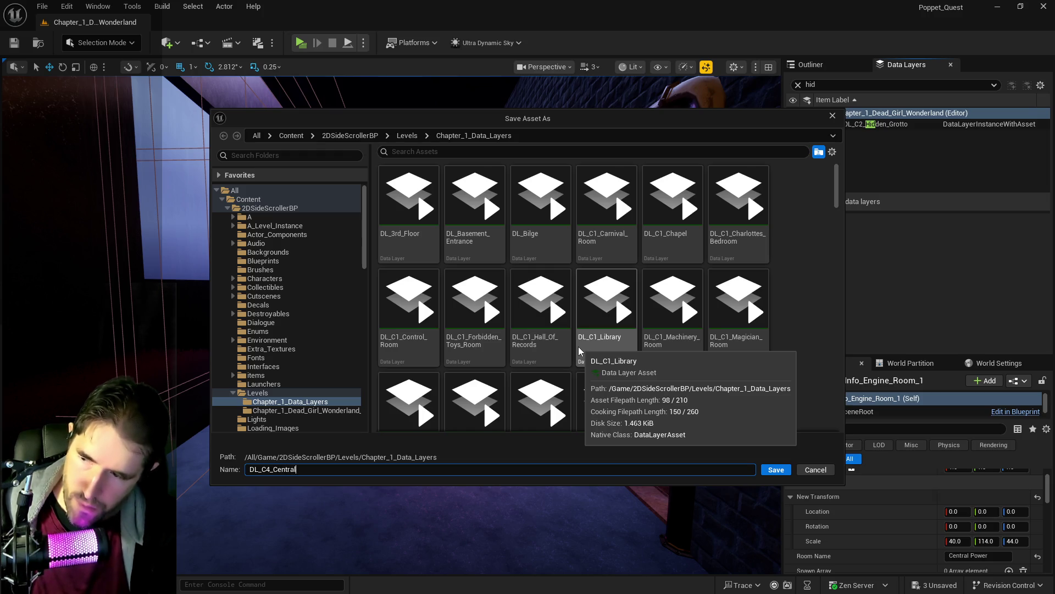
left_click(776, 470)
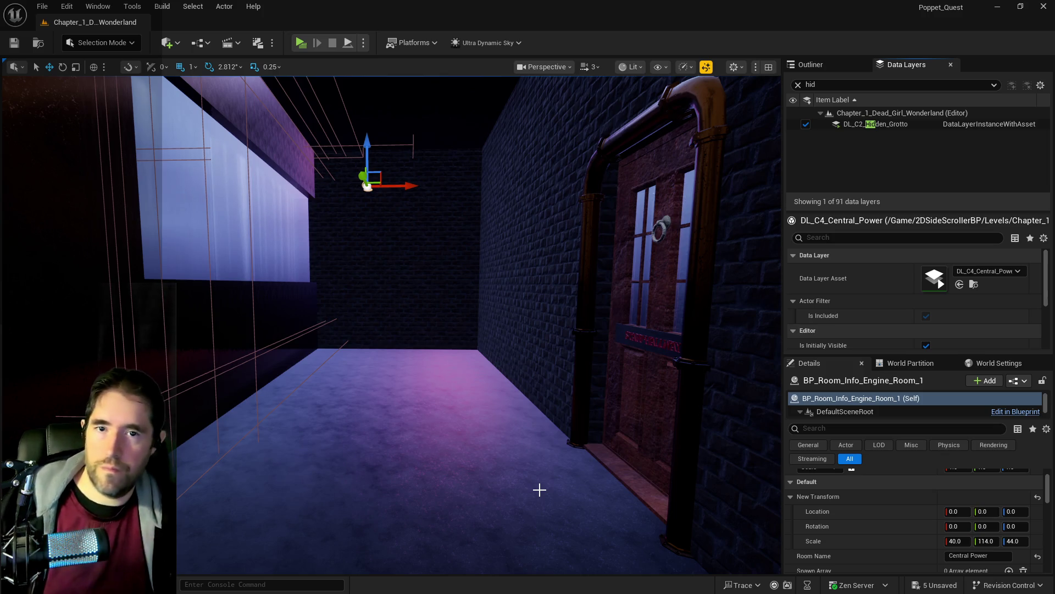
mouse_move(468, 413)
left_mouse_down()
mouse_move(561, 407)
mouse_move(566, 385)
mouse_move(572, 484)
mouse_move(473, 412)
mouse_move(421, 382)
mouse_move(414, 388)
mouse_move(409, 396)
mouse_move(445, 414)
left_mouse_up()
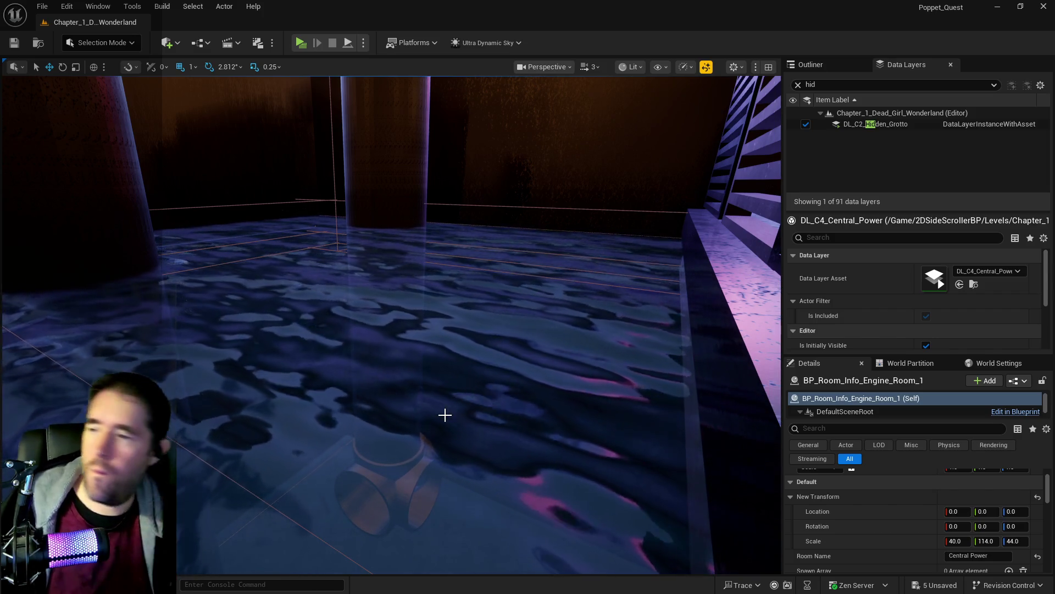
Raise the SM_Cliff_05c9 rock slightly along Z beneath the grated floor.
left_click_drag(444, 415, 484, 461)
left_click_drag(338, 436, 337, 436)
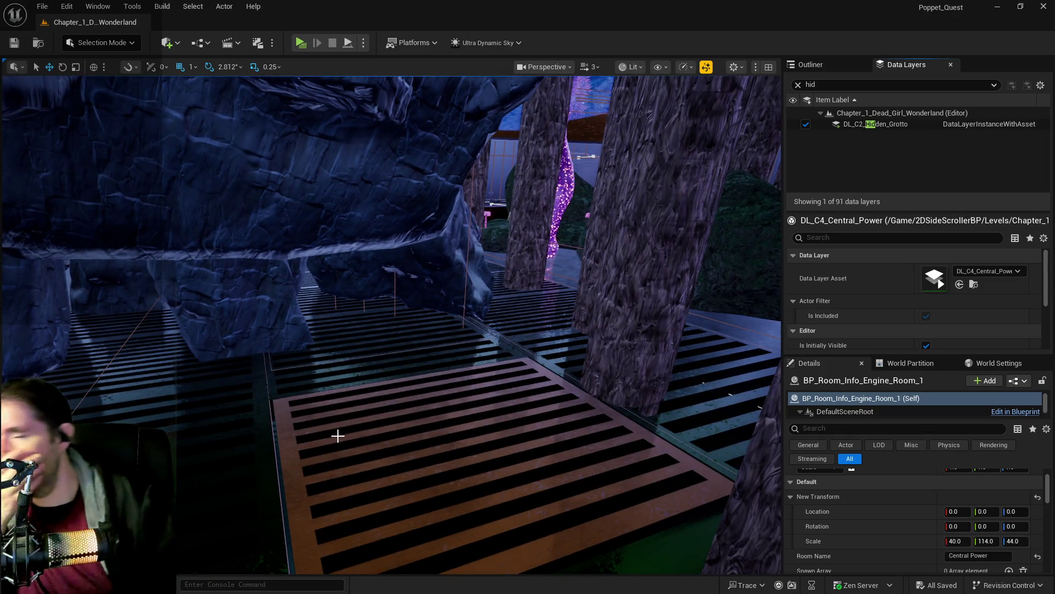
left_click_drag(365, 390, 365, 390)
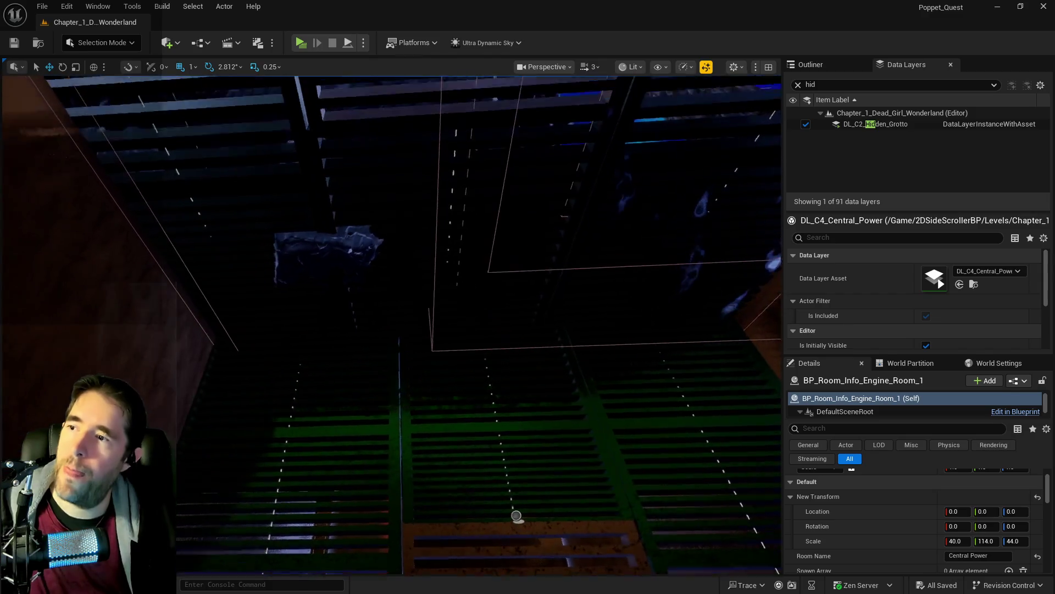
left_click(327, 244)
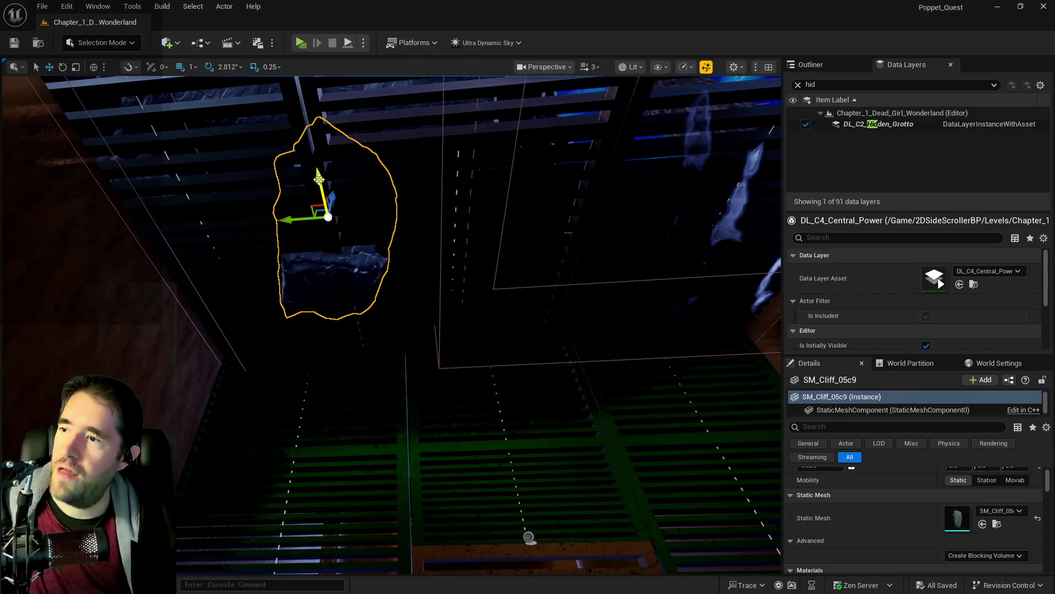
left_click_drag(332, 196, 334, 189)
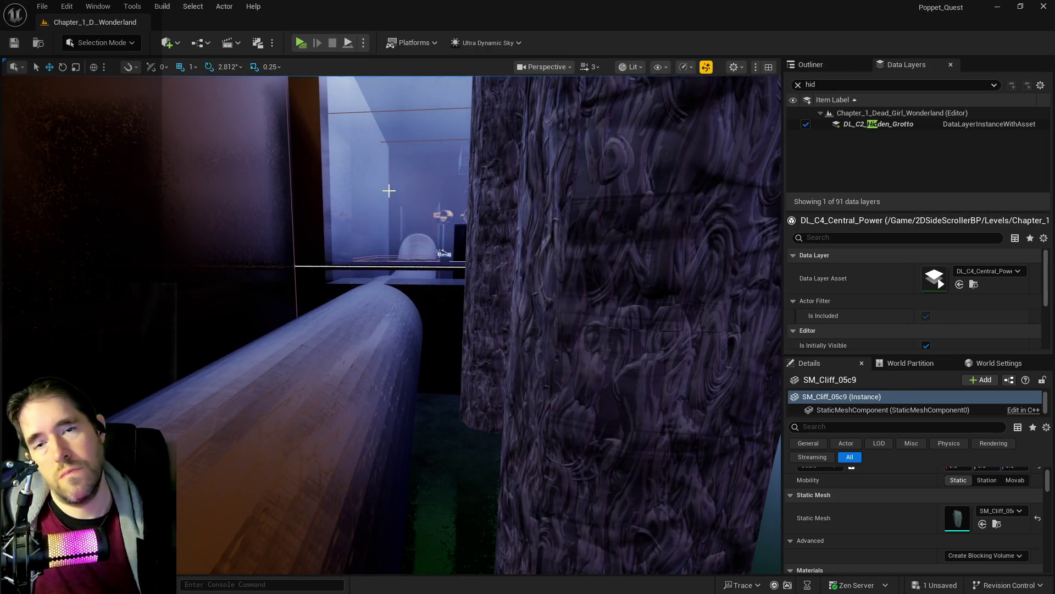
mouse_move(386, 187)
left_mouse_down()
mouse_move(341, 179)
mouse_move(404, 178)
mouse_move(371, 207)
left_mouse_up()
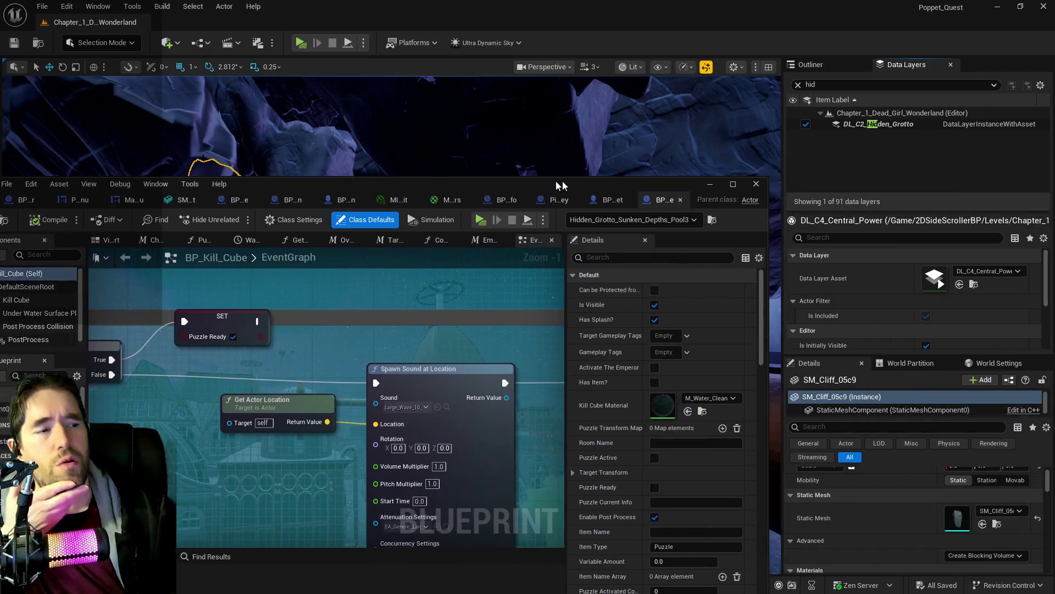
left_click_drag(563, 180, 522, 180)
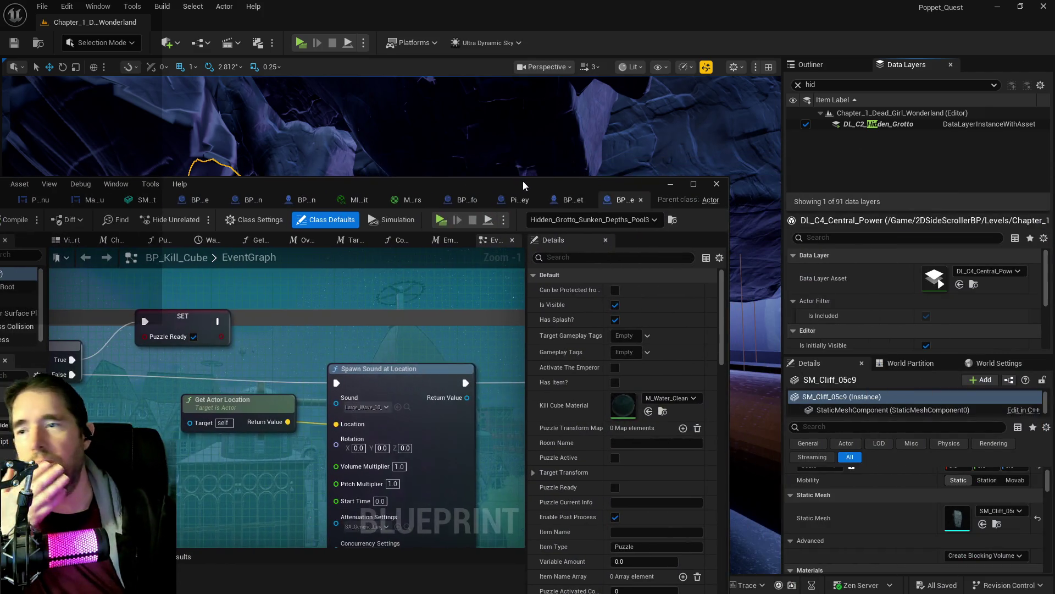
Maximize the BP_Kill_Cube Blueprint editor and zoom around its EventGraph.
double_click(523, 180)
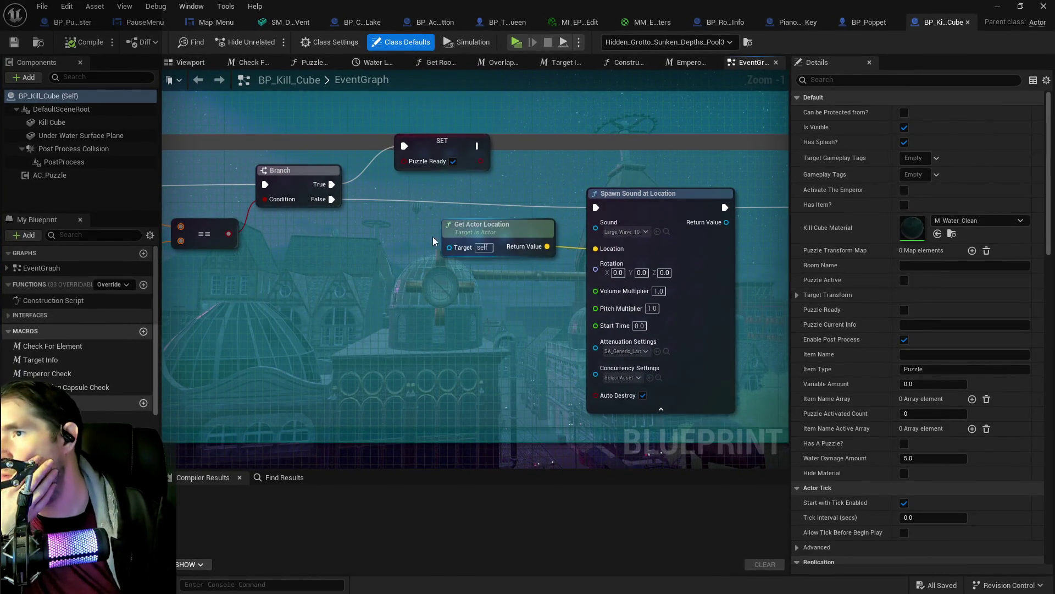
scroll(397, 296, "down", 4)
scroll(462, 205, "down", 3)
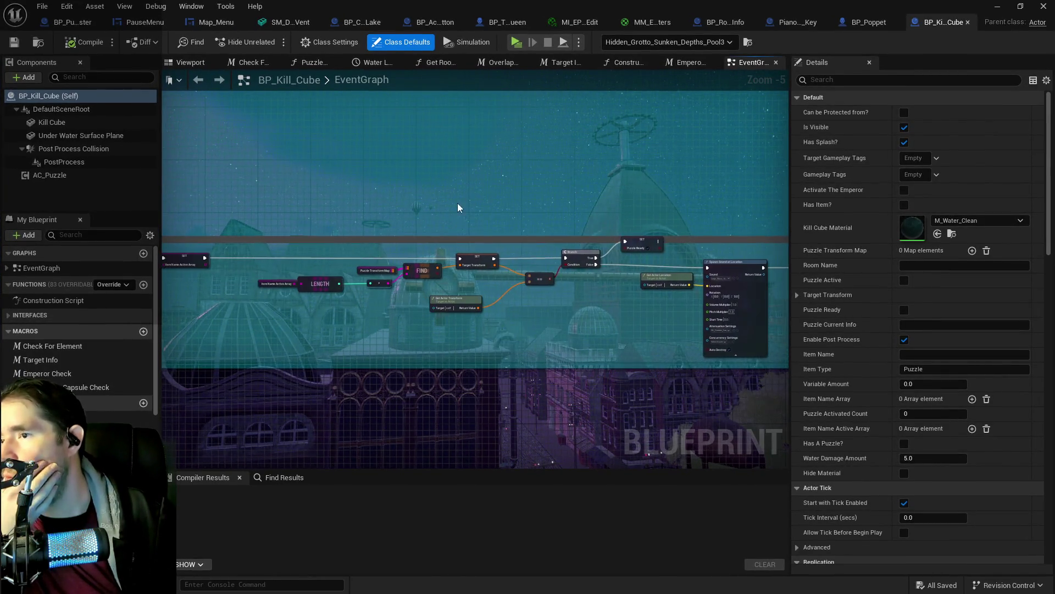
scroll(517, 308, "up", 2)
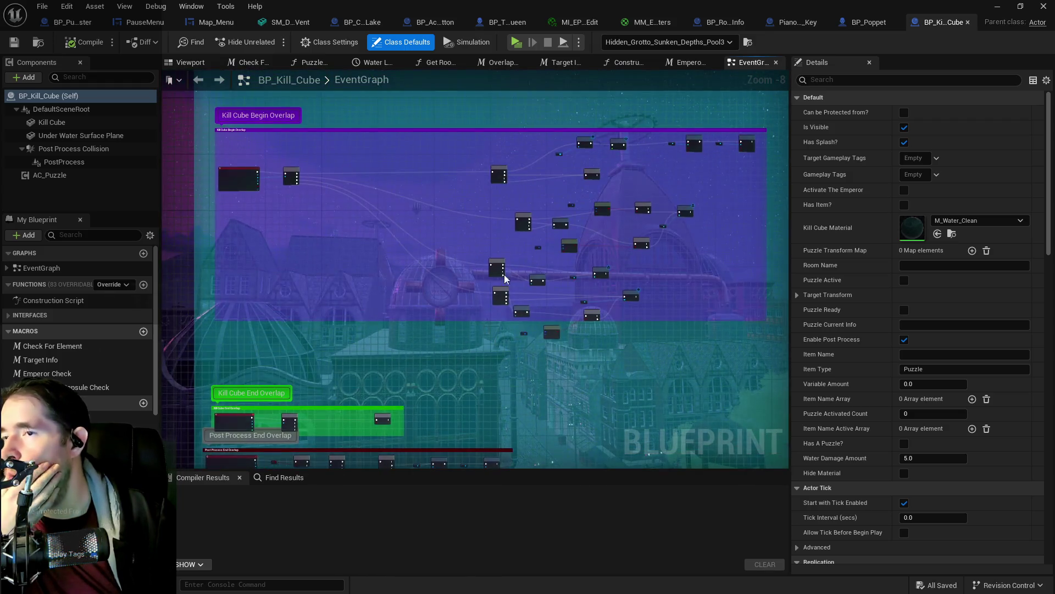
scroll(686, 149, "up", 1)
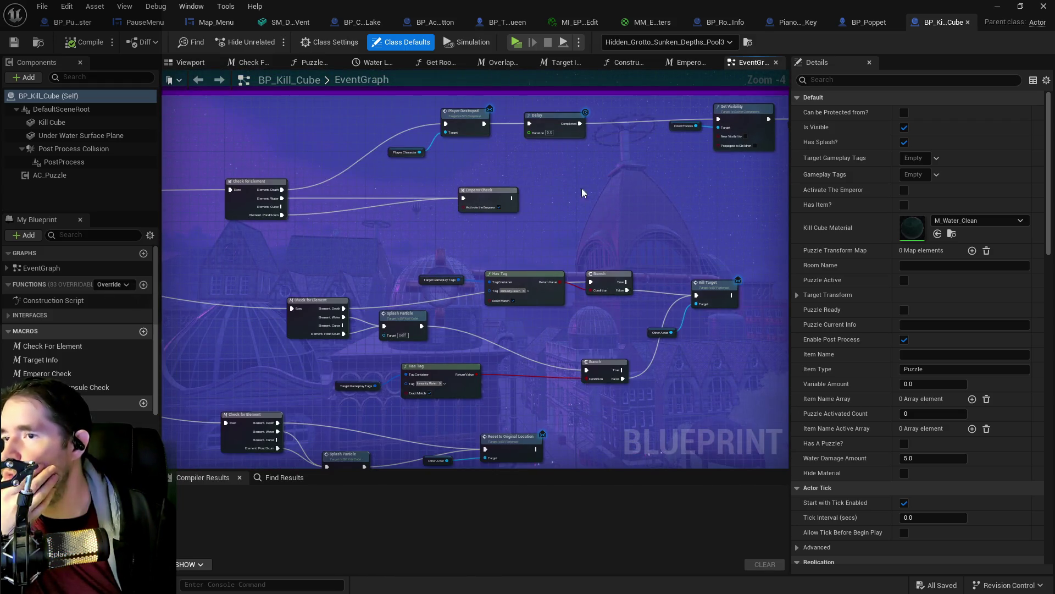
scroll(583, 186, "up", 1)
Open the Emperor Check macro and pan through its Branch, Taunt the Emperor and Player Destroyed nodes.
double_click(573, 184)
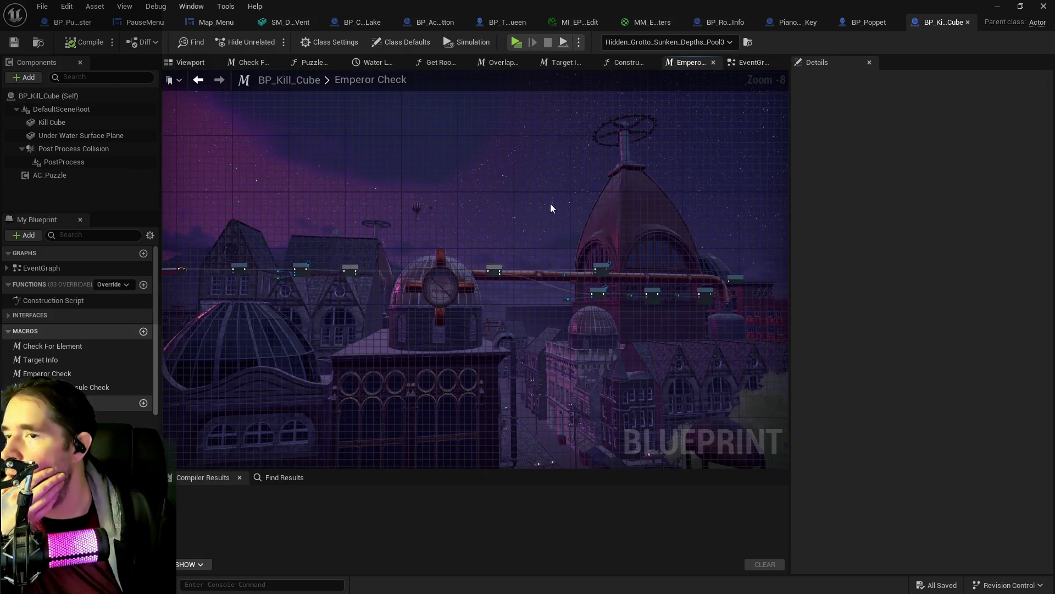
left_click_drag(477, 282, 679, 249)
left_click_drag(609, 304, 775, 302)
left_click_drag(699, 297, 208, 307)
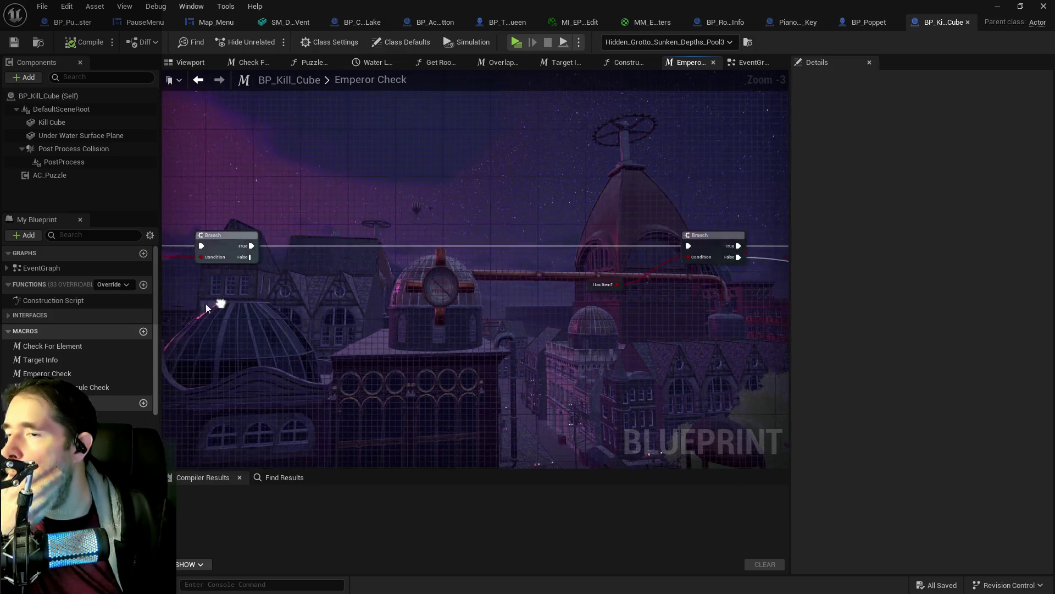
left_click_drag(585, 319, 294, 330)
mouse_move(786, 311)
left_mouse_down()
mouse_move(549, 300)
mouse_move(416, 274)
left_mouse_up()
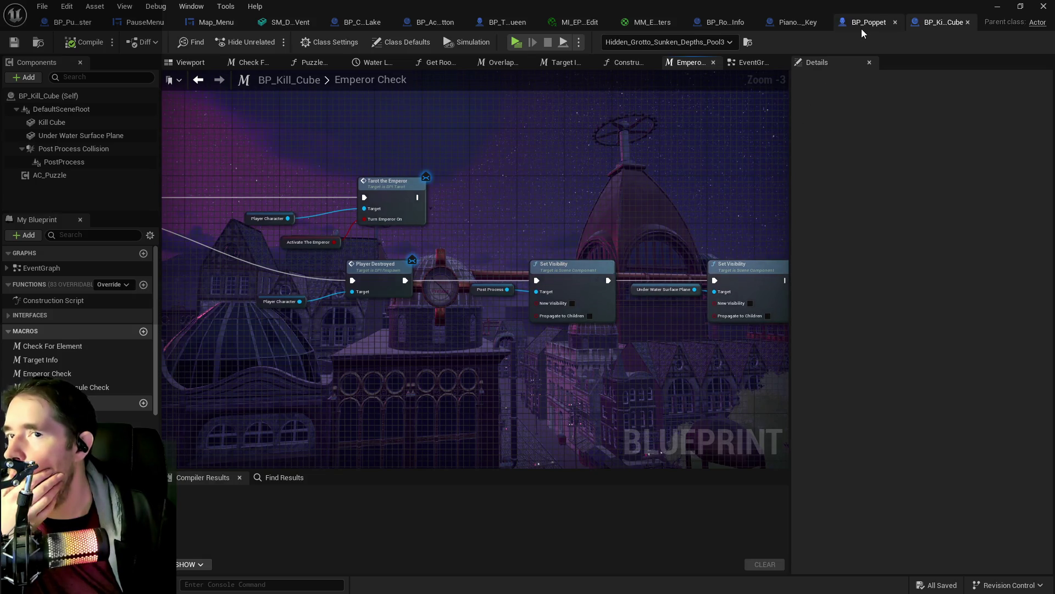
left_click(862, 26)
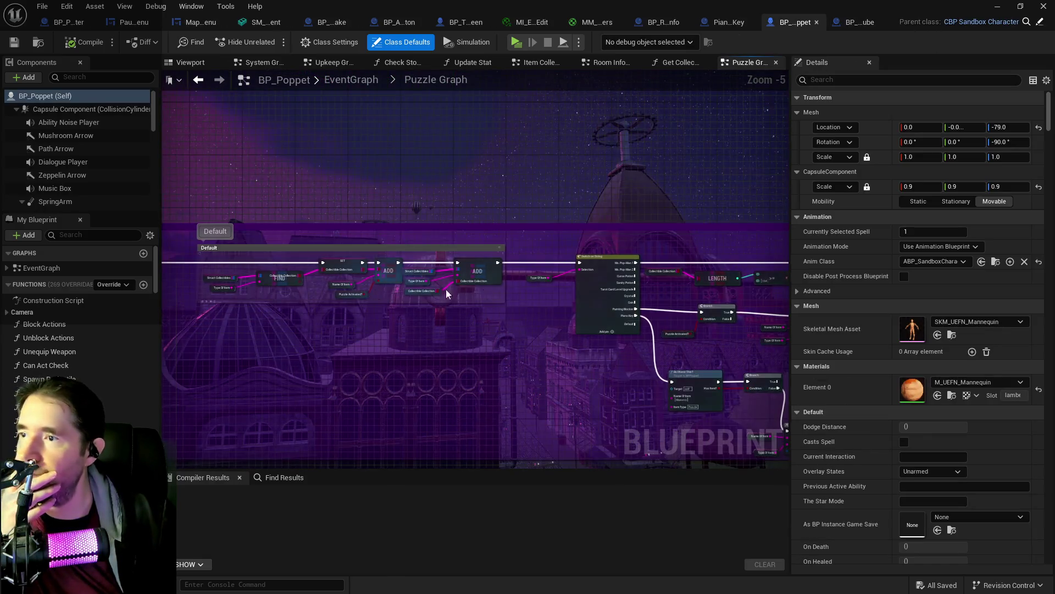
Open BP_Poppet's collapsed Upkeep Graph and pan to the Find Nearby Lights nodes.
left_click(330, 80)
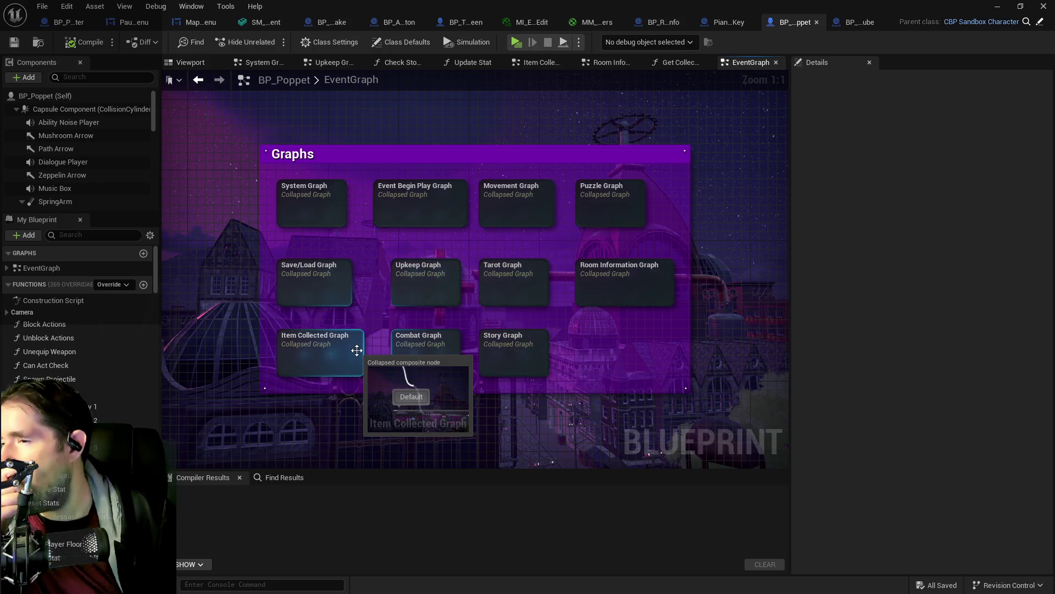
double_click(406, 290)
scroll(330, 338, "up", 7)
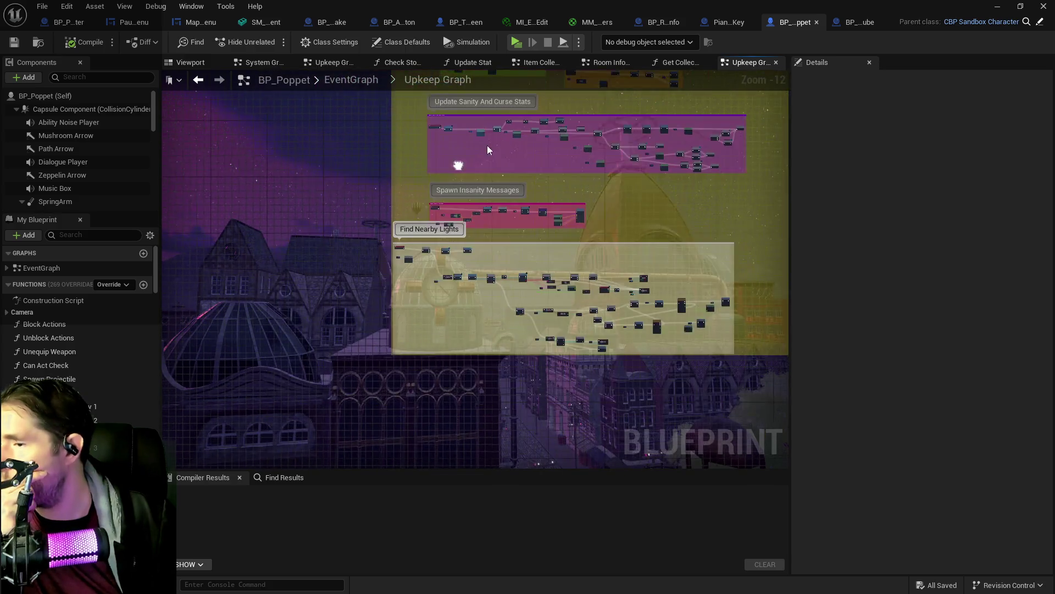
mouse_move(474, 289)
left_mouse_down()
mouse_move(458, 262)
mouse_move(610, 280)
left_mouse_up()
scroll(556, 289, "down", 2)
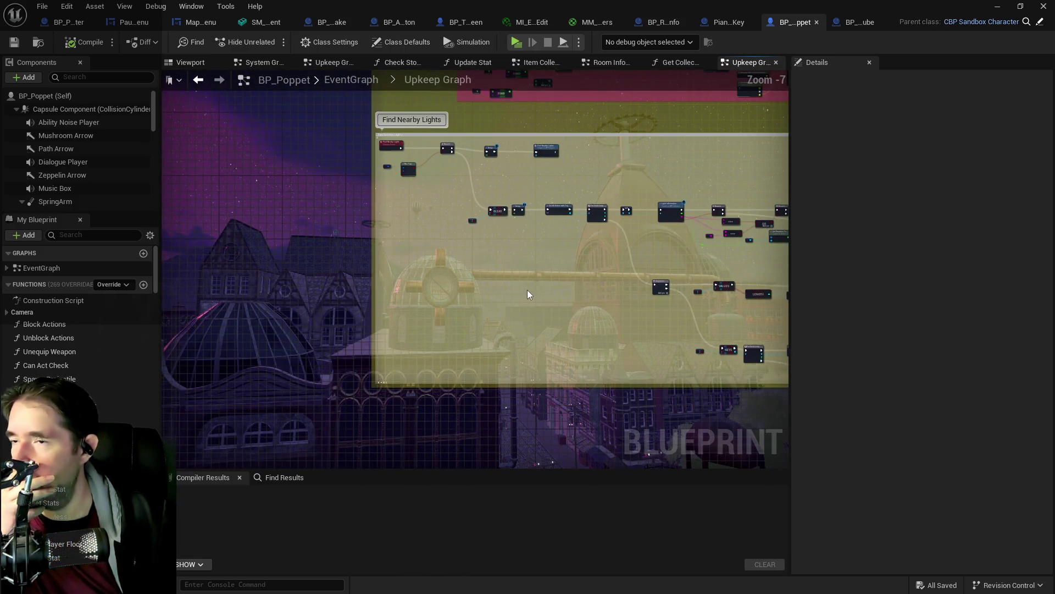
mouse_move(508, 293)
left_mouse_down()
mouse_move(499, 276)
mouse_move(235, 224)
mouse_move(402, 283)
left_mouse_up()
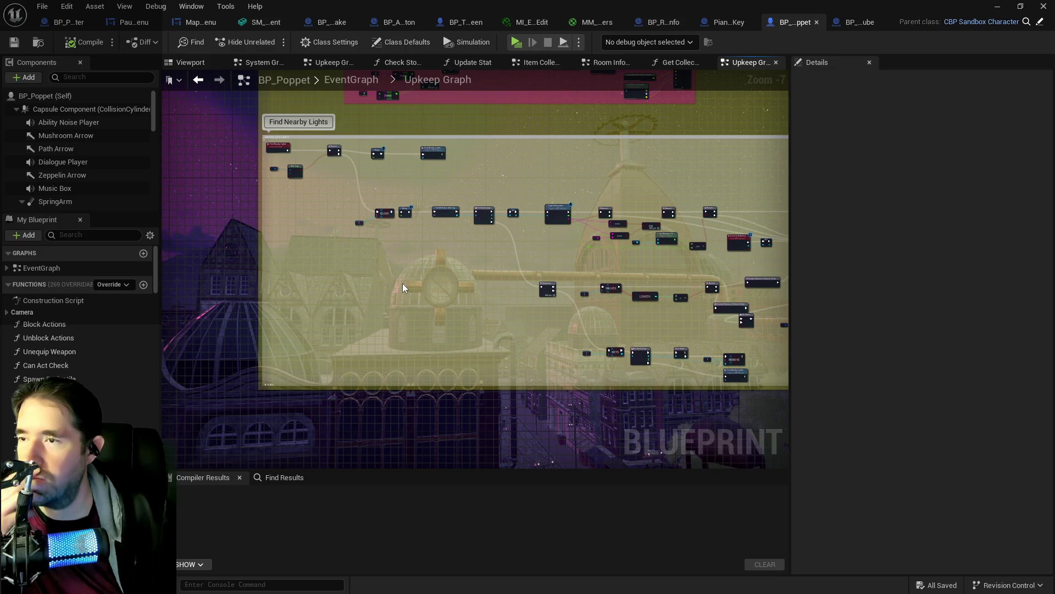
mouse_move(343, 335)
left_mouse_down()
mouse_move(401, 265)
mouse_move(398, 277)
left_mouse_up()
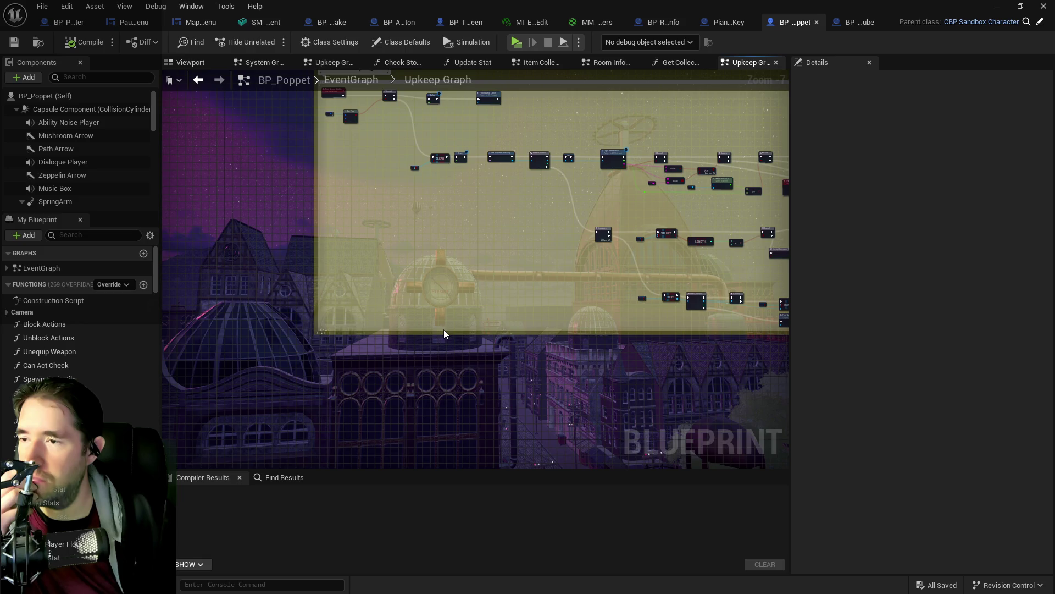
left_click_drag(444, 332, 447, 288)
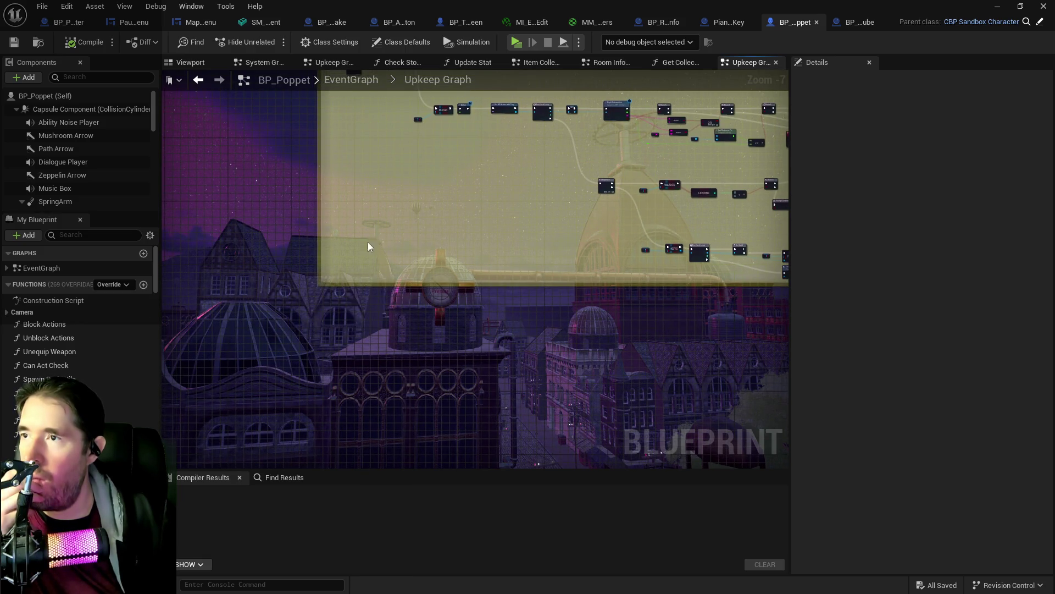
scroll(424, 329, "up", 4)
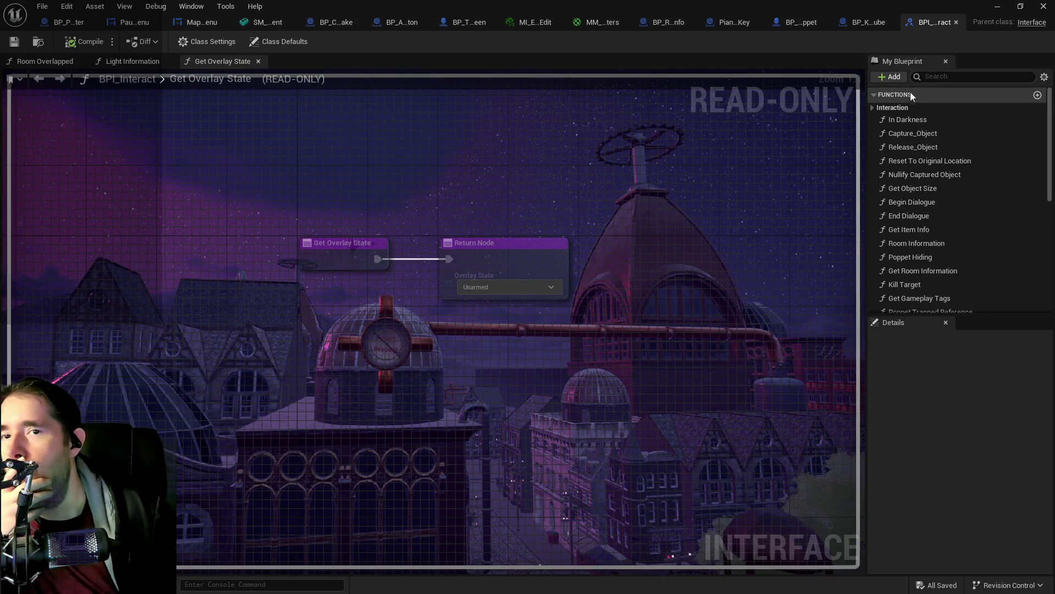
Glance at the BP_Kill_Cube graph and return to BP_Poppet.
left_click(895, 78)
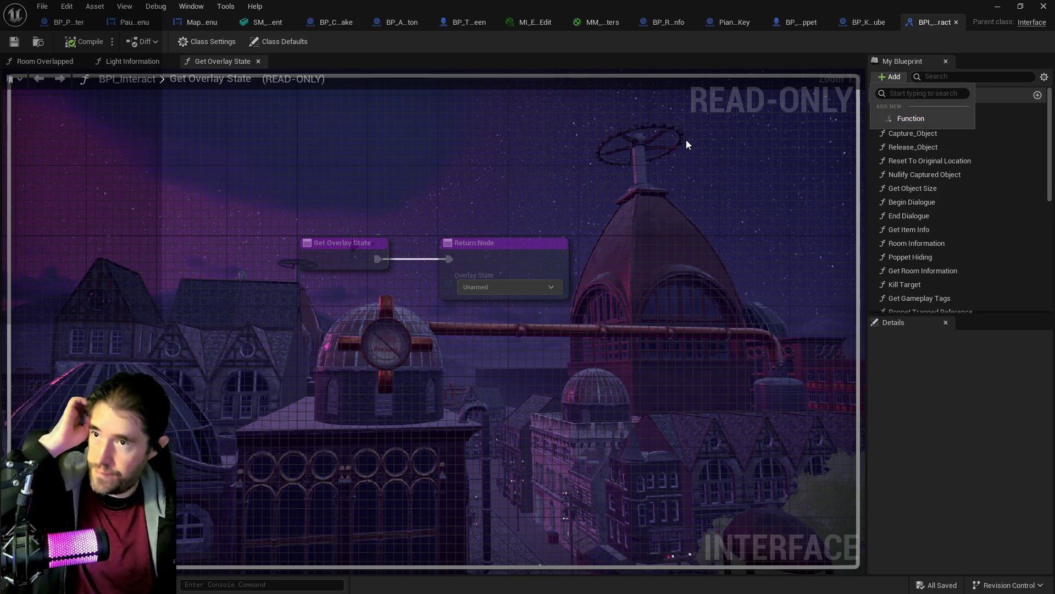
left_click(843, 26)
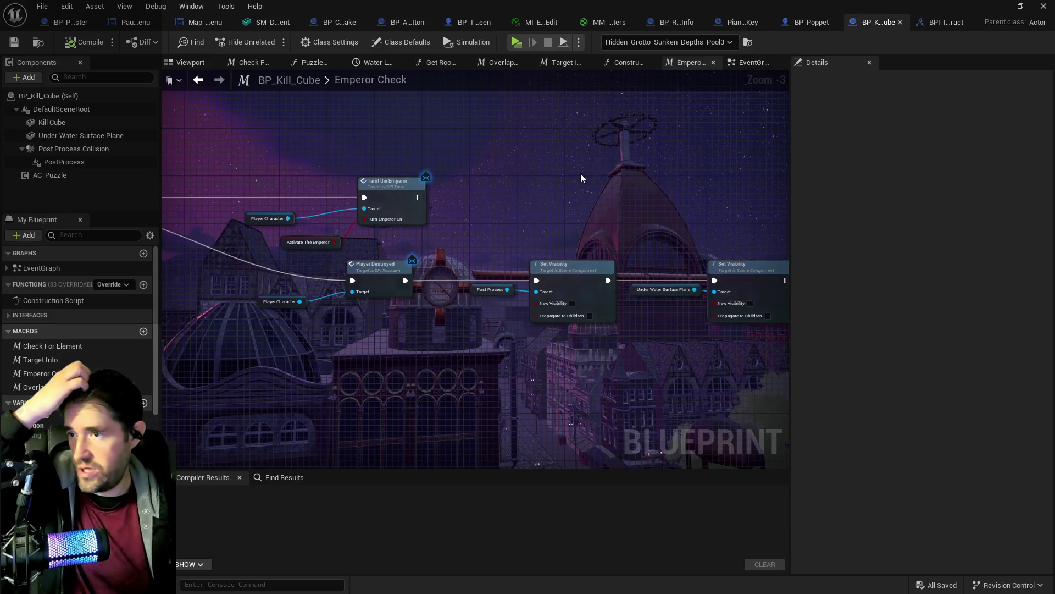
left_click(797, 23)
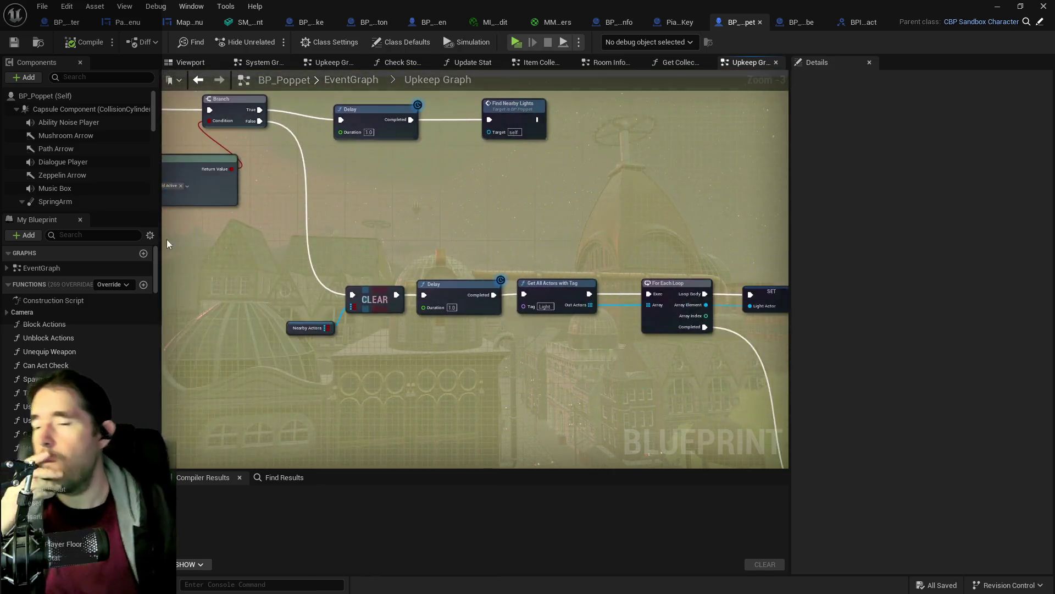
Review the Upkeep Graph's Branch, OR, LENGTH and Find Nearby Lights nodes, then view BPI_Interact.
scroll(565, 395, "down", 1)
left_click_drag(565, 395, 455, 288)
left_click_drag(520, 273, 405, 247)
mouse_move(482, 255)
left_mouse_down()
mouse_move(464, 228)
mouse_move(340, 225)
mouse_move(507, 288)
left_mouse_up()
scroll(405, 245, "down", 1)
scroll(456, 326, "down", 1)
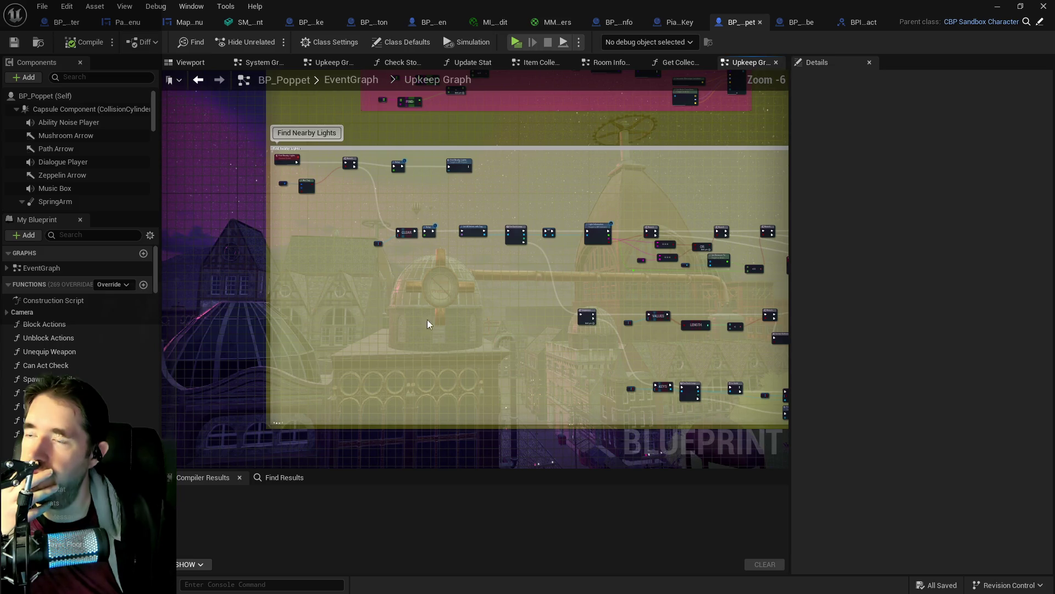
scroll(315, 282, "up", 2)
left_click_drag(315, 283, 367, 391)
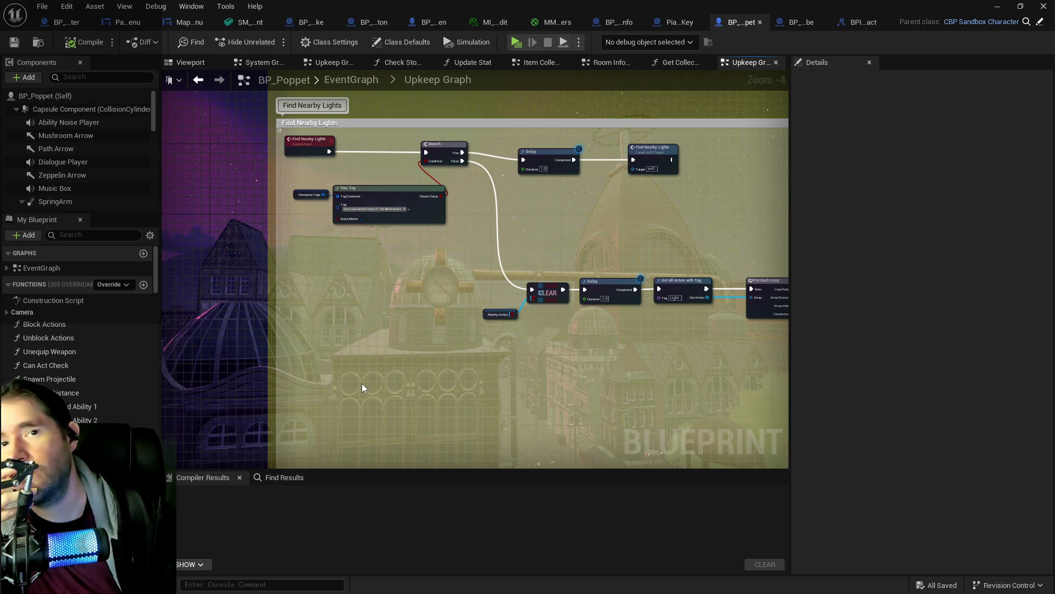
left_click(864, 22)
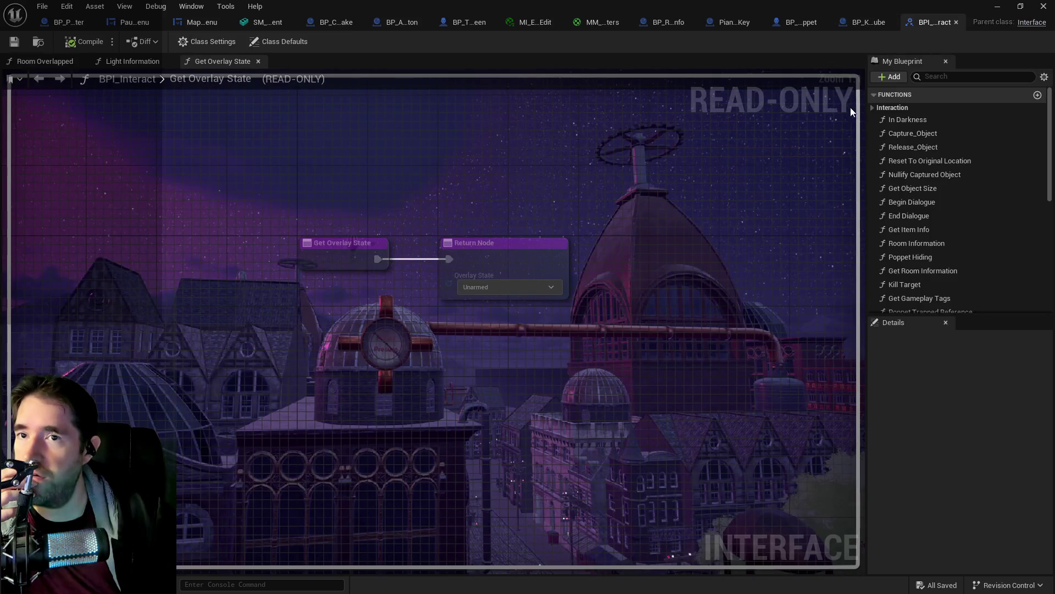
Add a new interface function named In Water?
left_click(888, 79)
left_click(889, 115)
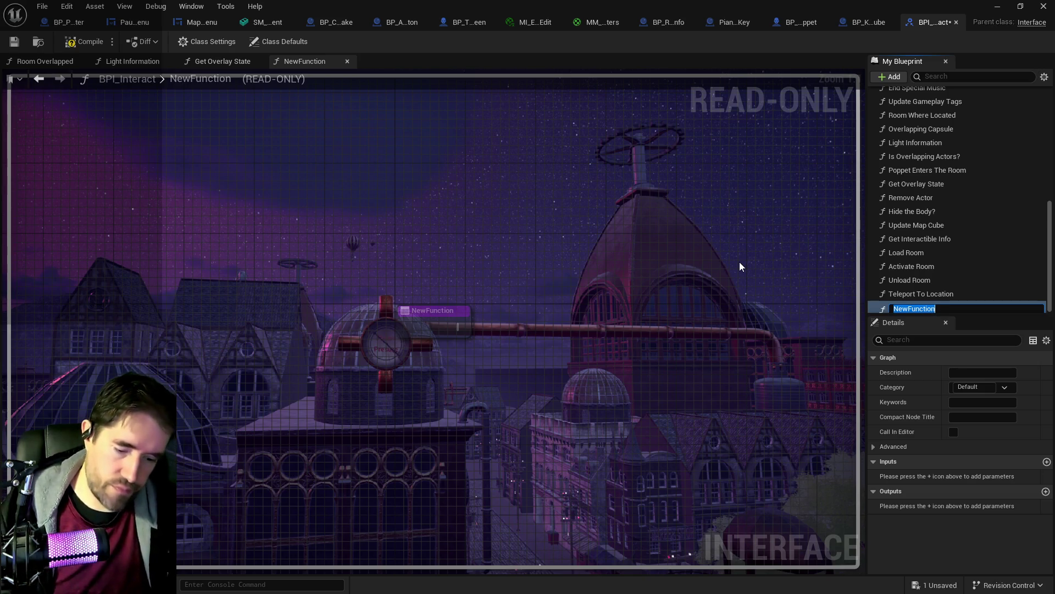
type("In Wat")
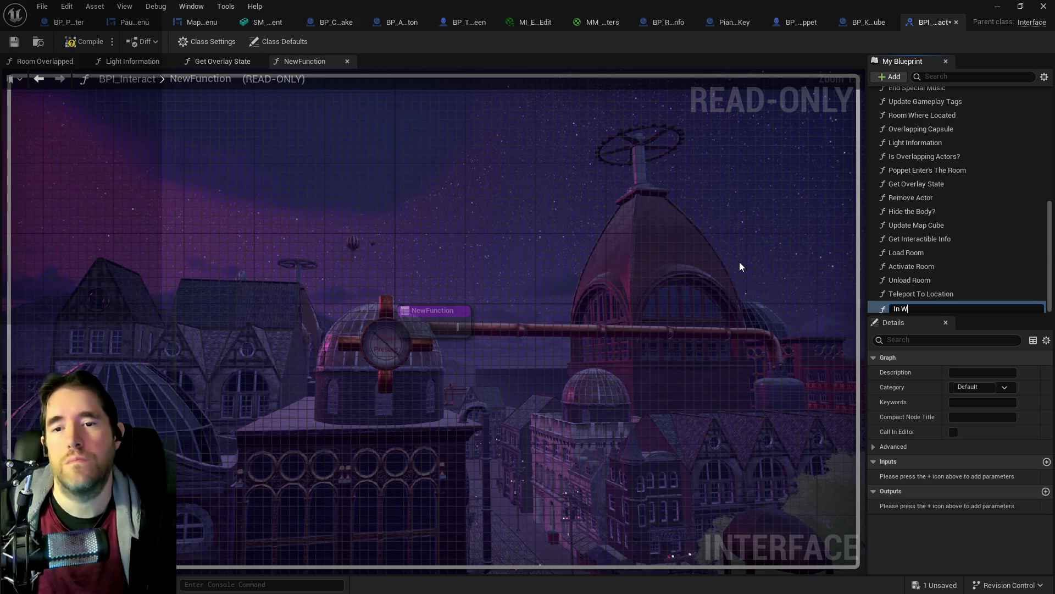
type("er")
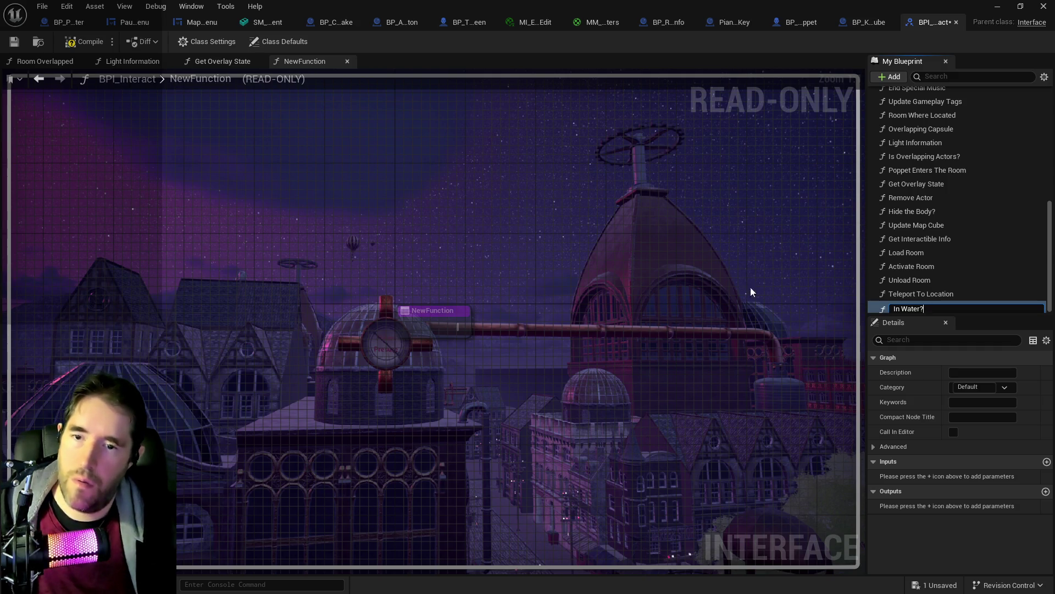
key("Return")
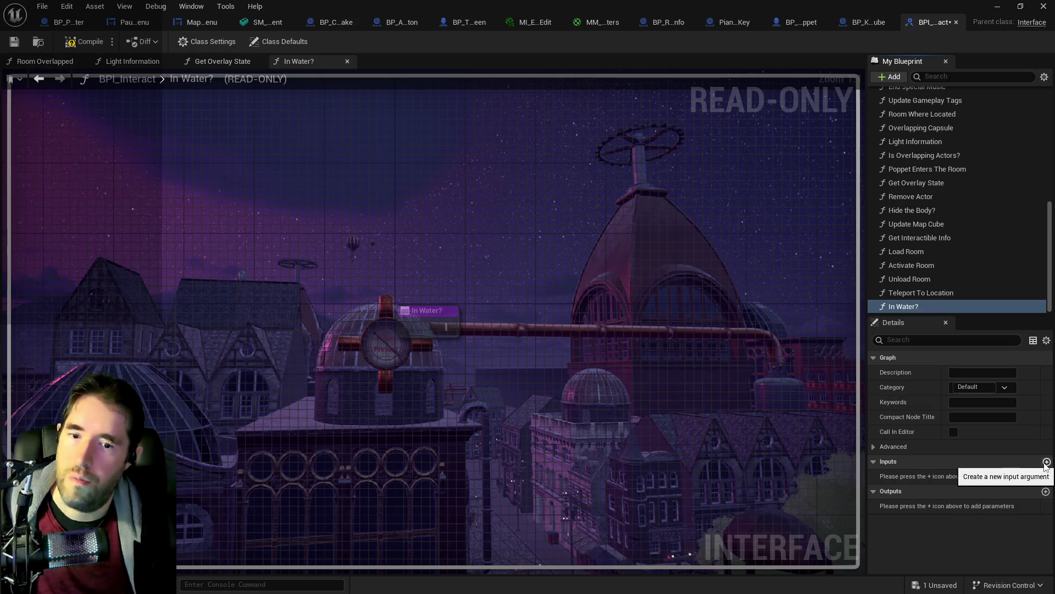
Give In Water? a Boolean input named Overlapping Water? and compile.
left_click(1047, 461)
left_click(912, 476)
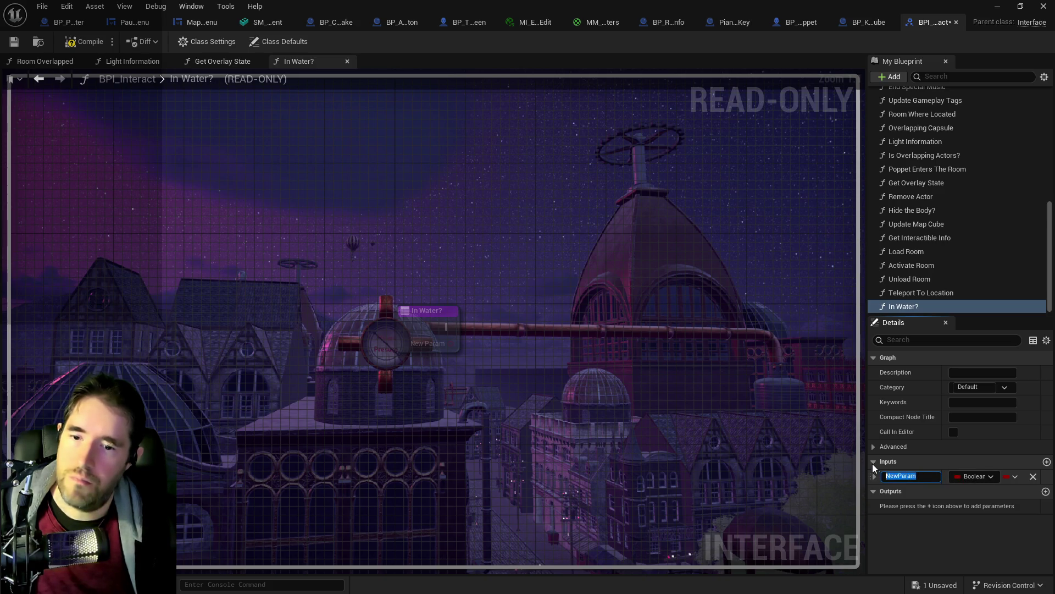
type("In")
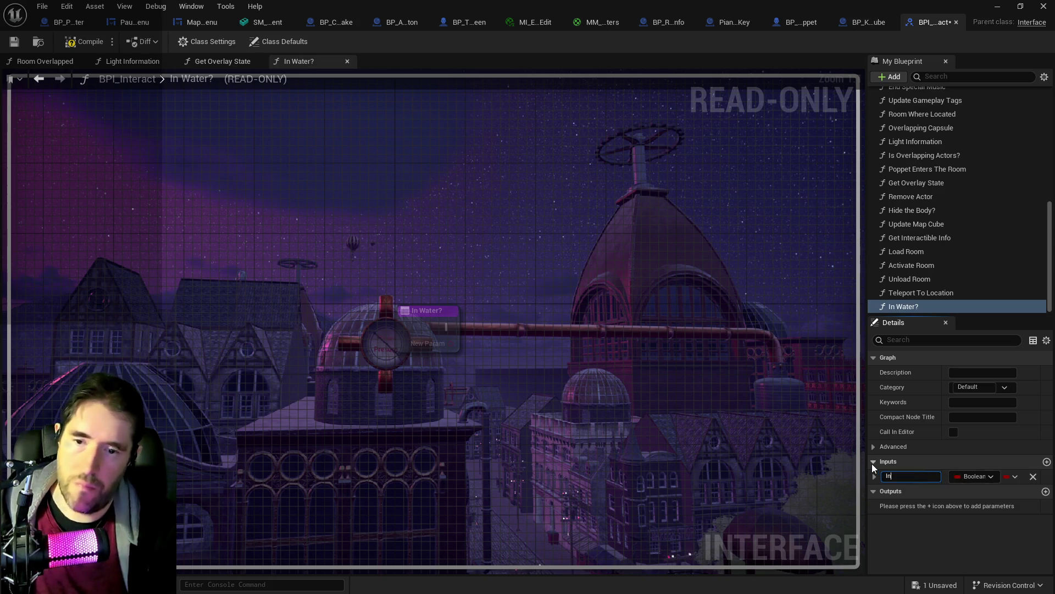
key("BackSpace")
key("BackSpace")
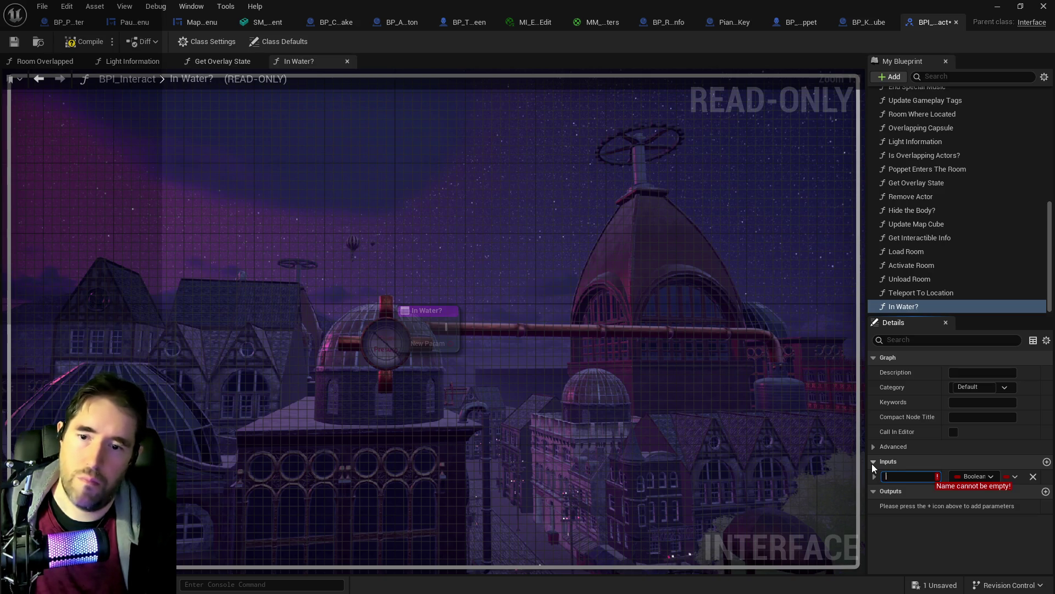
type("Overla")
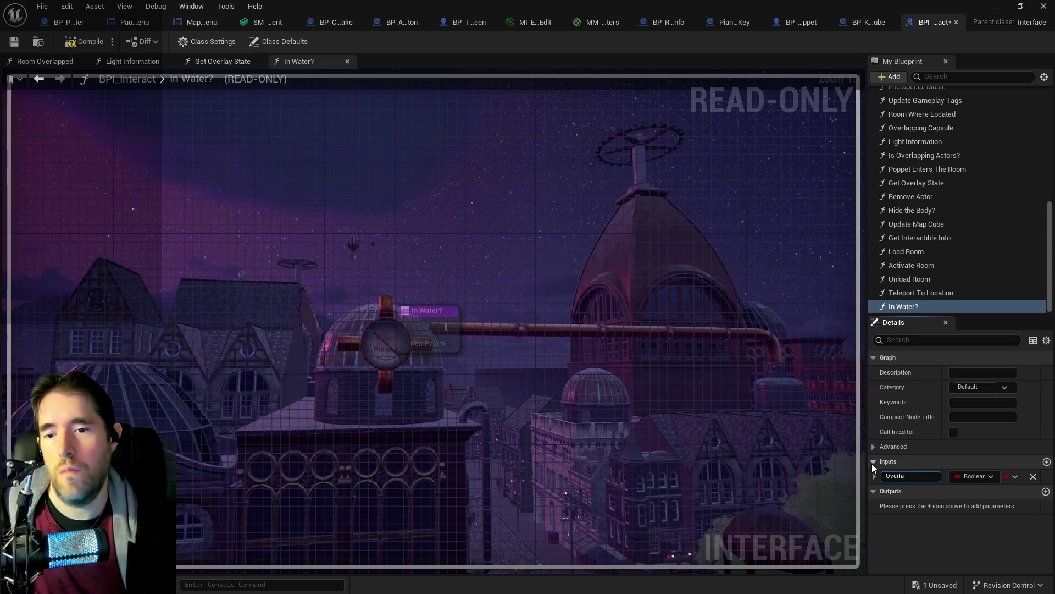
type("pping Water")
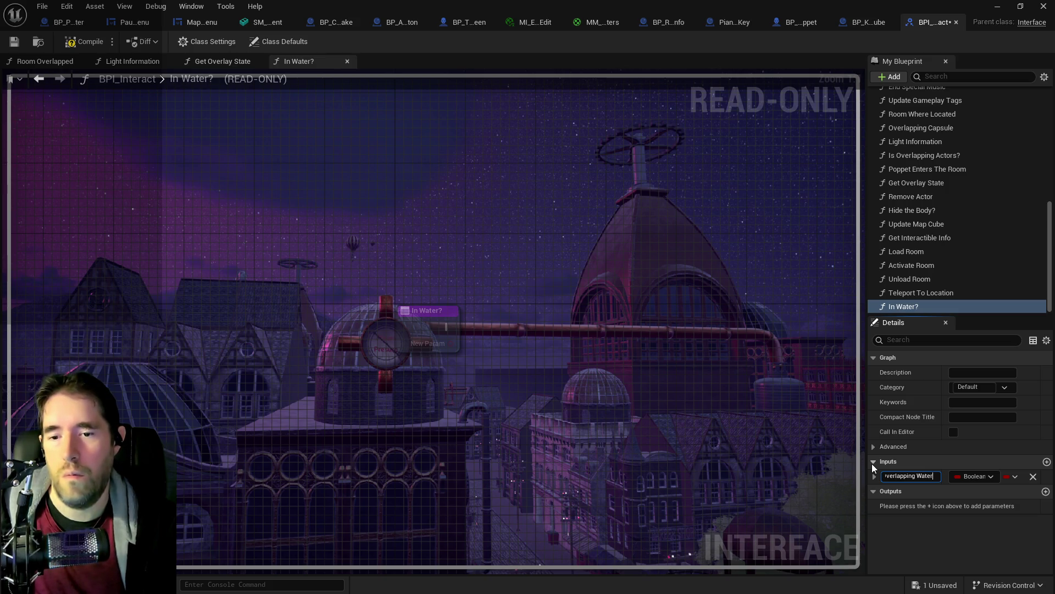
type("?")
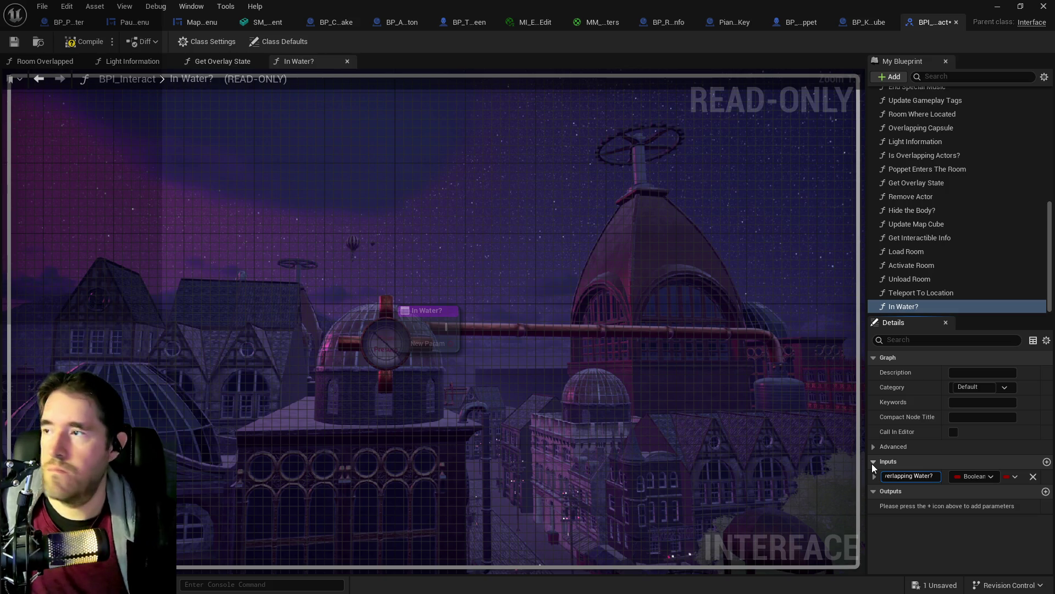
left_click(88, 42)
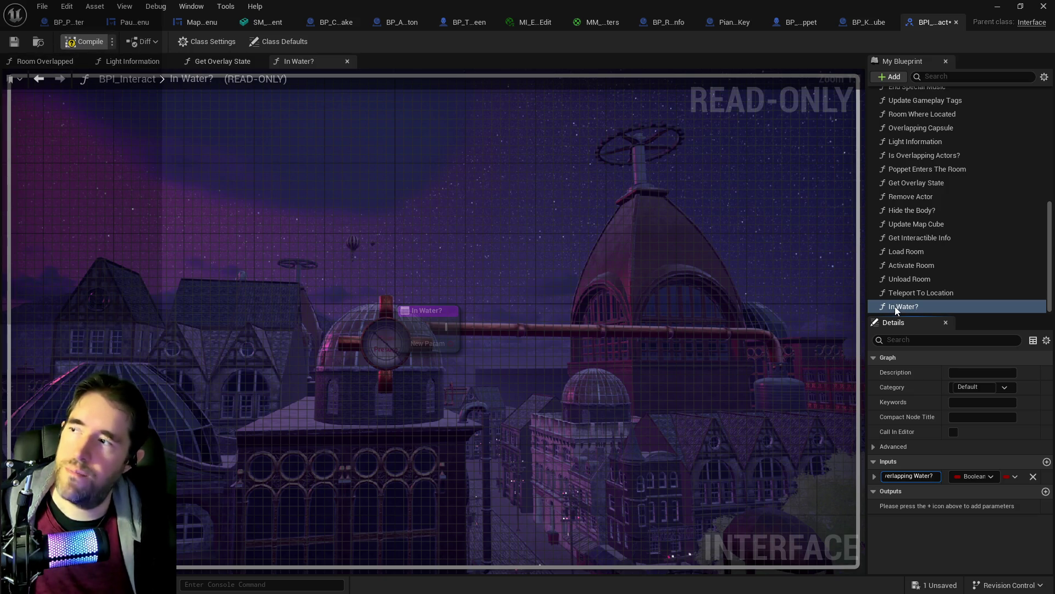
Rename the In Water? function to Liquid Check.
left_click(904, 309)
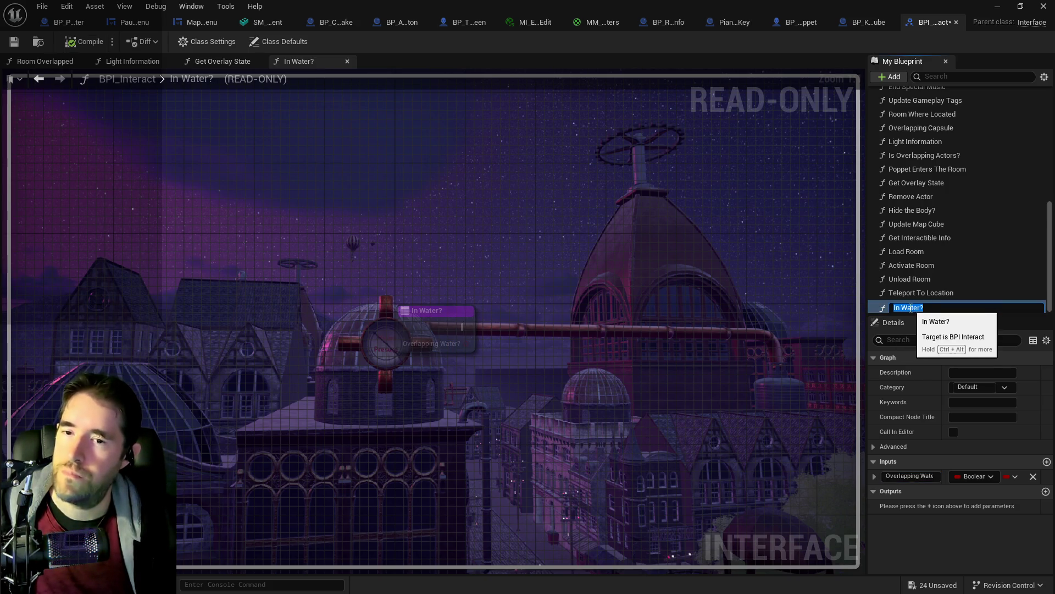
type("Water Che")
type("ck")
key("BackSpace")
key("BackSpace")
key("BackSpace")
type("Liquid Check")
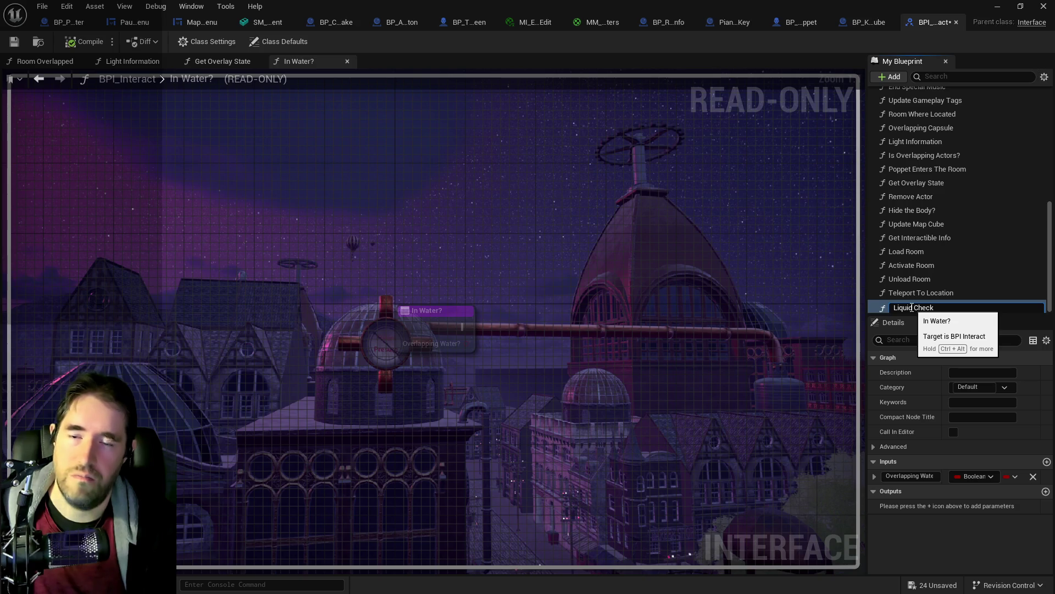
key("Return")
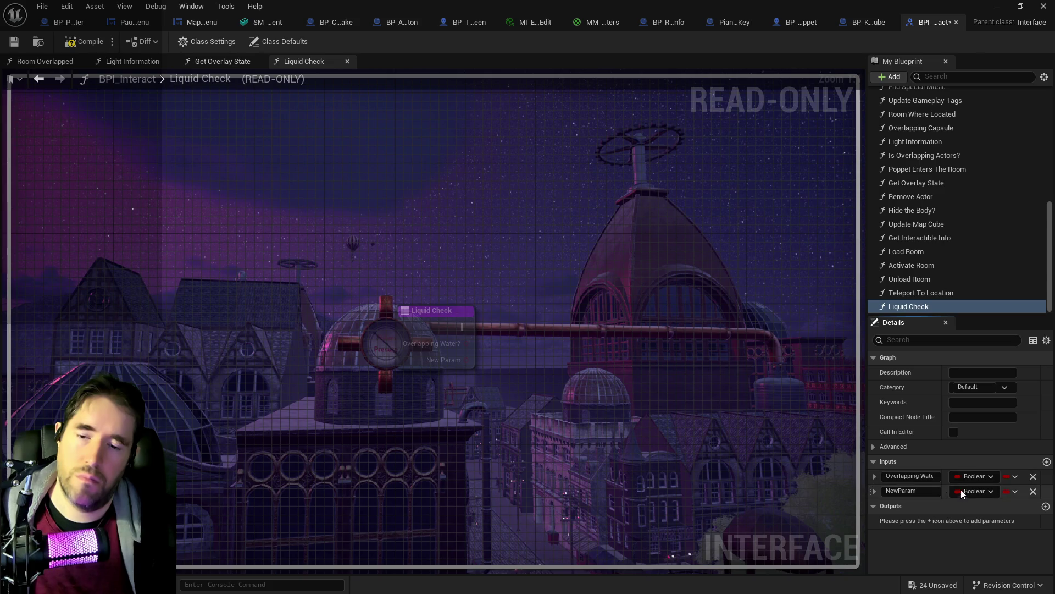
Add the String Liquid Type input, rename the Boolean to Overlapping Liquid?, then compile and save.
left_click(973, 491)
left_click(908, 358)
type("Liquid Type")
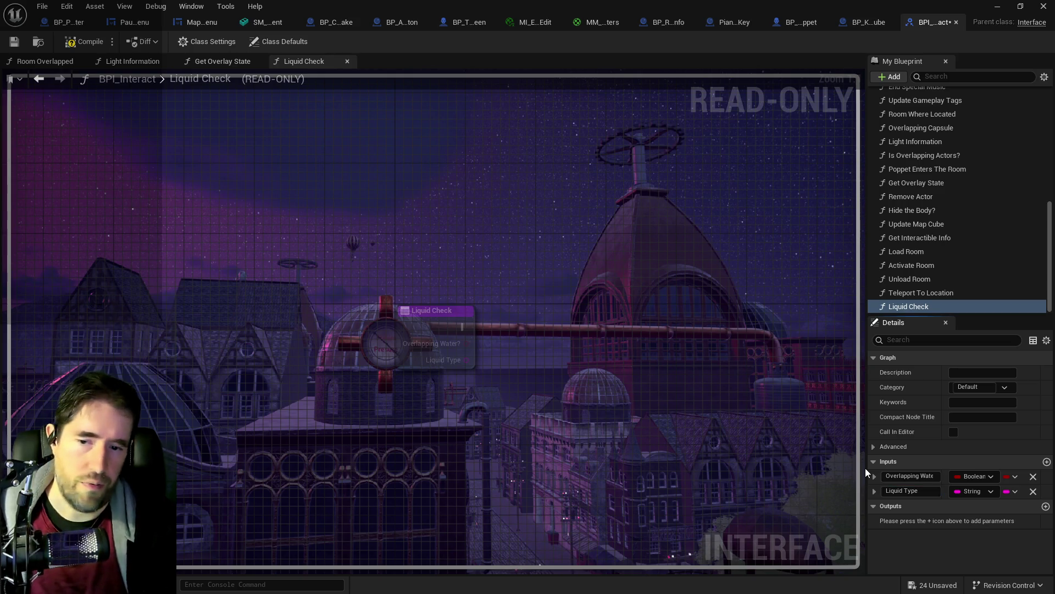
double_click(932, 478)
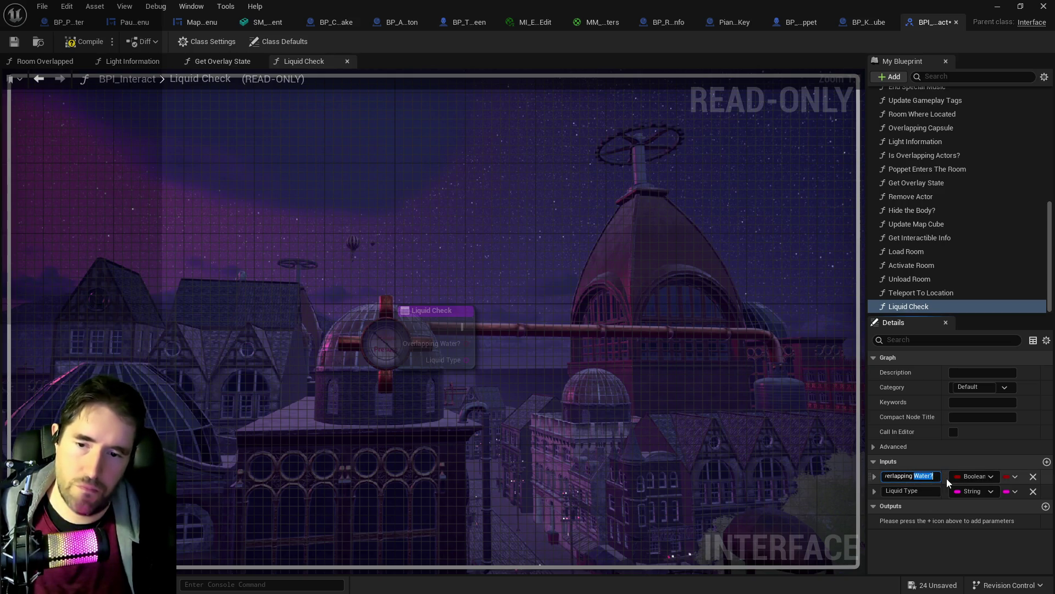
key("Return")
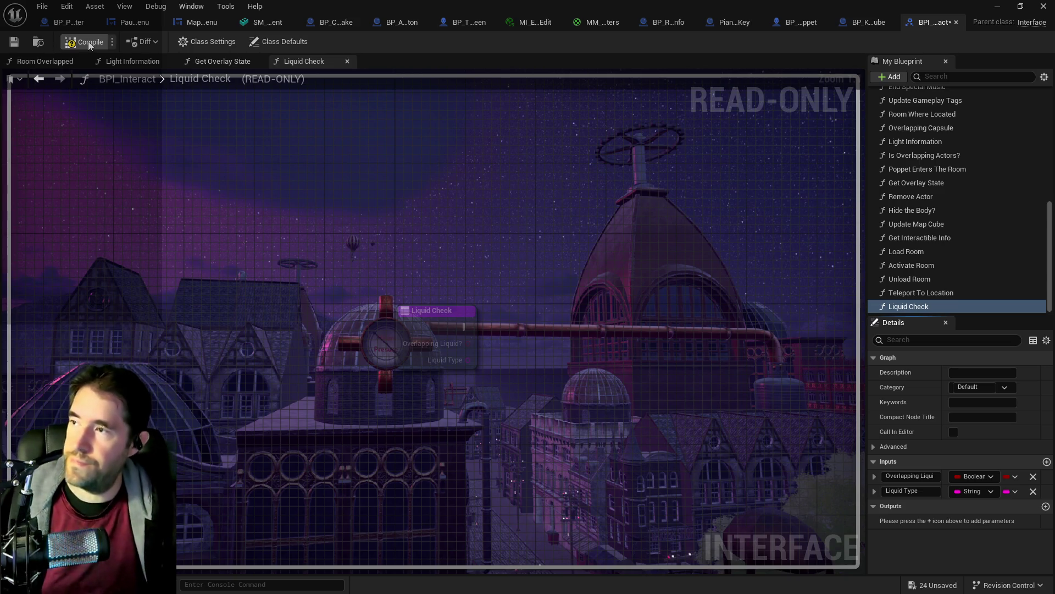
left_click(89, 45)
key("ctrl+shift+s")
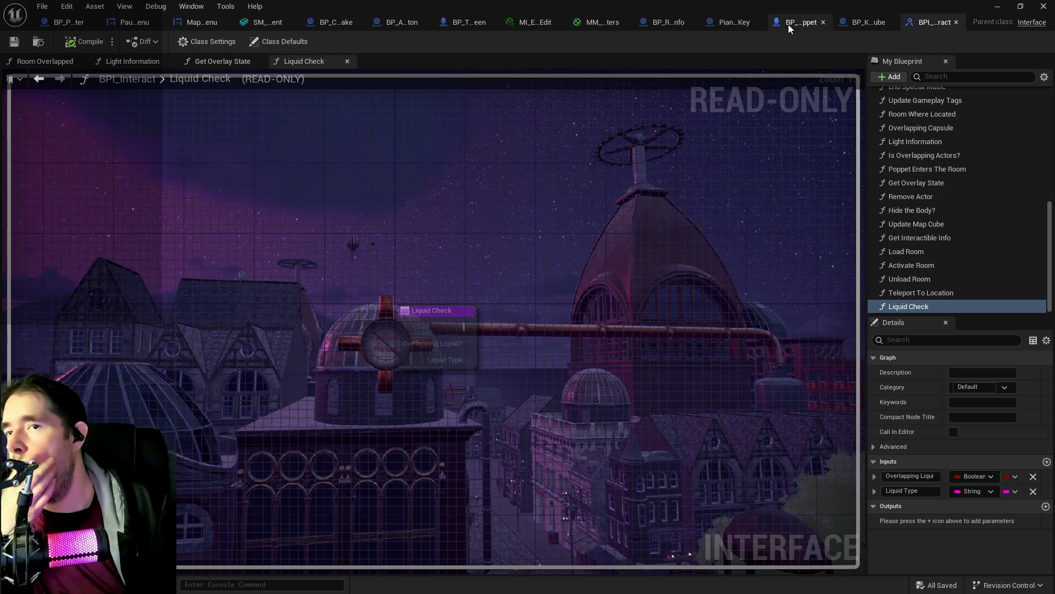
left_click(789, 26)
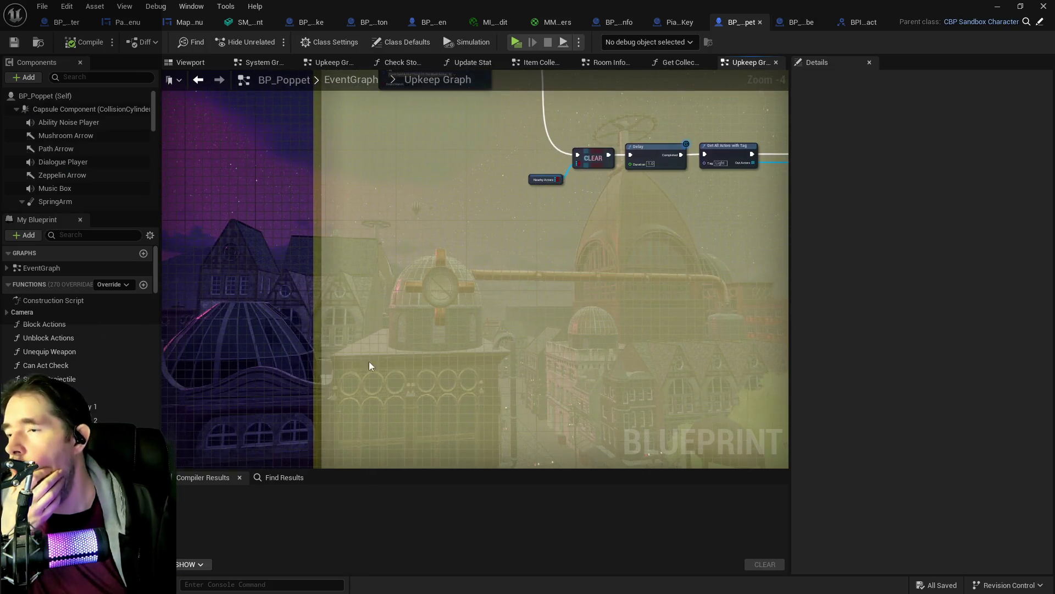
Add an Event Liquid Check node to the Upkeep Graph and place it in open space.
right_click(364, 375)
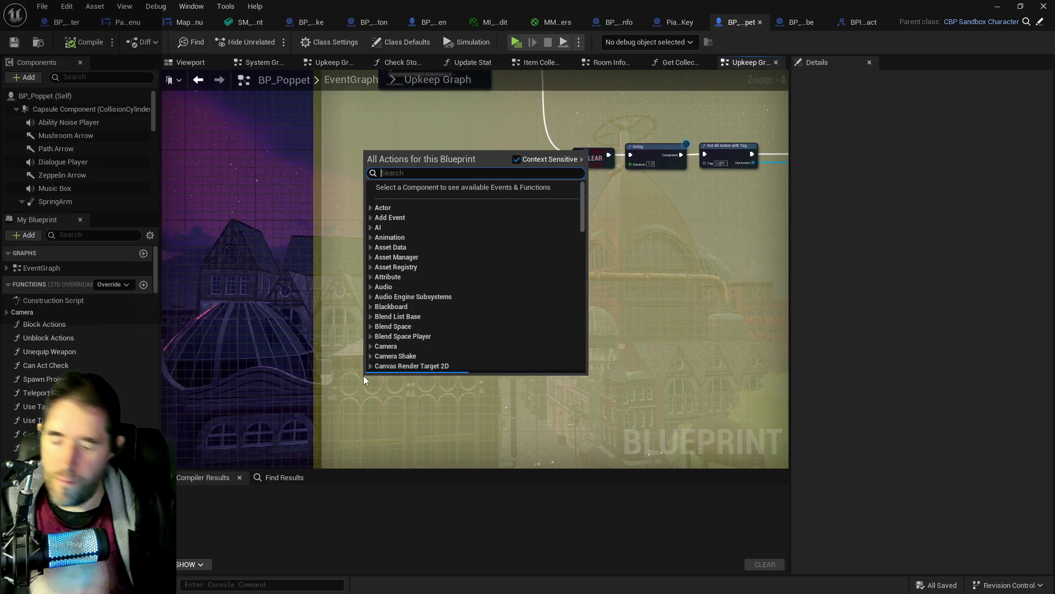
type("overlapping")
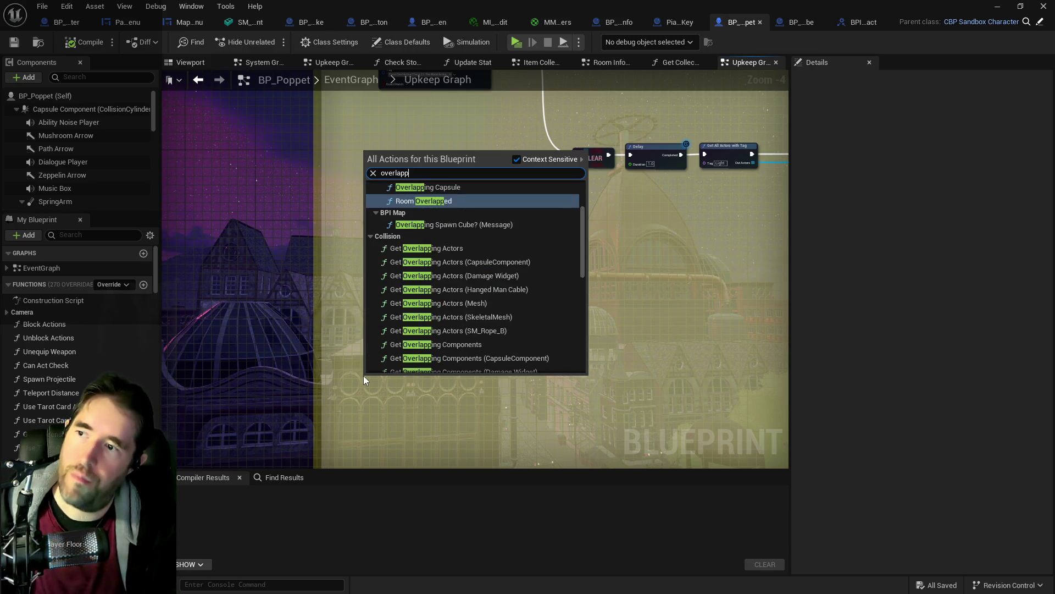
scroll(424, 324, "up", 2)
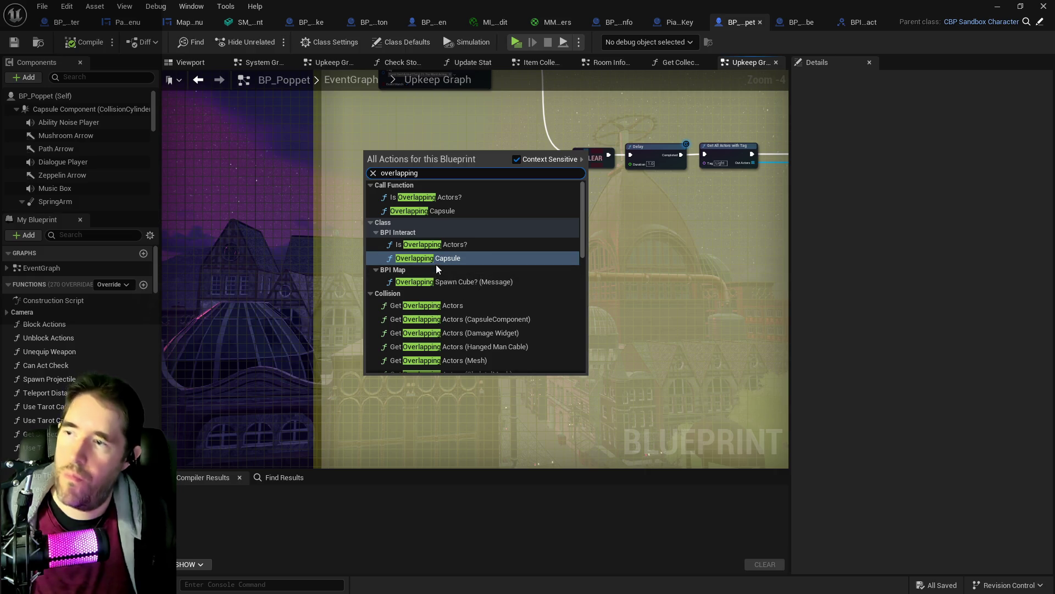
key("BackSpace")
key("BackSpace")
key("BackSpace")
key("BackSpace")
key("BackSpace")
key("BackSpace")
type("liquid")
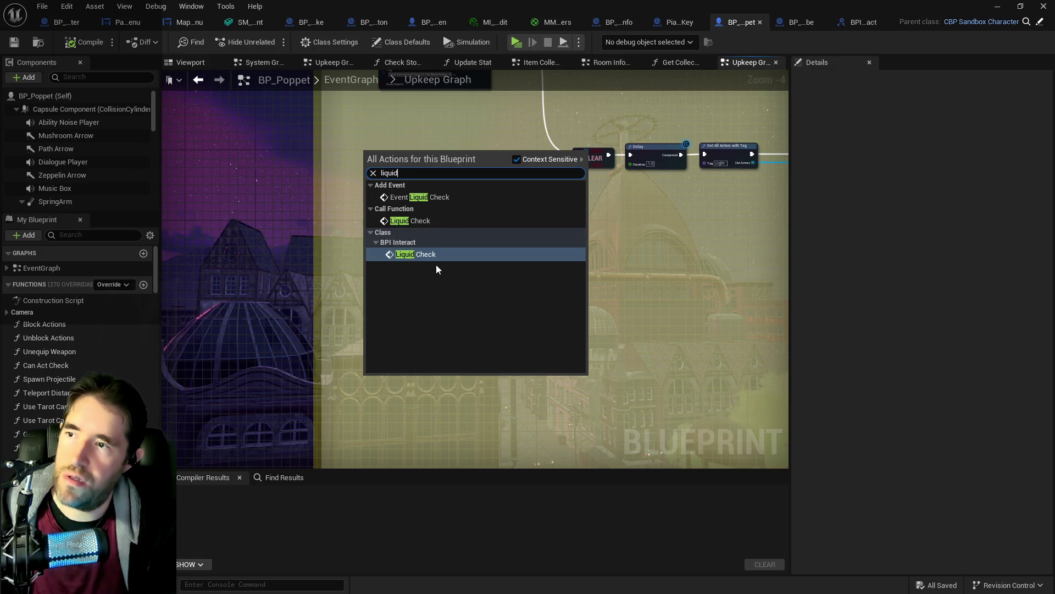
left_click(410, 198)
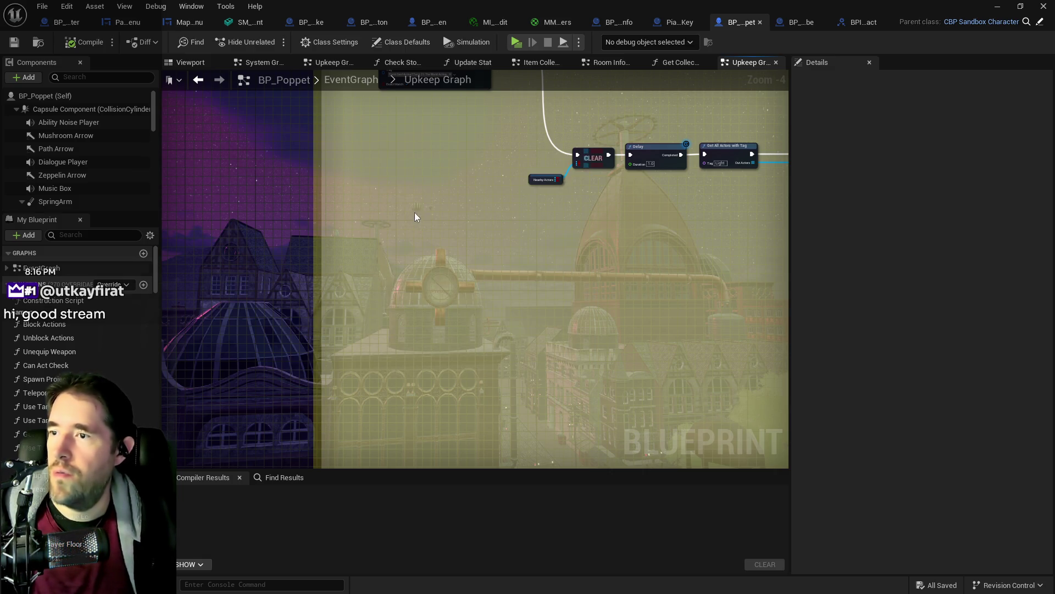
scroll(495, 301, "down", 5)
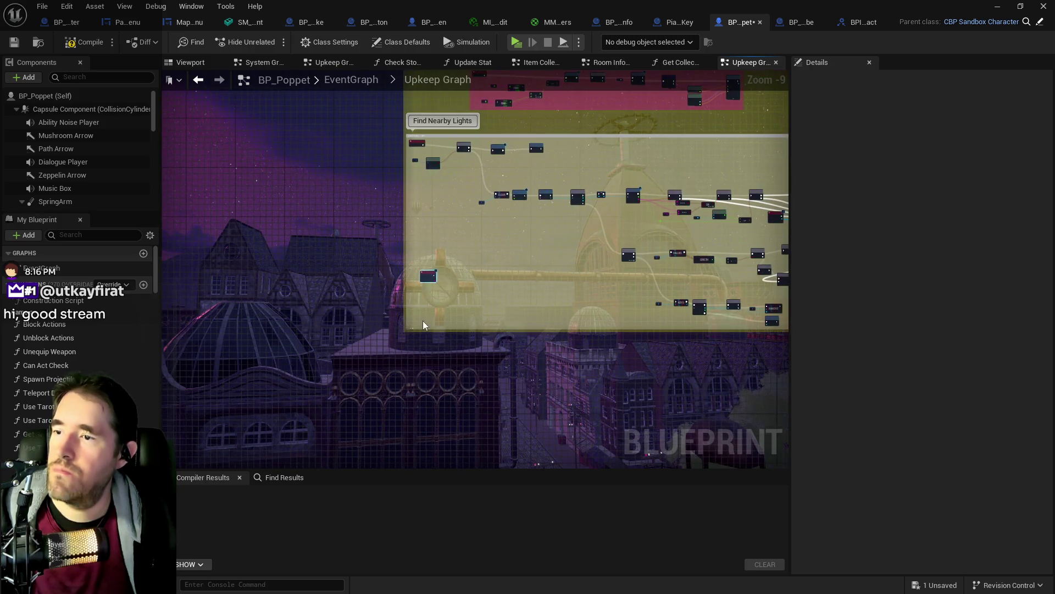
left_click_drag(424, 275, 433, 375)
scroll(430, 368, "up", 3)
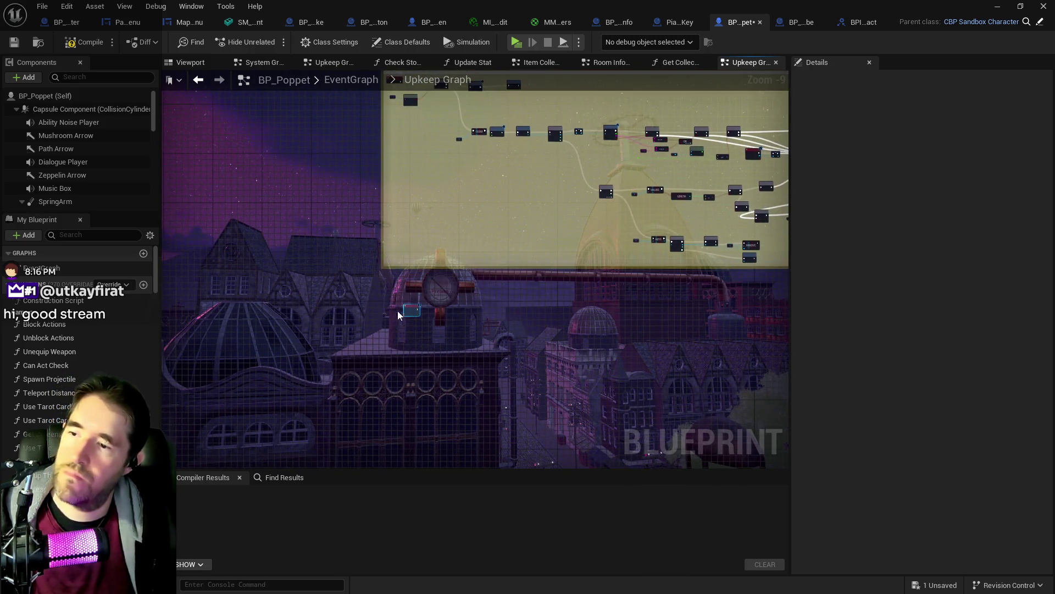
Add a Branch and promote Overlapping Liquid? to a new variable.
right_click(352, 275)
key("Escape")
scroll(374, 271, "up", 4)
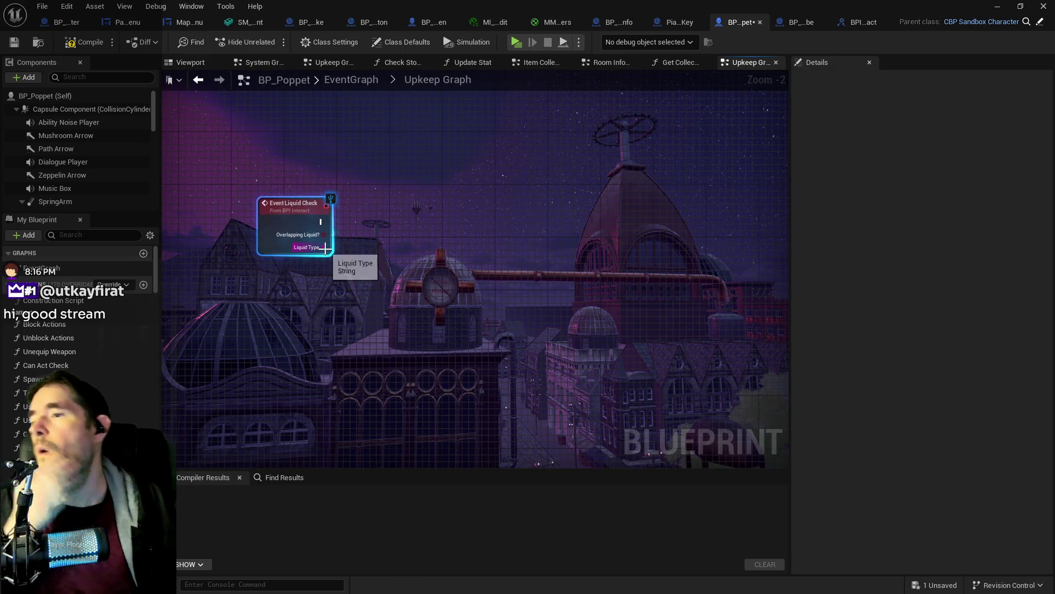
left_click_drag(325, 235, 424, 225)
type("br")
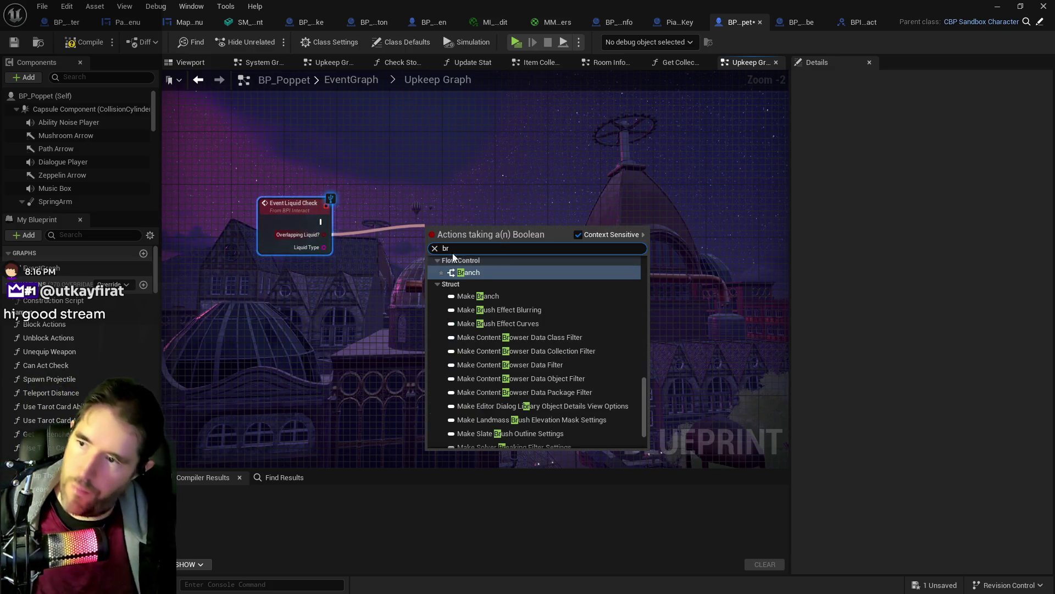
left_click(473, 272)
mouse_move(459, 232)
left_mouse_down()
mouse_move(474, 217)
mouse_move(535, 218)
left_mouse_up()
left_click_drag(325, 234, 369, 227)
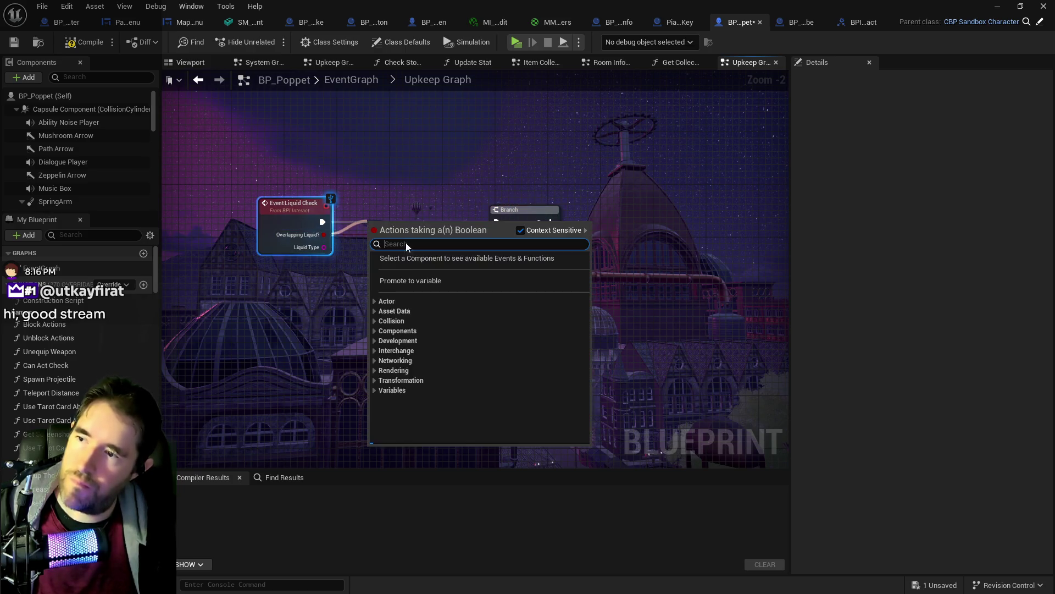
left_click(410, 281)
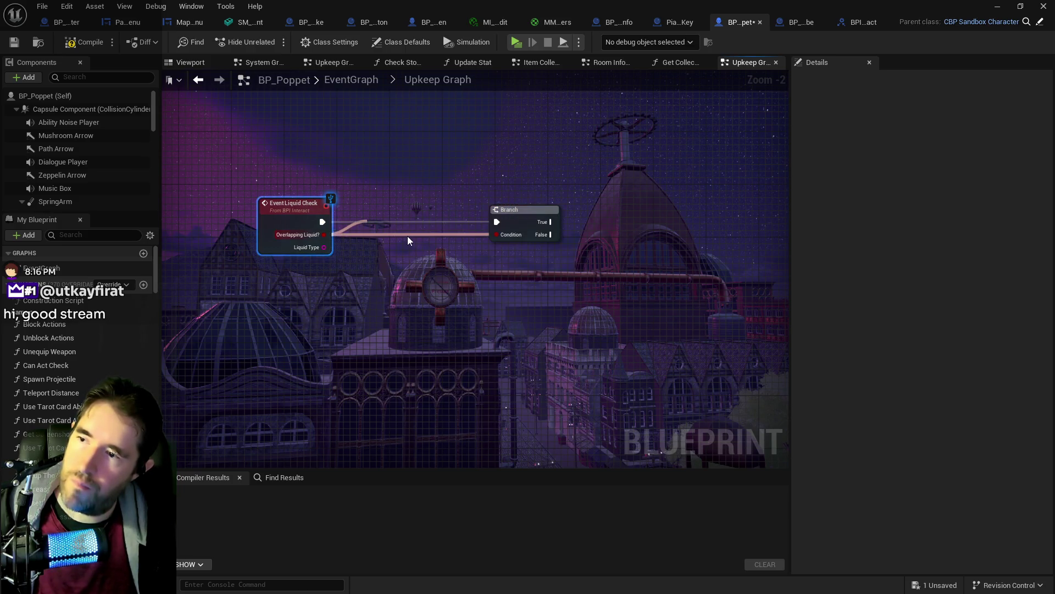
Promote Liquid Type to a variable and chain SET Liquid Type into the Branch.
left_click(313, 221)
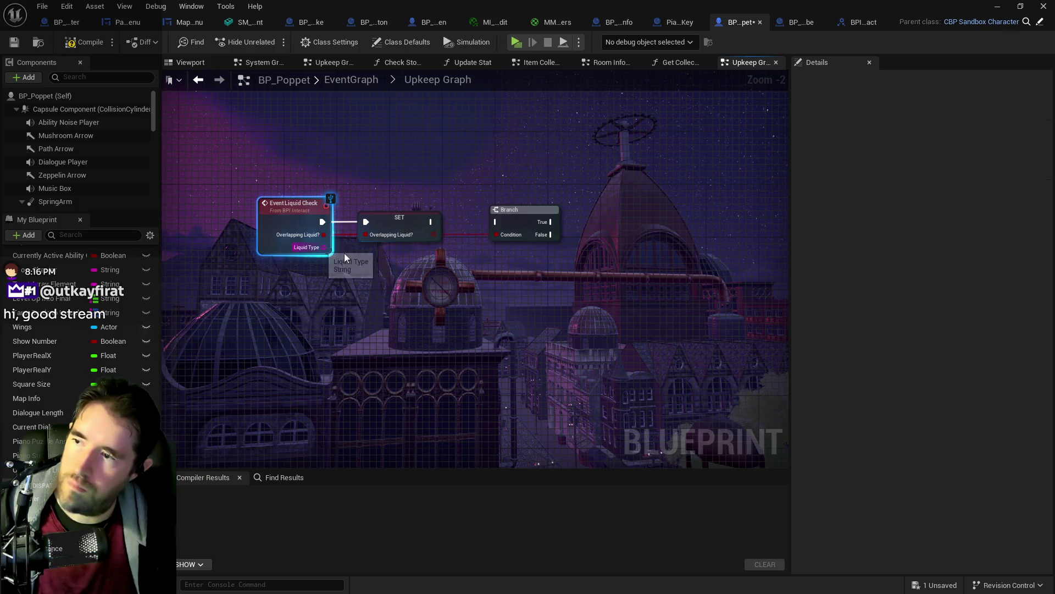
left_click_drag(324, 246, 490, 274)
left_click(497, 316)
left_click_drag(520, 217, 559, 217)
mouse_move(487, 267)
left_mouse_down()
mouse_move(484, 236)
mouse_move(473, 220)
mouse_move(458, 221)
left_mouse_up()
mouse_move(505, 221)
left_mouse_down()
mouse_move(528, 228)
mouse_move(584, 213)
left_mouse_up()
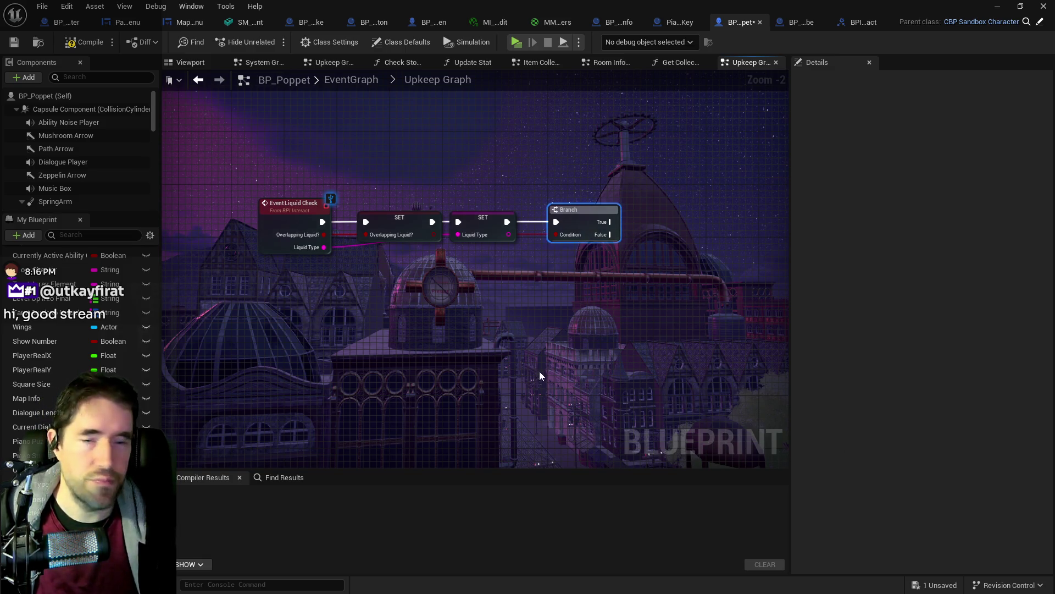
mouse_move(507, 221)
left_mouse_down()
mouse_move(576, 184)
mouse_move(553, 217)
left_mouse_up()
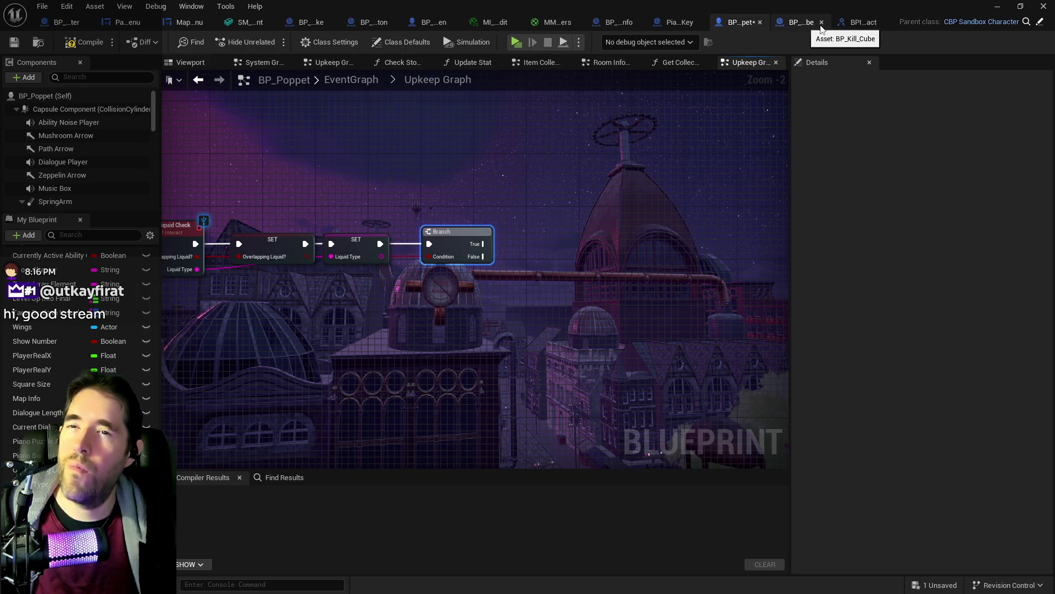
In BP_Kill_Cube's graph, pan to the Branch, Tarot the Emperor and Set Visibility nodes.
left_click(792, 25)
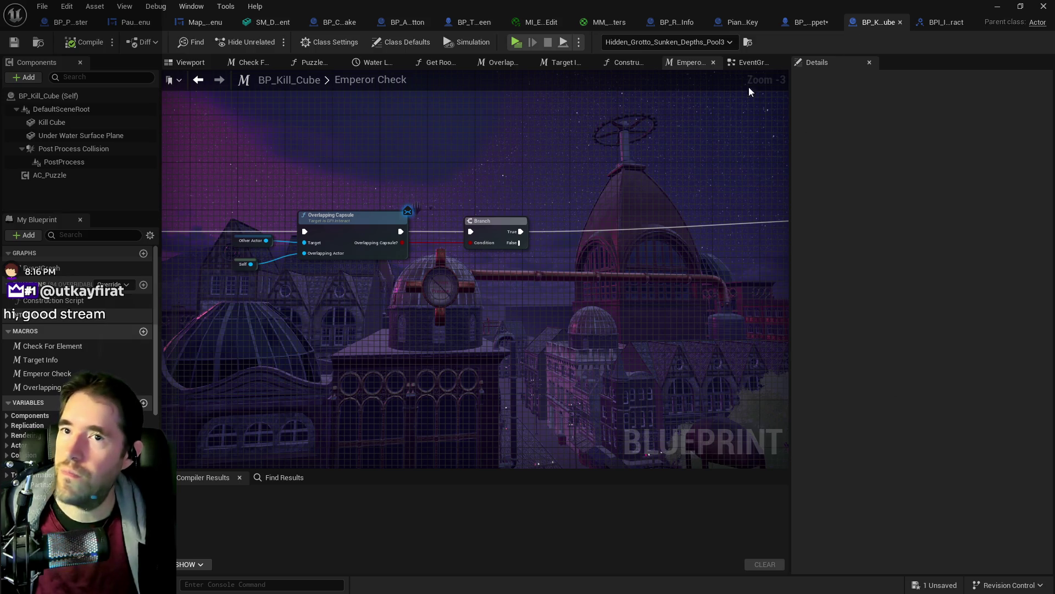
scroll(618, 262, "down", 4)
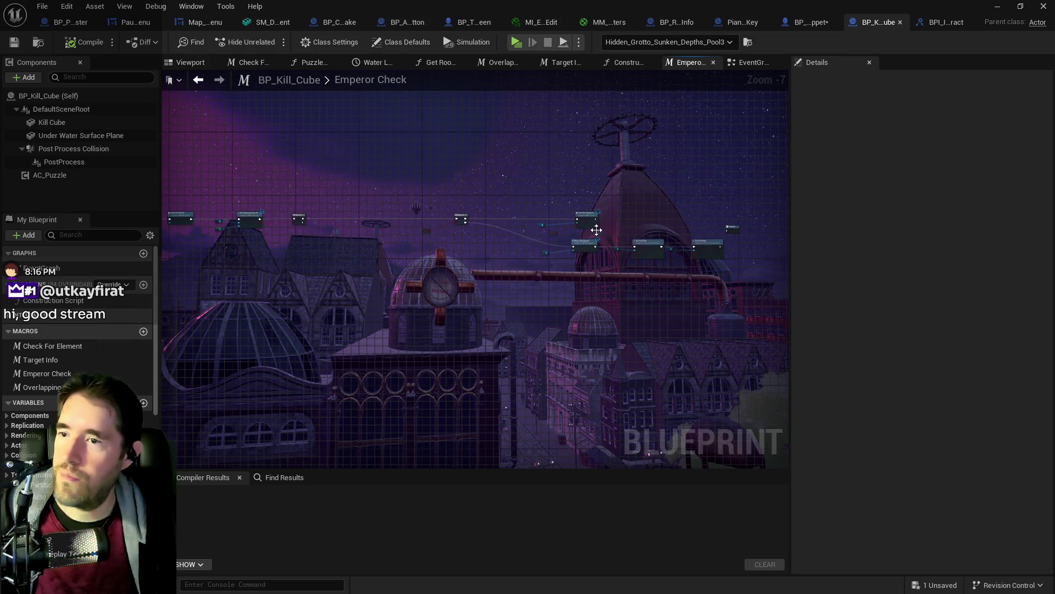
scroll(597, 230, "up", 3)
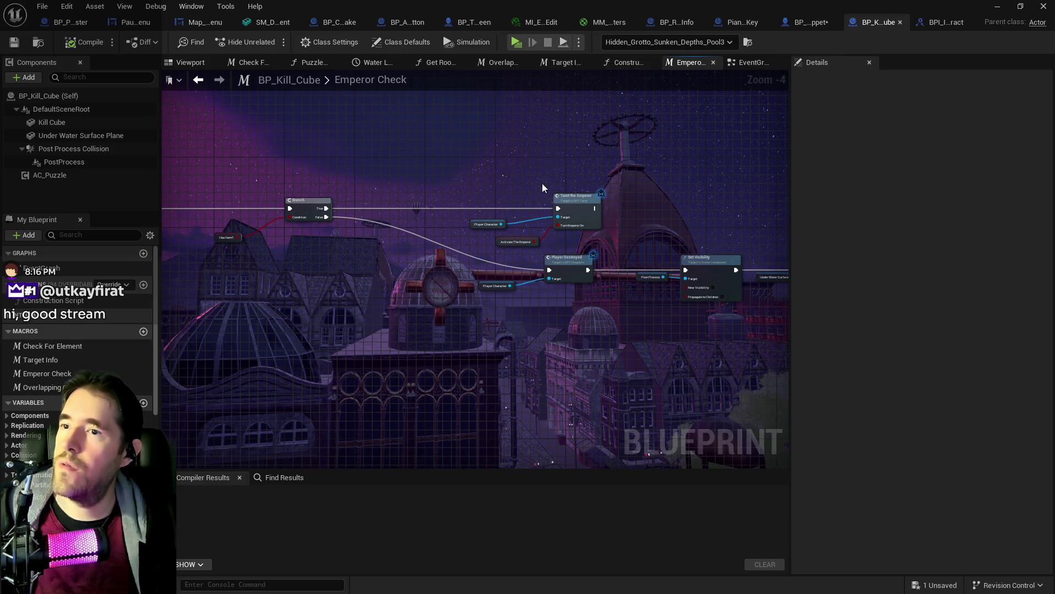
scroll(389, 184, "up", 2)
mouse_move(535, 179)
left_mouse_down()
mouse_move(582, 206)
mouse_move(660, 188)
left_mouse_up()
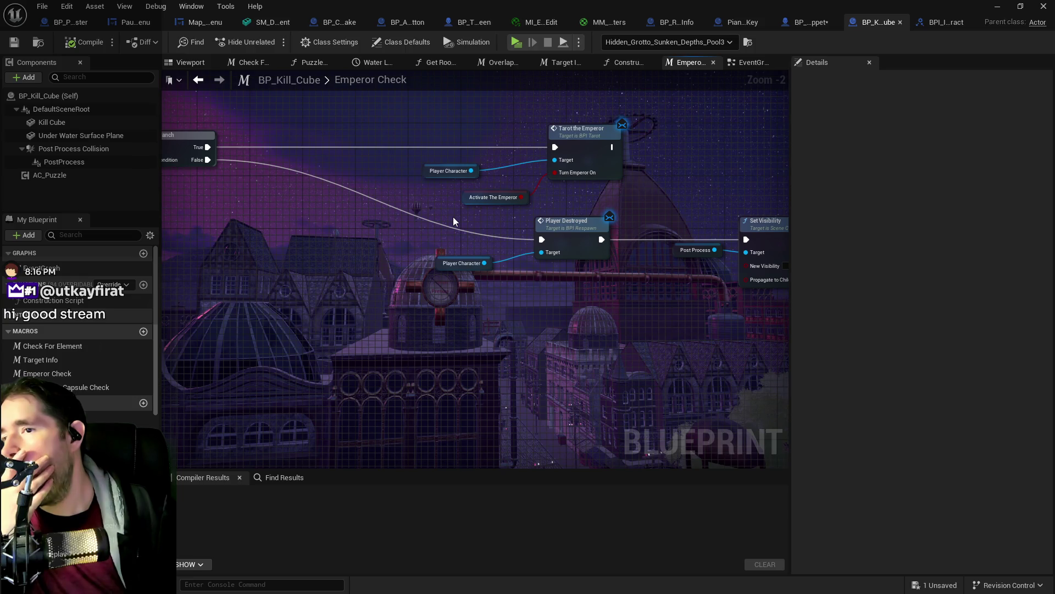
mouse_move(440, 213)
left_mouse_down()
mouse_move(758, 231)
mouse_move(687, 220)
mouse_move(737, 218)
mouse_move(739, 266)
left_mouse_up()
mouse_move(523, 262)
left_mouse_down()
mouse_move(584, 236)
mouse_move(346, 216)
mouse_move(544, 258)
mouse_move(369, 225)
left_mouse_up()
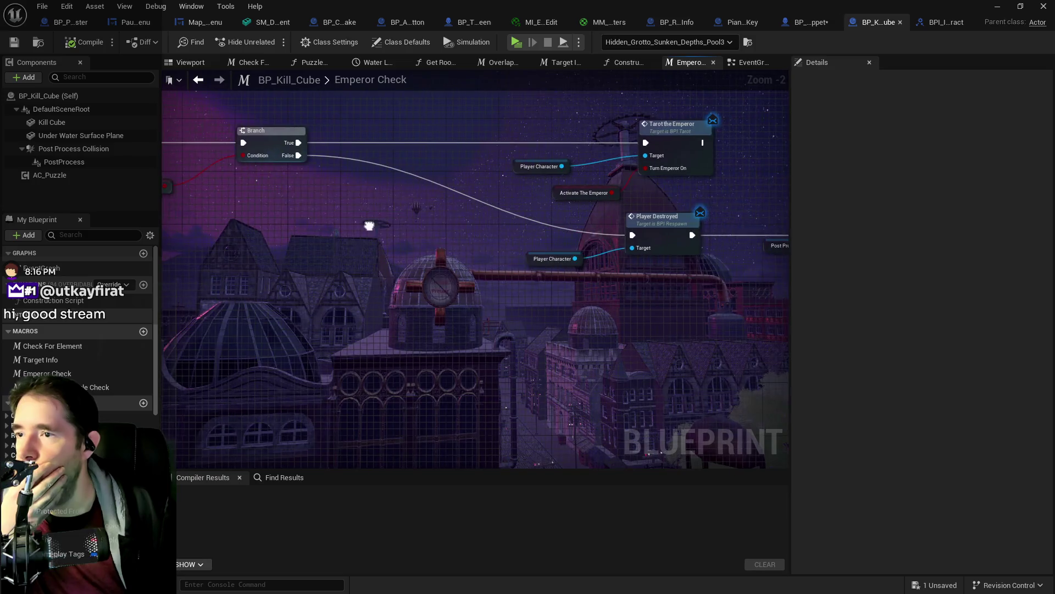
left_click_drag(513, 241, 353, 231)
mouse_move(604, 268)
left_mouse_down()
mouse_move(314, 250)
mouse_move(722, 387)
left_mouse_up()
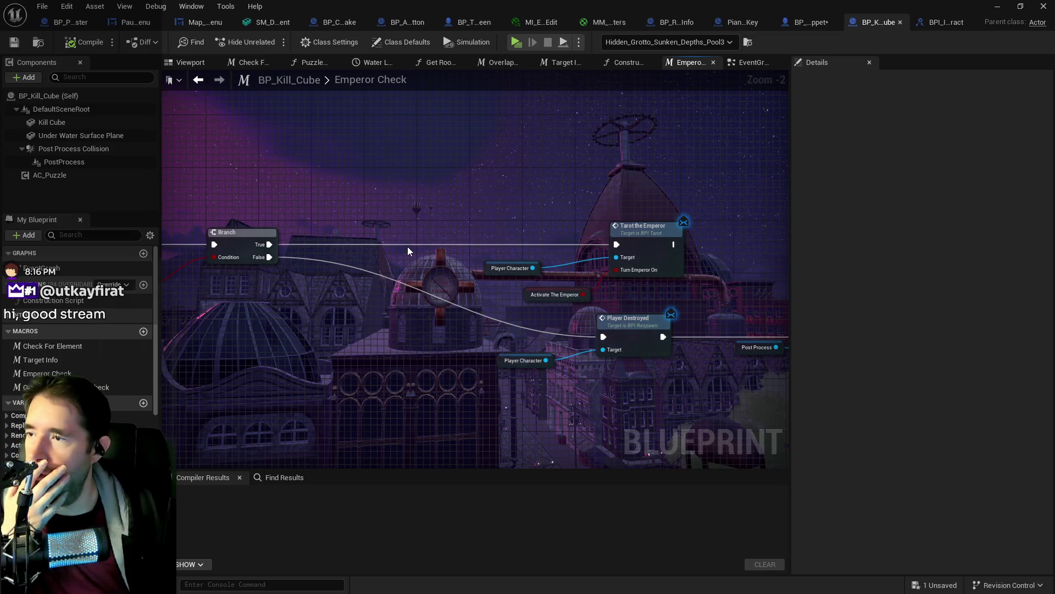
Add a BPI Interact Liquid Check node after the Branch, with Context Sensitive turned off.
right_click(382, 251)
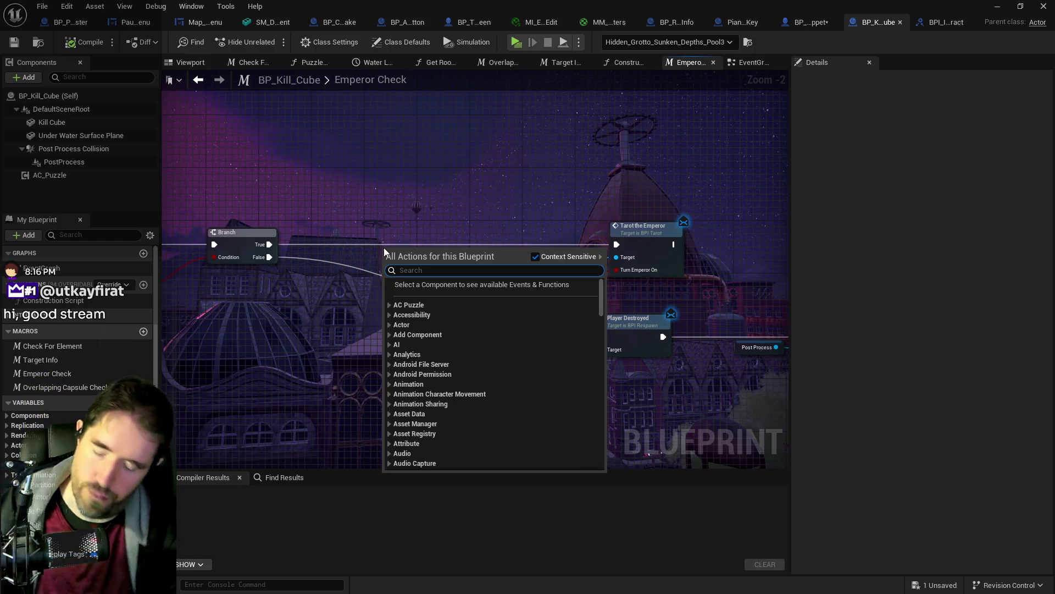
type("liquid ")
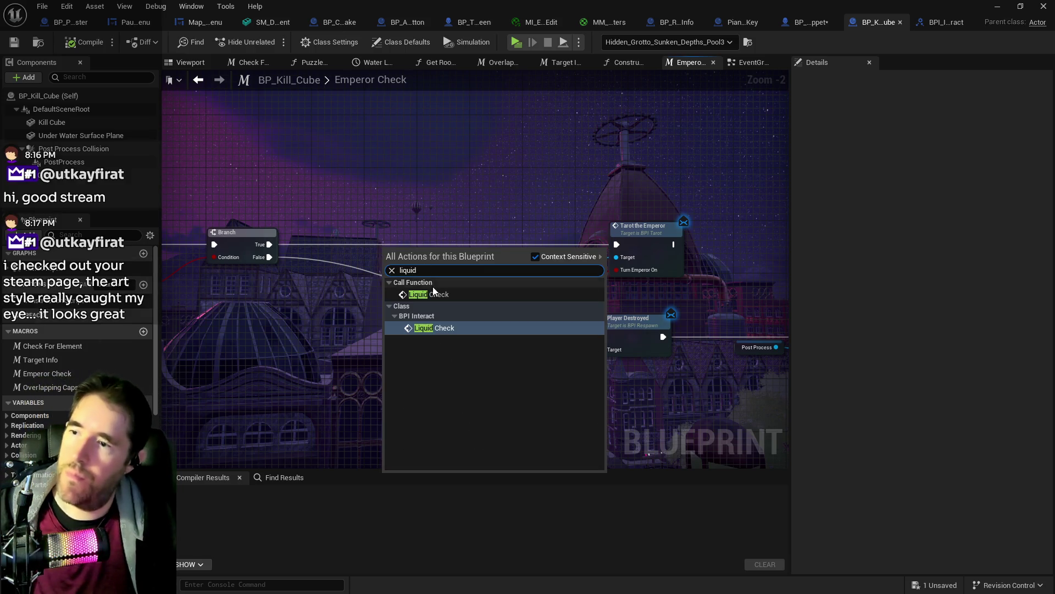
type("checck")
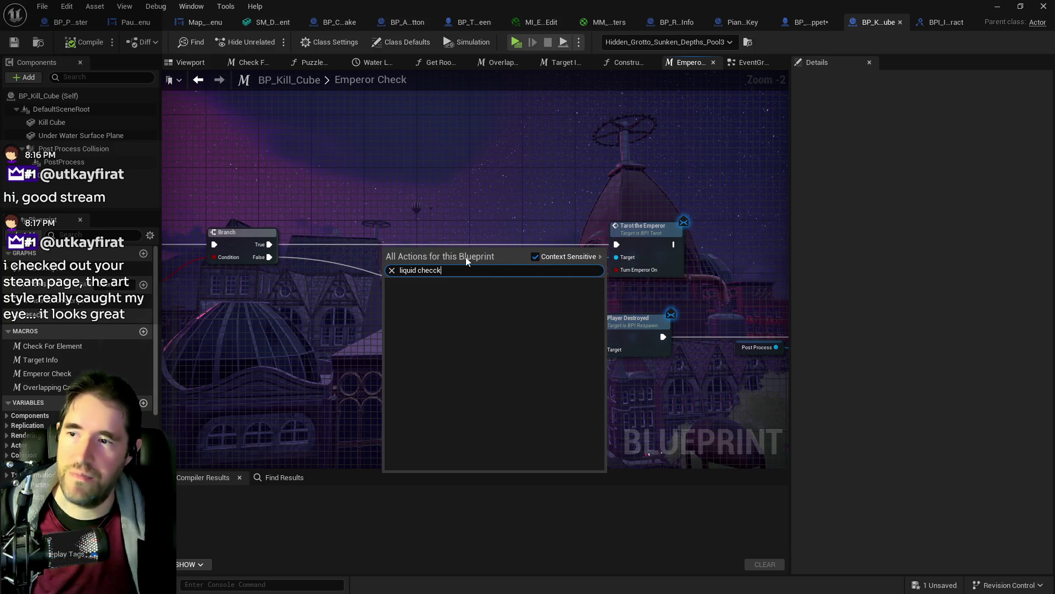
key("BackSpace")
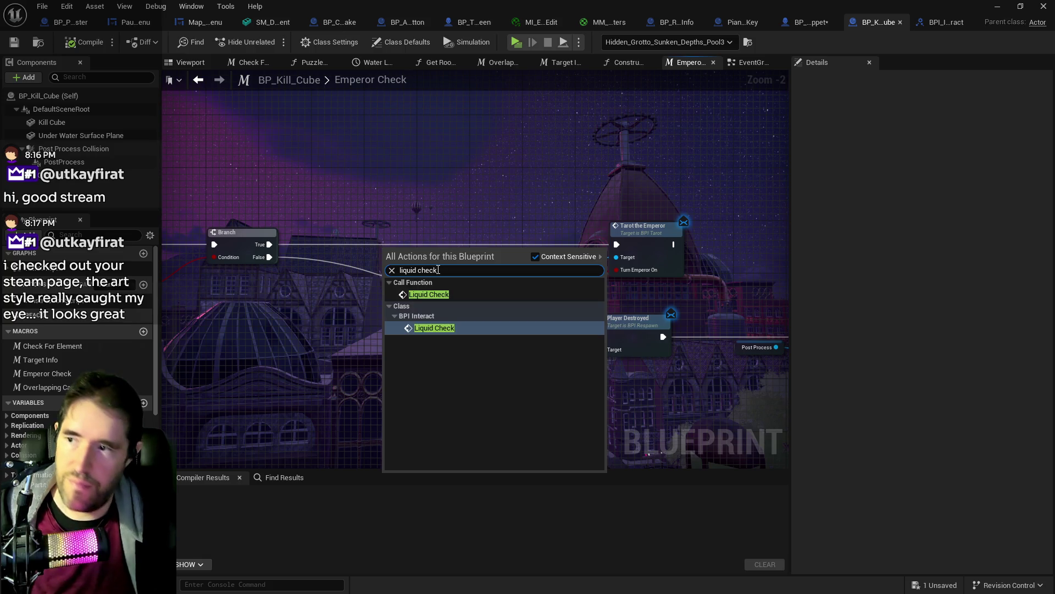
left_click(536, 257)
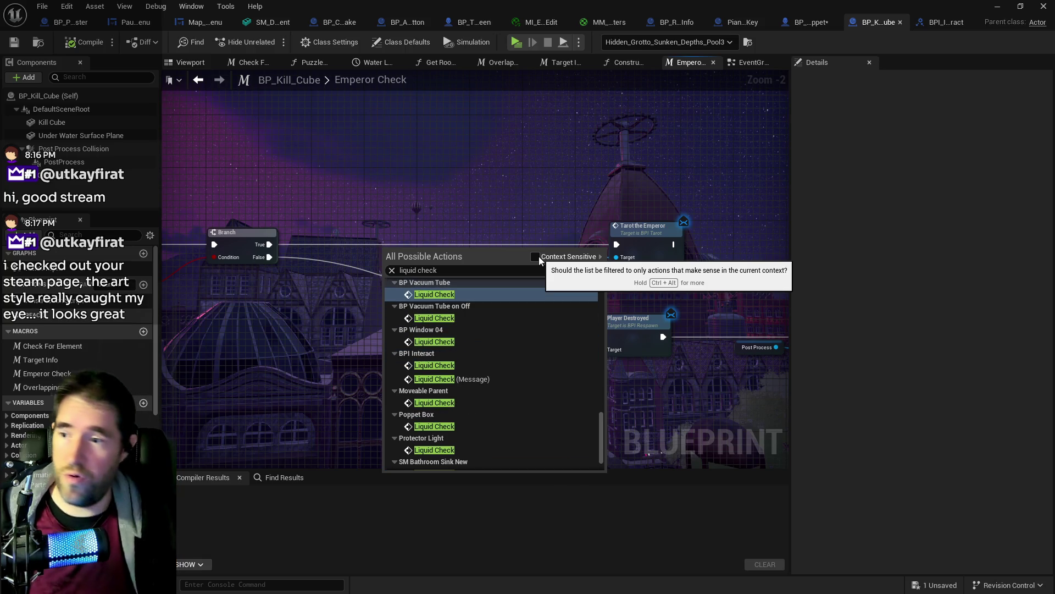
left_click(434, 366)
left_click_drag(421, 253, 406, 236)
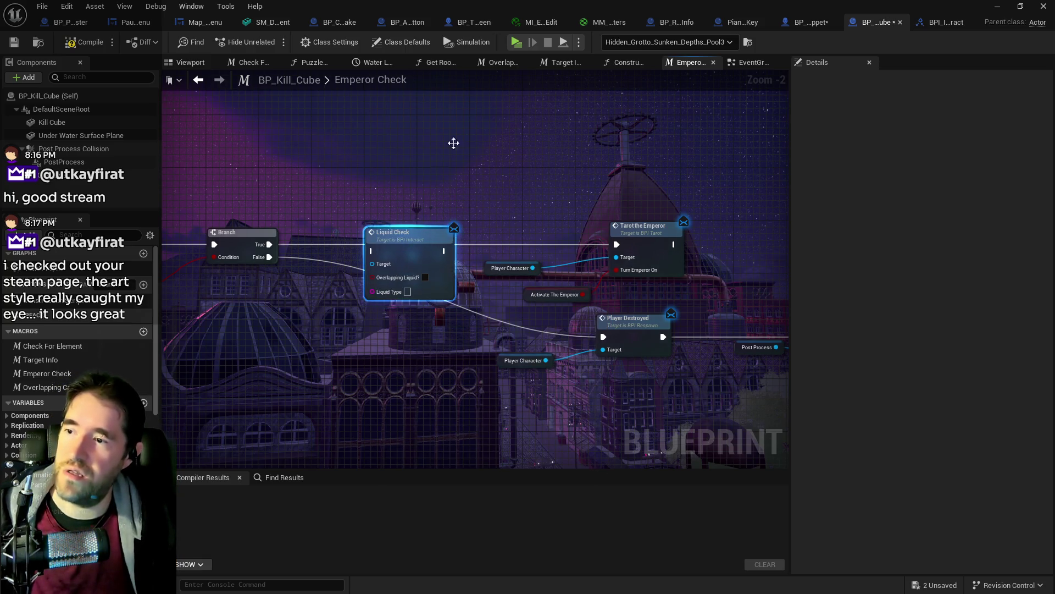
key("alt+Tab")
Fly the level viewport through the grotto's cave rocks, down to the water and pillars.
key("w")
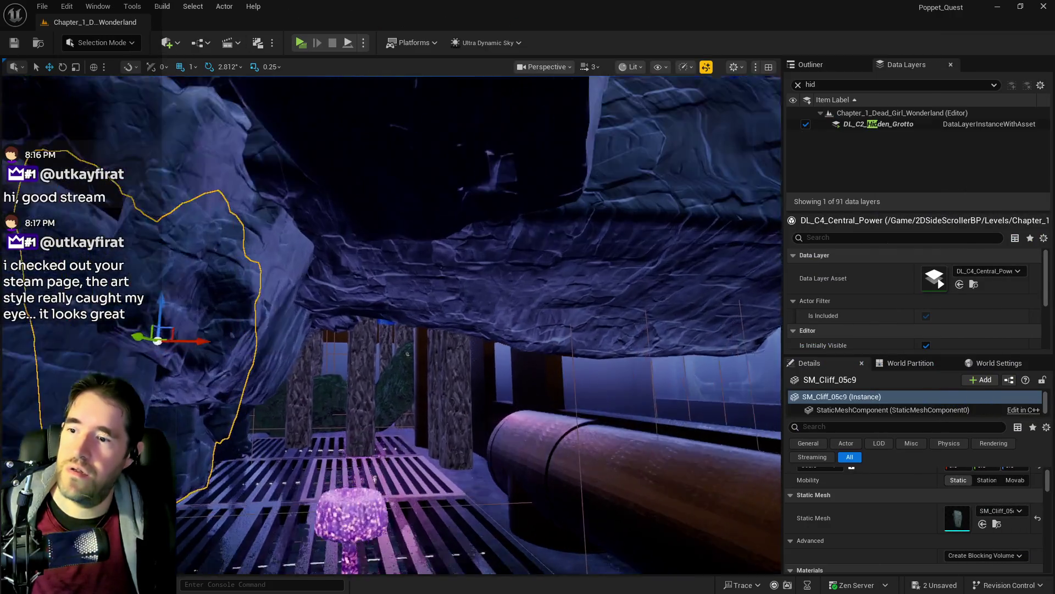
key("s")
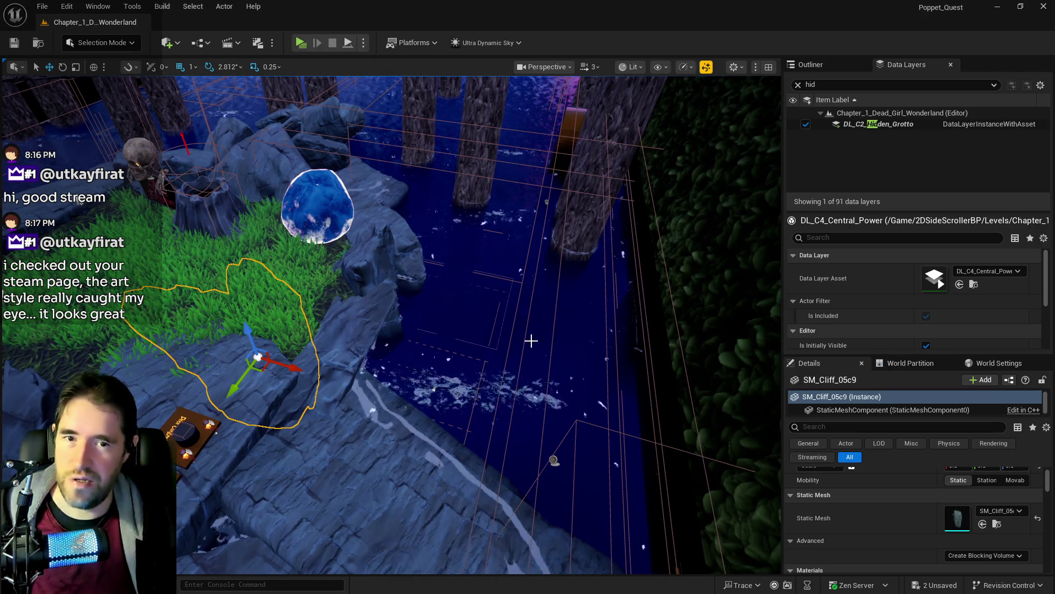
mouse_move(655, 309)
left_mouse_down()
mouse_move(599, 223)
mouse_move(583, 152)
mouse_move(583, 275)
left_mouse_up()
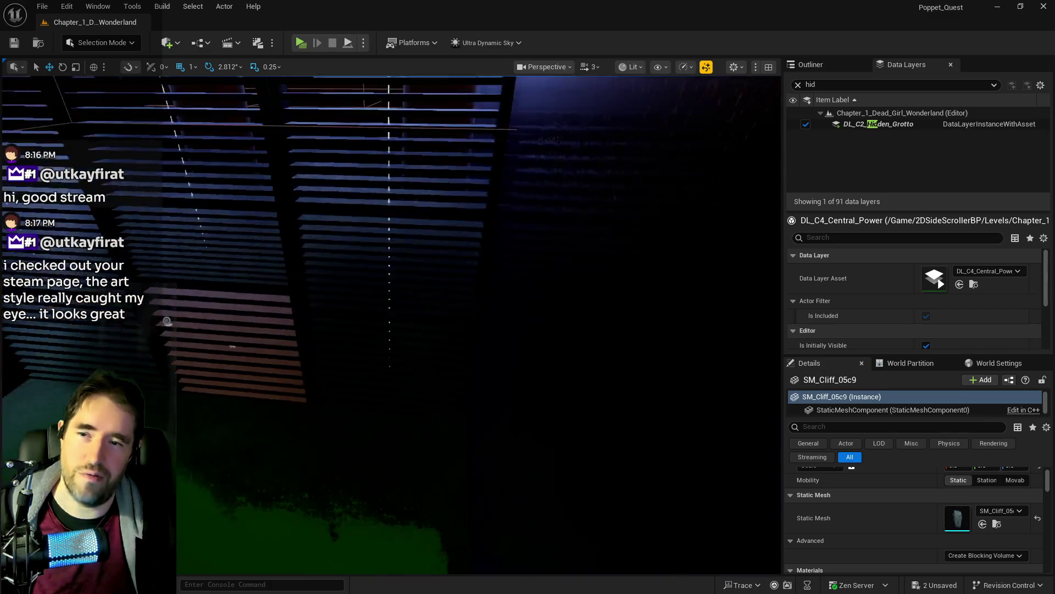
mouse_move(167, 321)
left_mouse_down()
mouse_move(298, 436)
mouse_move(363, 352)
mouse_move(419, 368)
mouse_move(427, 311)
mouse_move(520, 366)
left_mouse_up()
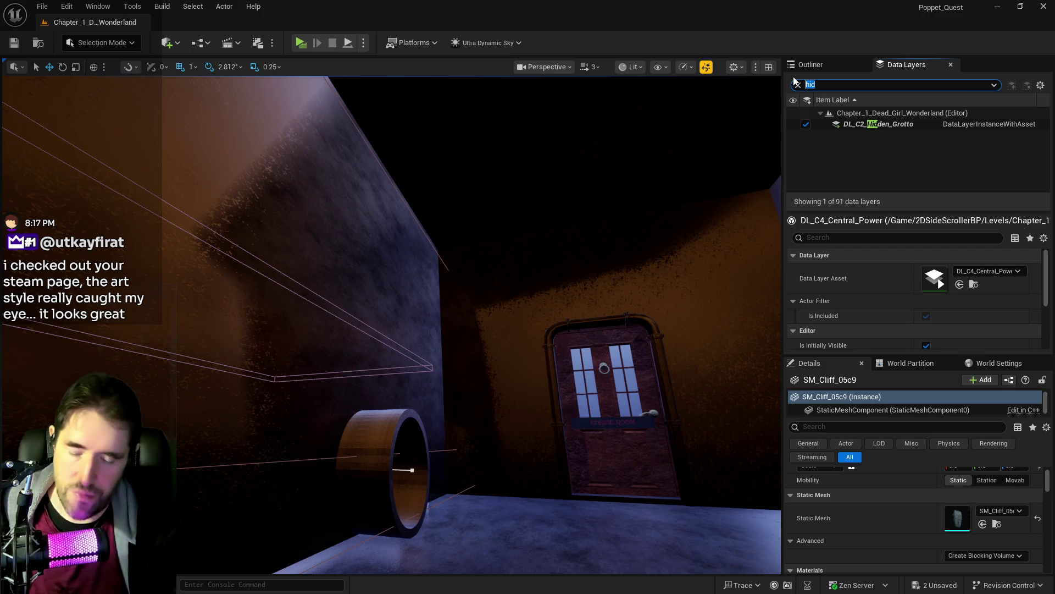
type("chap")
type("engine")
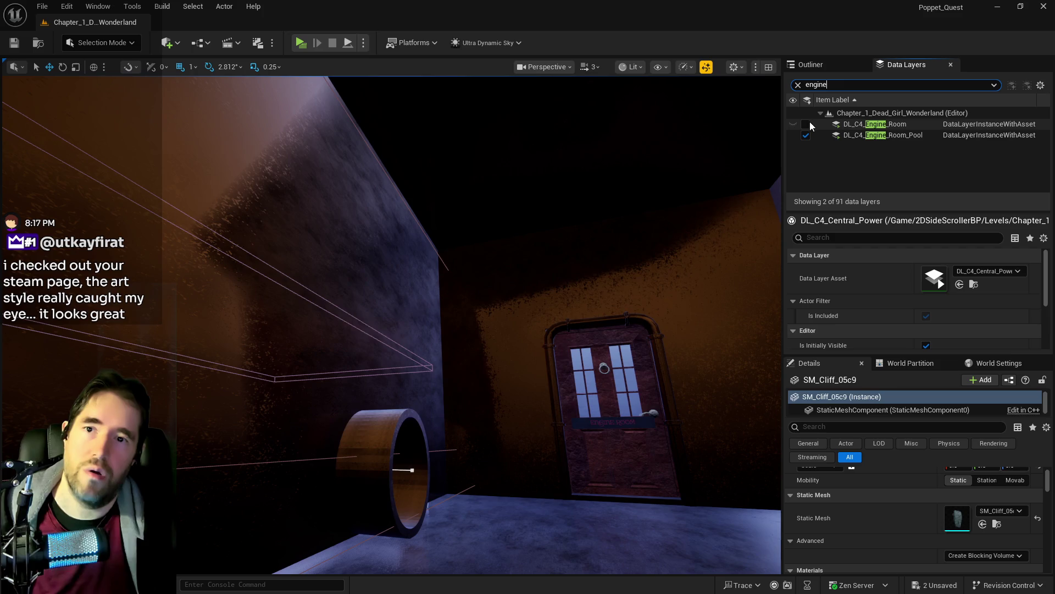
Load DL_C4_Engine_Room, fly through the engine room, then unload the layer again.
left_click(806, 123)
mouse_move(444, 371)
left_mouse_down()
mouse_move(435, 404)
mouse_move(442, 434)
mouse_move(431, 412)
mouse_move(433, 394)
mouse_move(507, 542)
mouse_move(478, 484)
mouse_move(440, 459)
mouse_move(433, 429)
mouse_move(685, 219)
left_mouse_up()
left_click(805, 124)
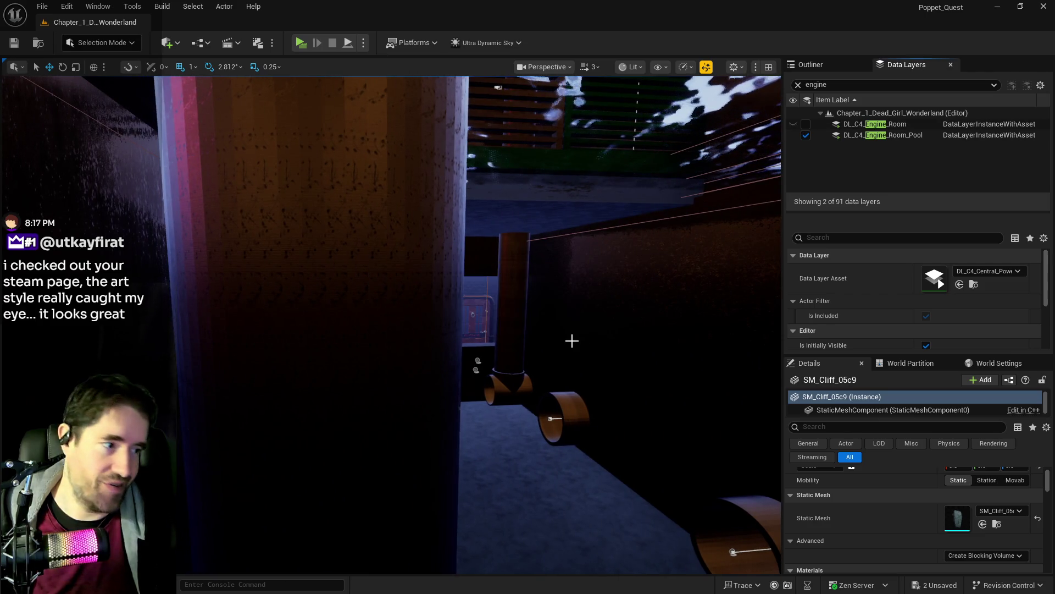
left_click_drag(571, 340, 549, 325)
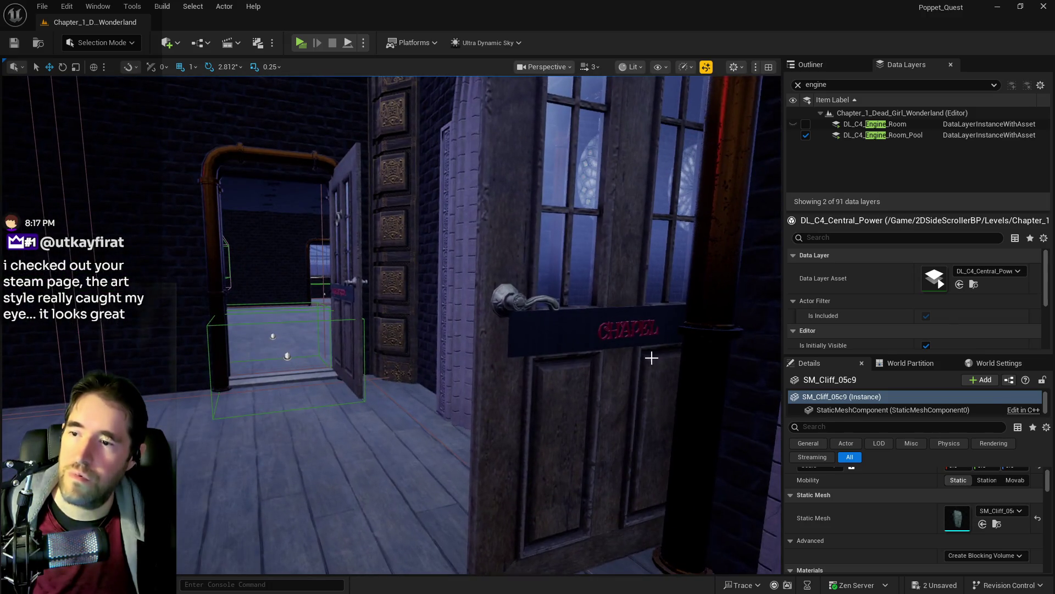
Untick Is Open on the Chapel and Toy Maze doors, then save the level.
left_click(664, 443)
left_click(949, 512)
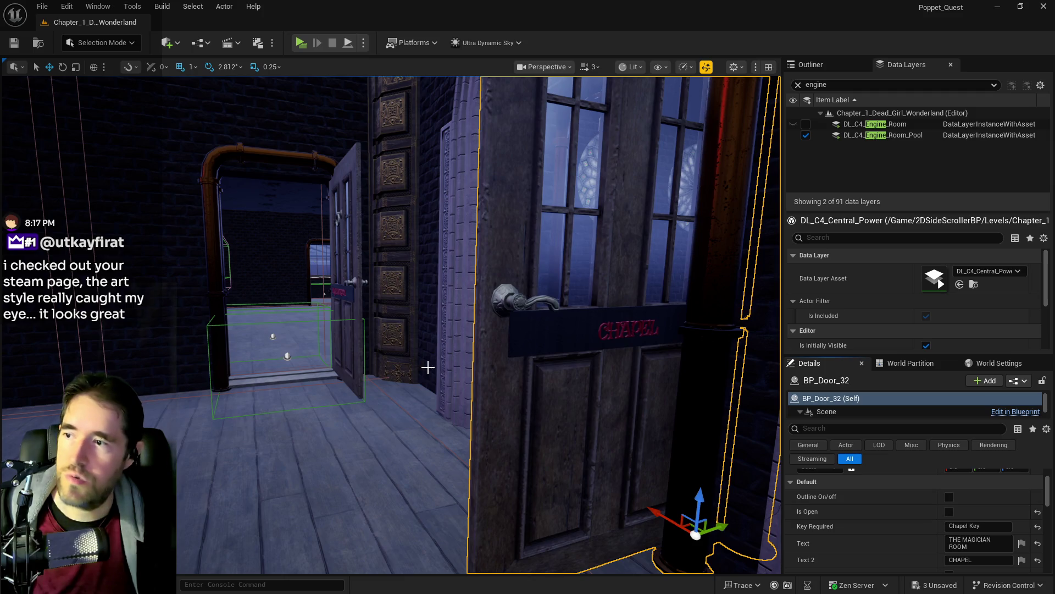
left_click(354, 295)
left_click(950, 512)
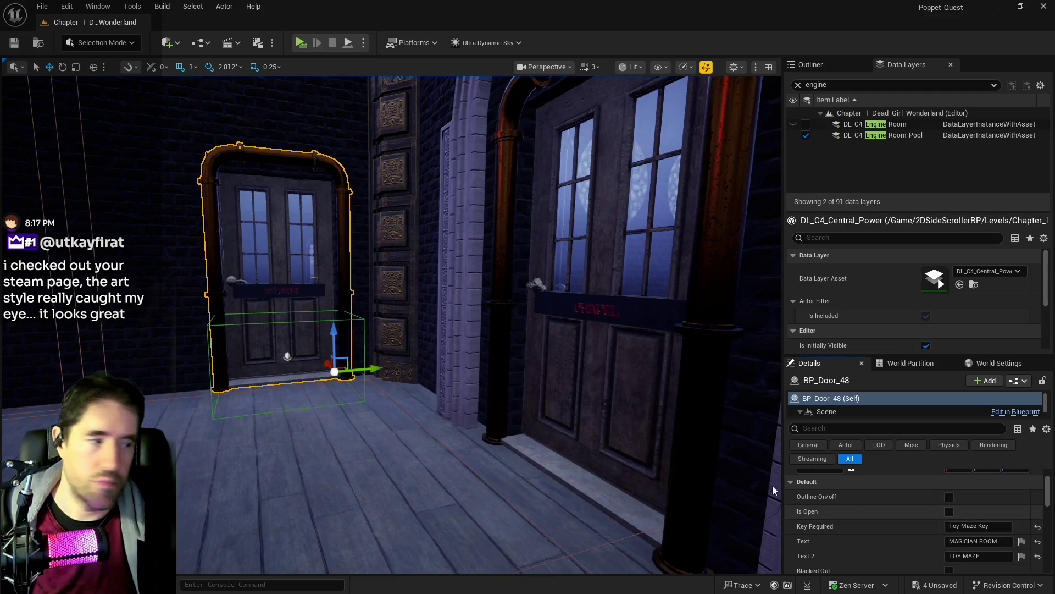
key("f")
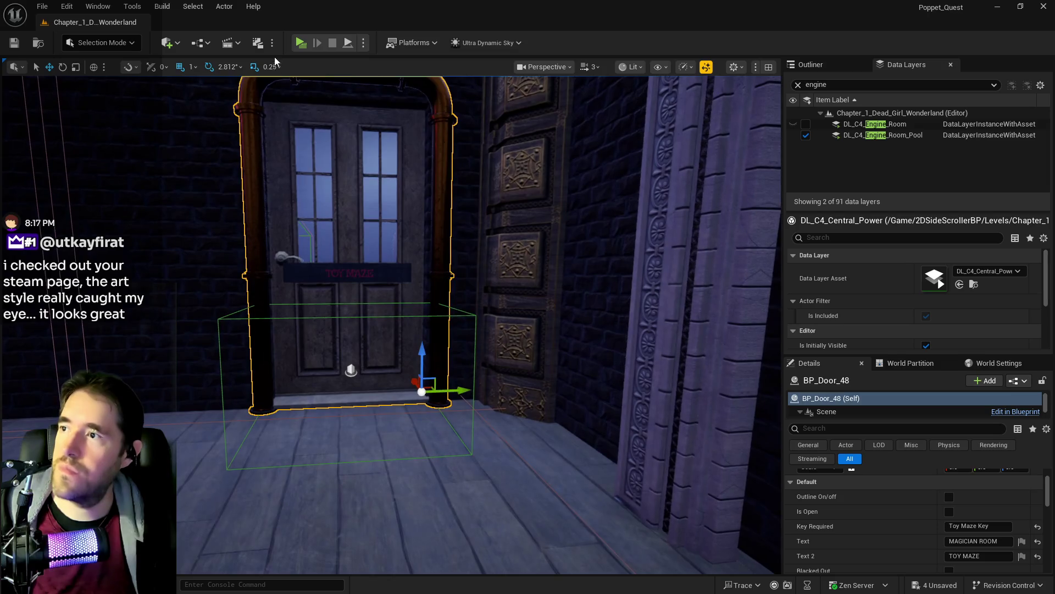
key("ctrl+s")
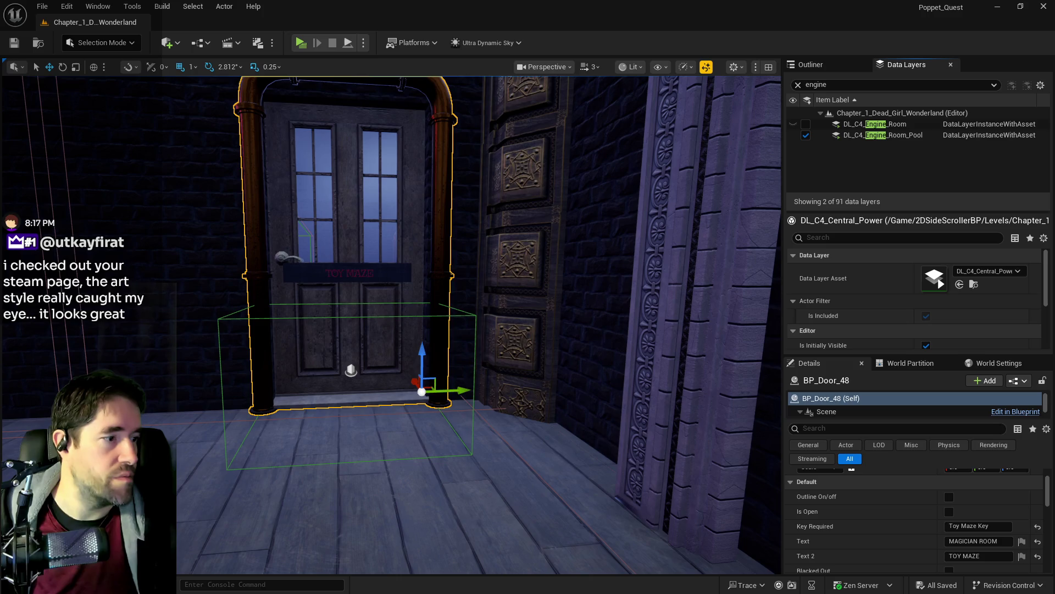
Set the Carnival Room door to start closed and clear the 'engine' Data Layers filter.
left_click_drag(575, 409, 519, 287)
mouse_move(521, 227)
left_mouse_down()
mouse_move(495, 236)
mouse_move(521, 227)
left_mouse_up()
left_click(521, 227)
left_click(949, 511)
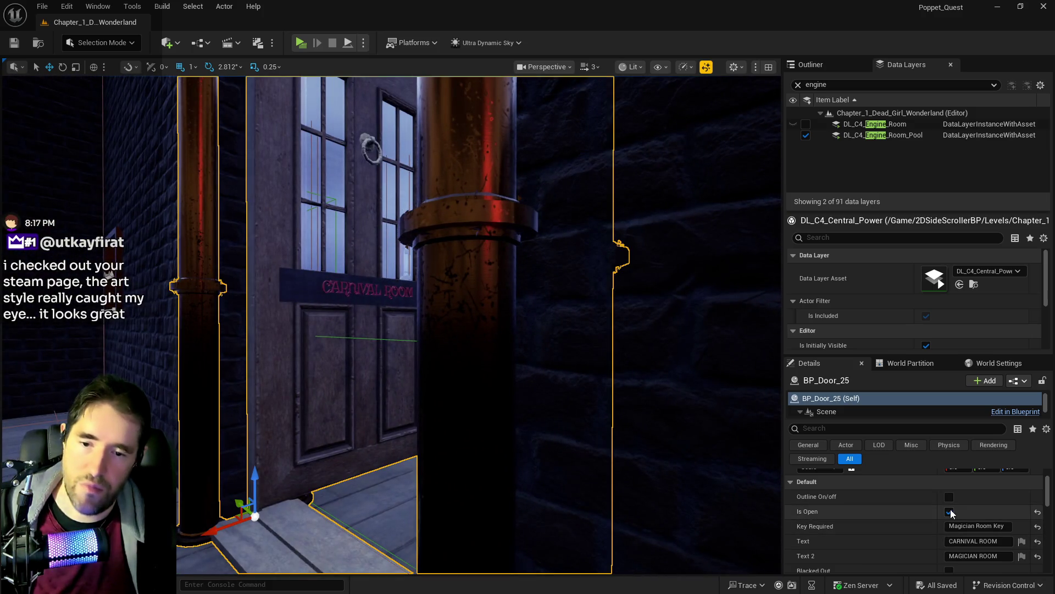
left_click_drag(457, 414, 528, 273)
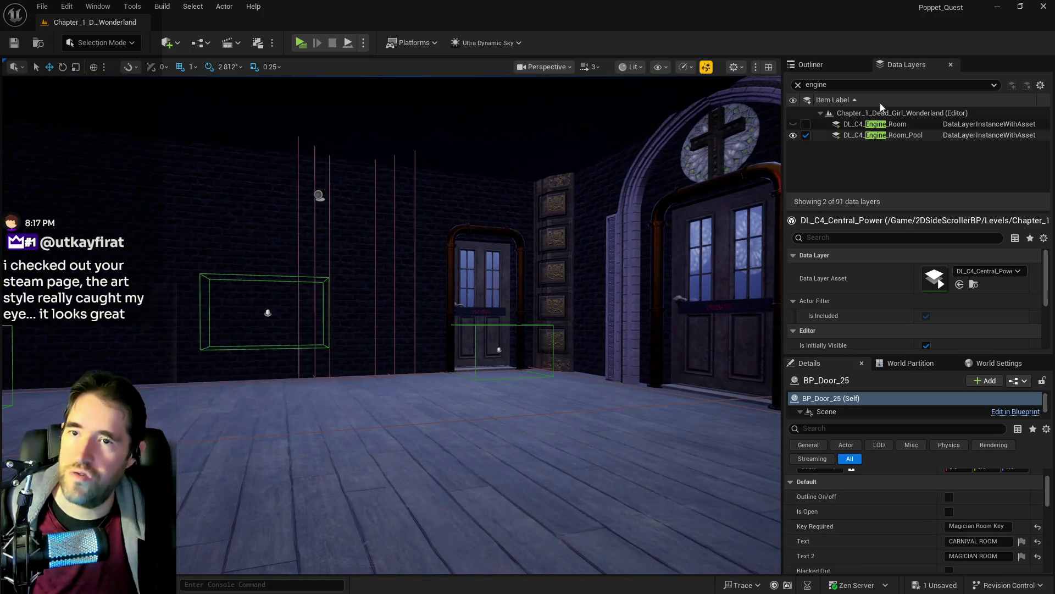
left_click(798, 85)
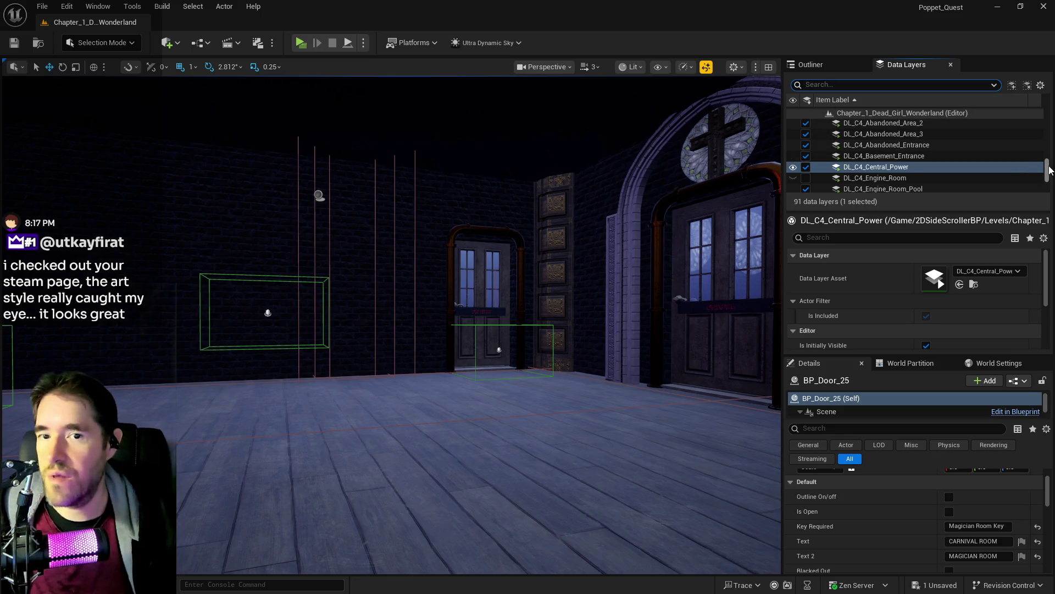
Load the DL_C1 layers from Carnival_Room to Washroom, inspect the carnival room, then unload them.
scroll(1048, 168, "up", 10)
left_click(874, 135)
scroll(871, 141, "down", 5)
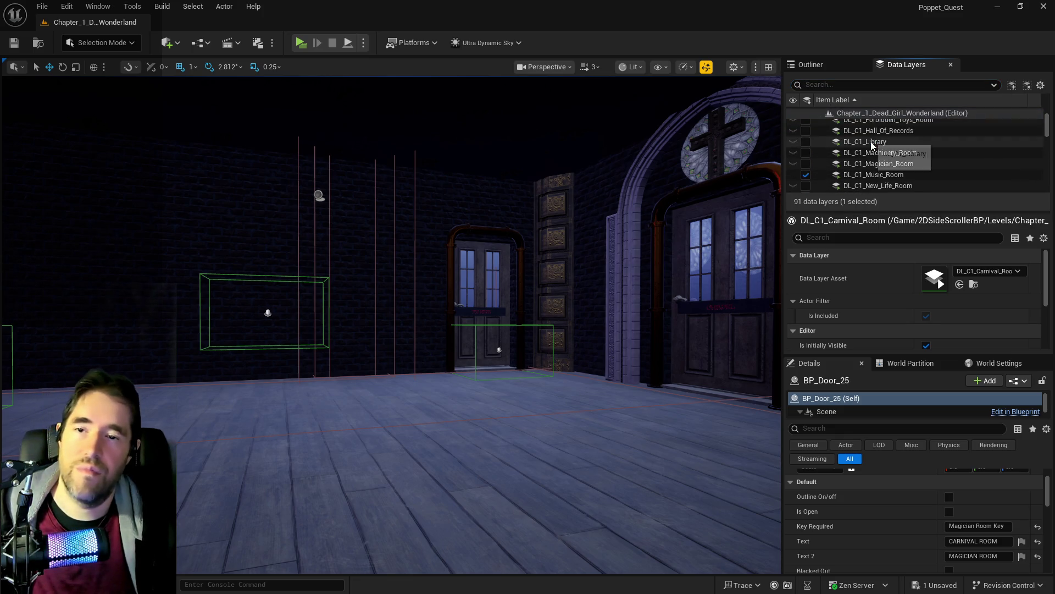
scroll(867, 168, "down", 5)
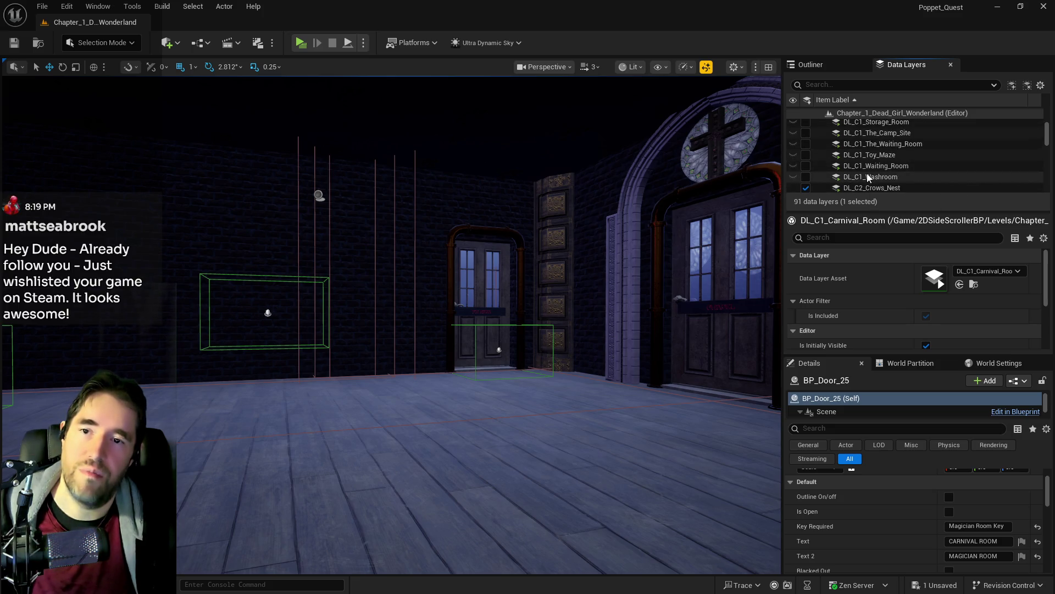
left_click(867, 176, "shift")
left_click(806, 177)
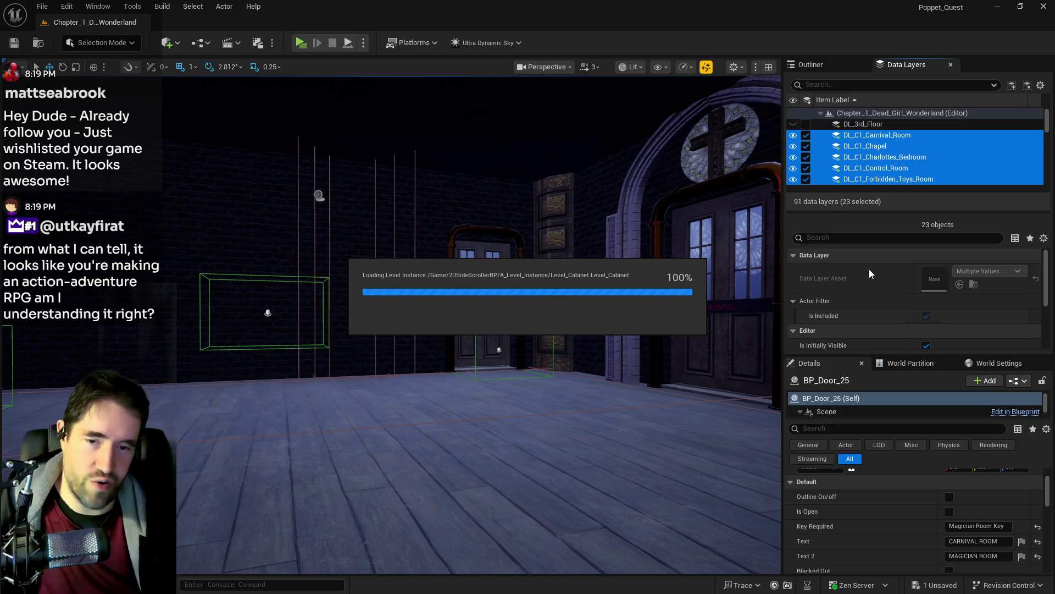
mouse_move(455, 315)
left_mouse_down()
mouse_move(664, 502)
mouse_move(596, 450)
left_mouse_up()
key("f")
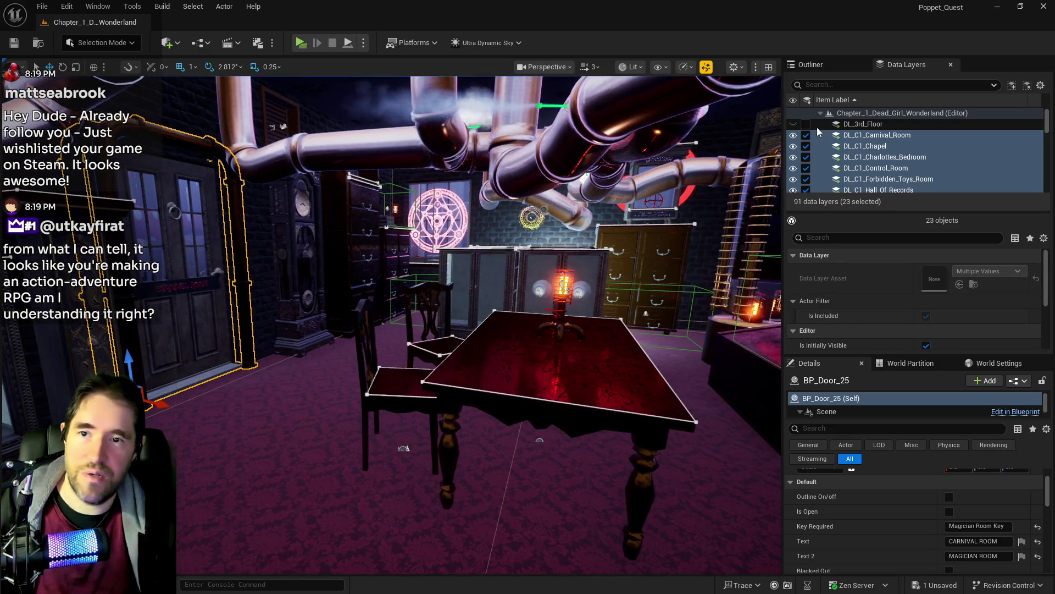
left_click(806, 134)
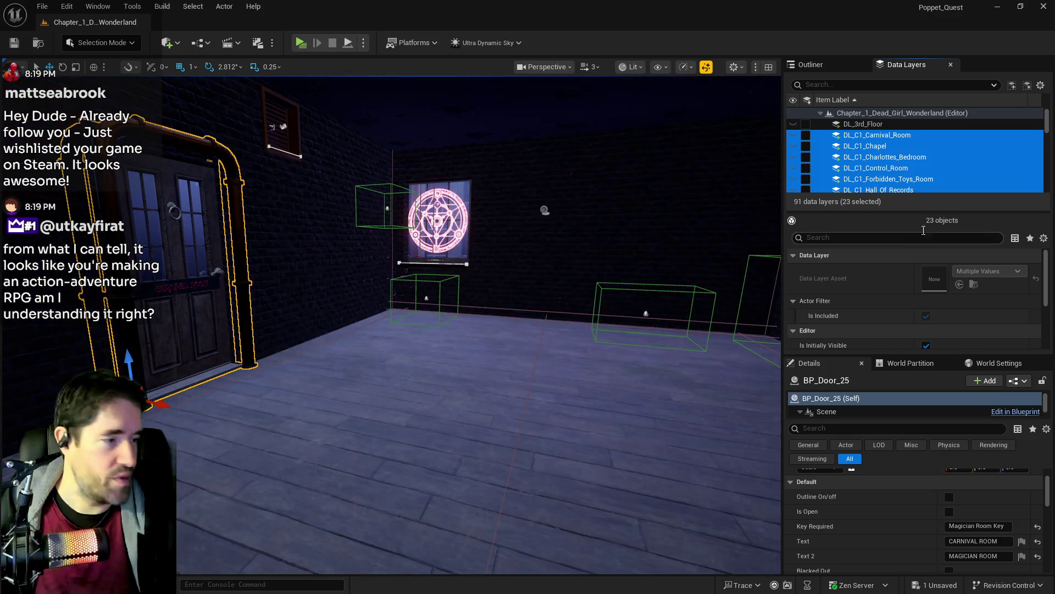
Unload the 26 Chapter 2 layers from DL_C2_Crows_Nest through DL_C2_The_Underworld.
scroll(891, 164, "down", 6)
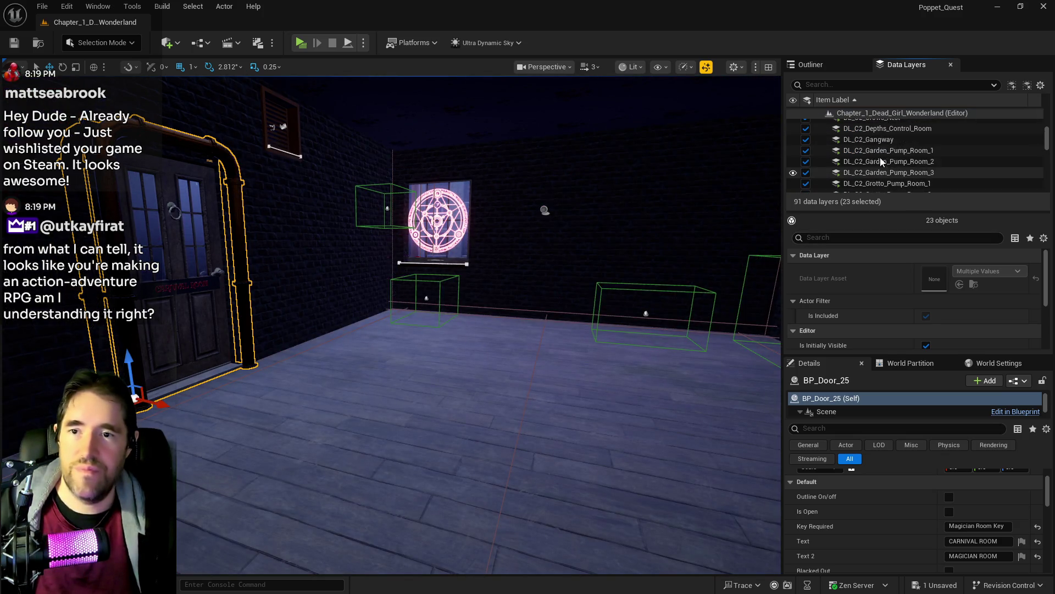
left_click(868, 153)
scroll(868, 157, "down", 5)
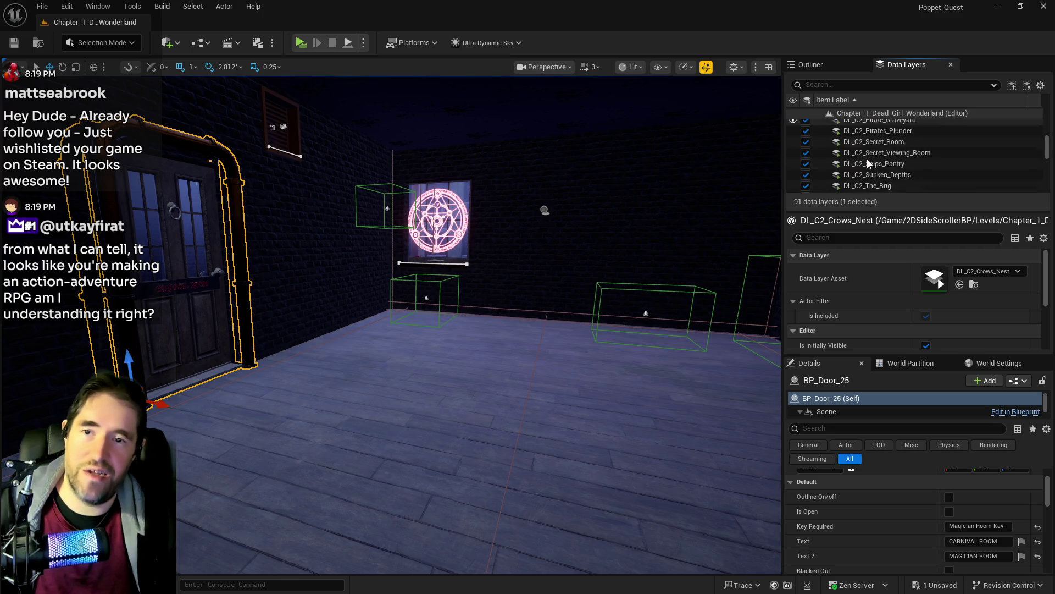
left_click(812, 146, "shift")
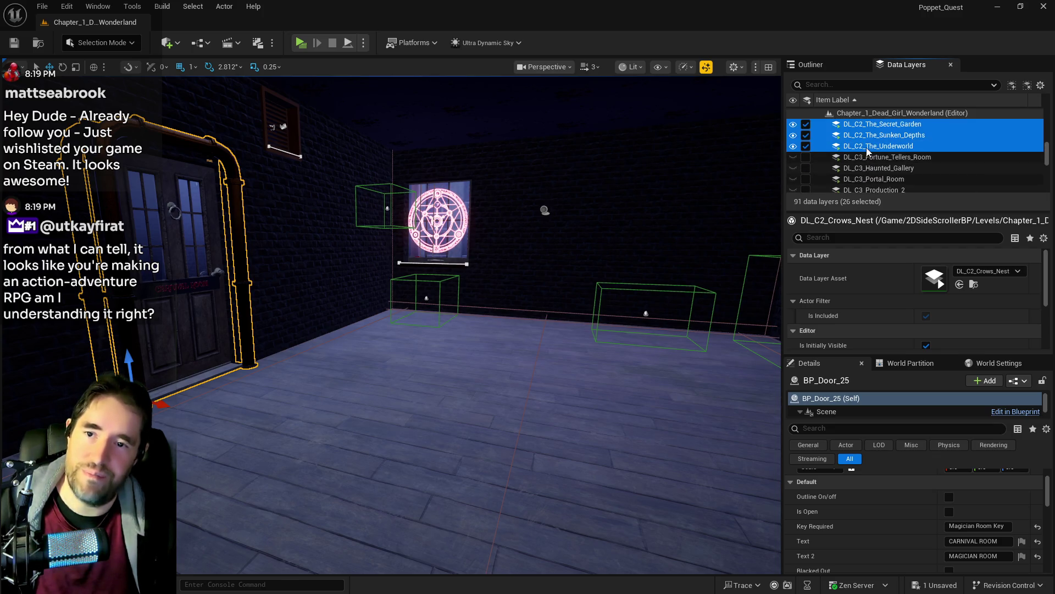
left_click(806, 146)
scroll(861, 188, "up", 3)
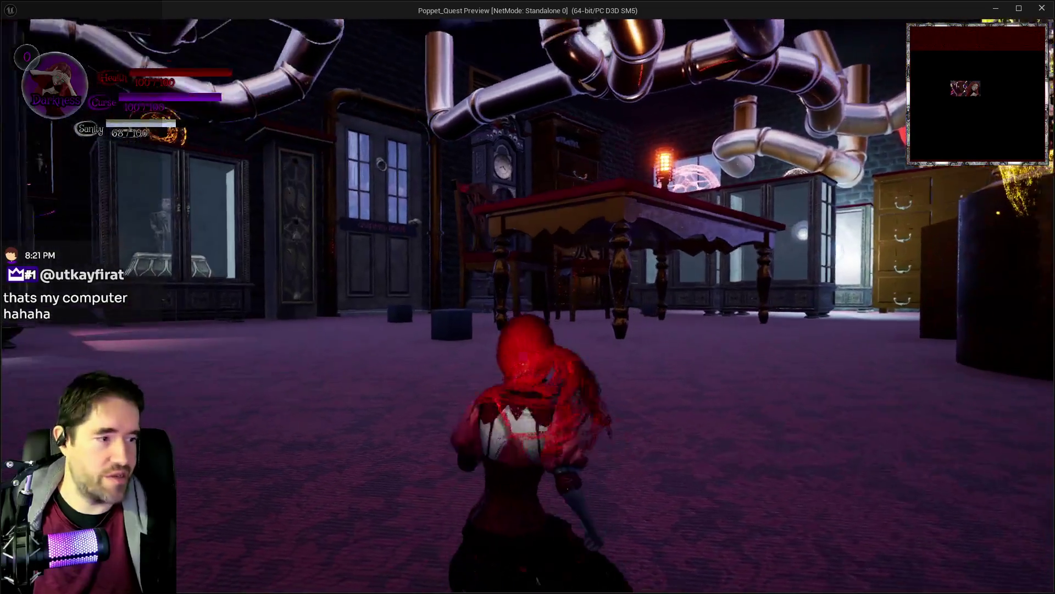
Pick the Patrick card, run across the carnival room, then stop the preview with Esc.
key("w")
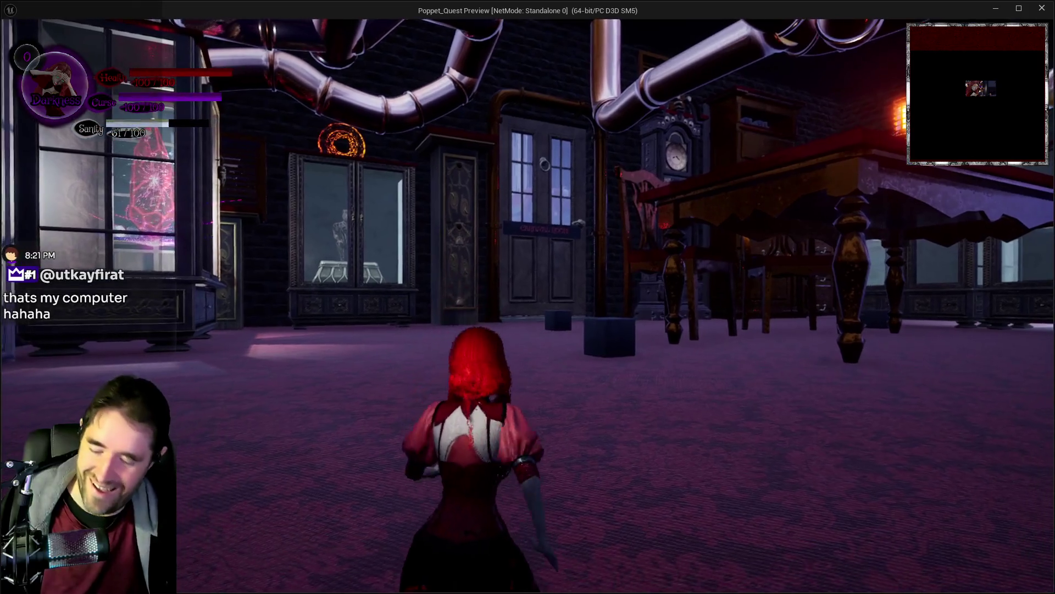
key("Tab")
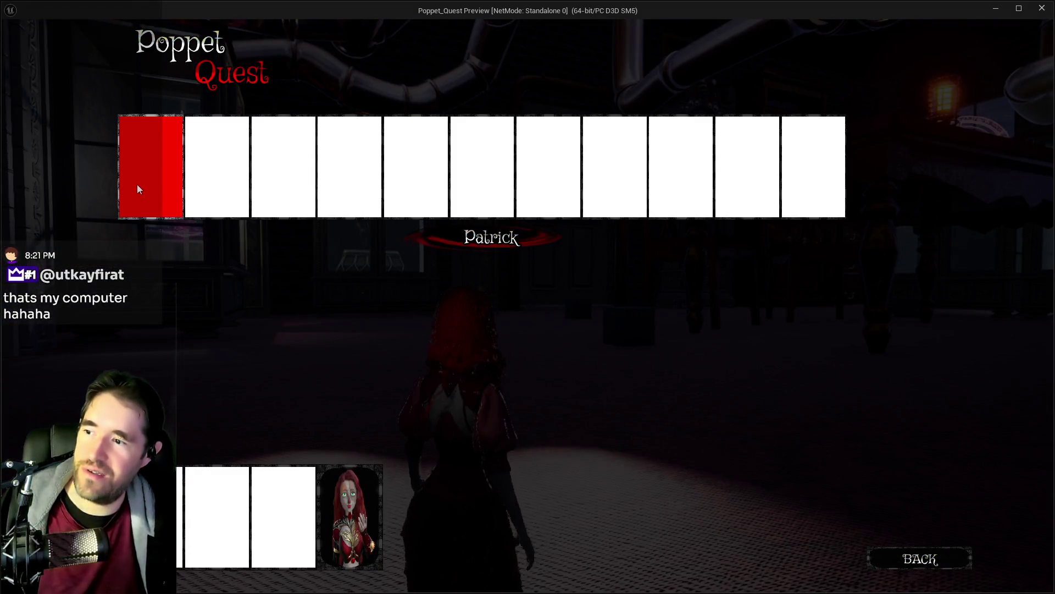
left_click(139, 183)
key("w")
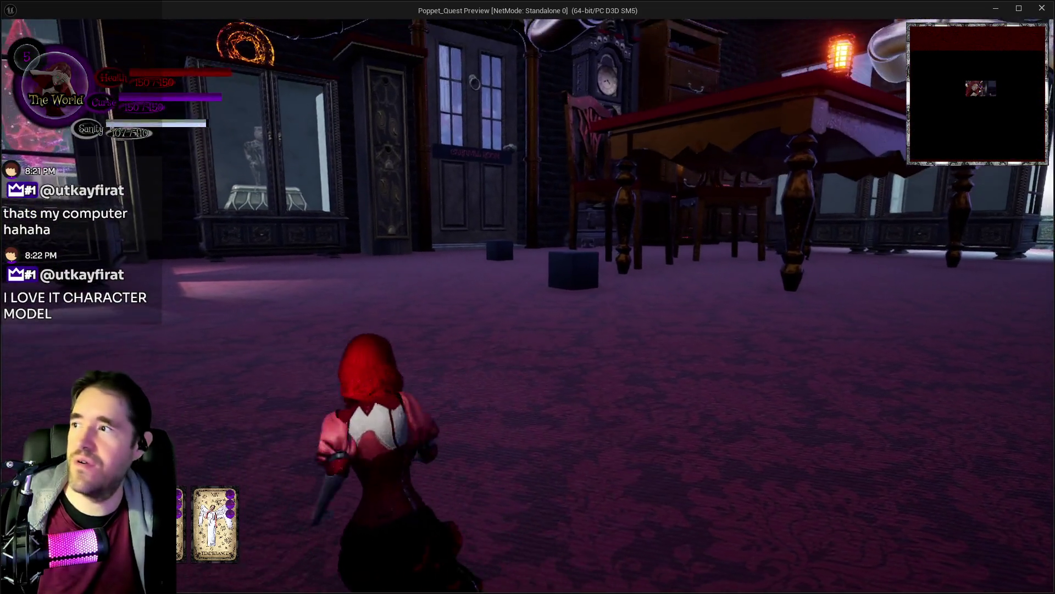
key("w")
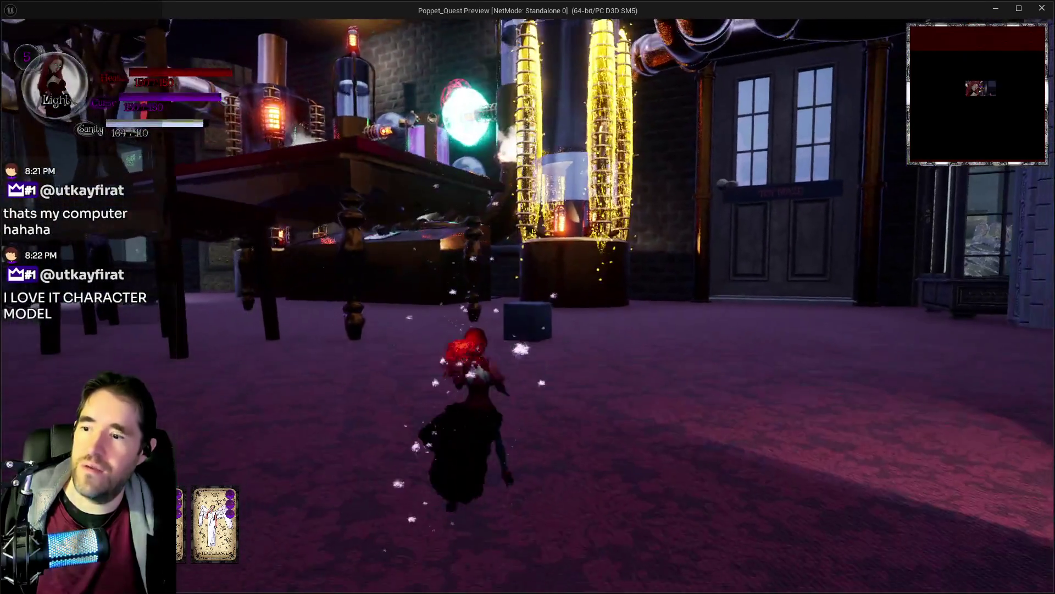
key("Escape")
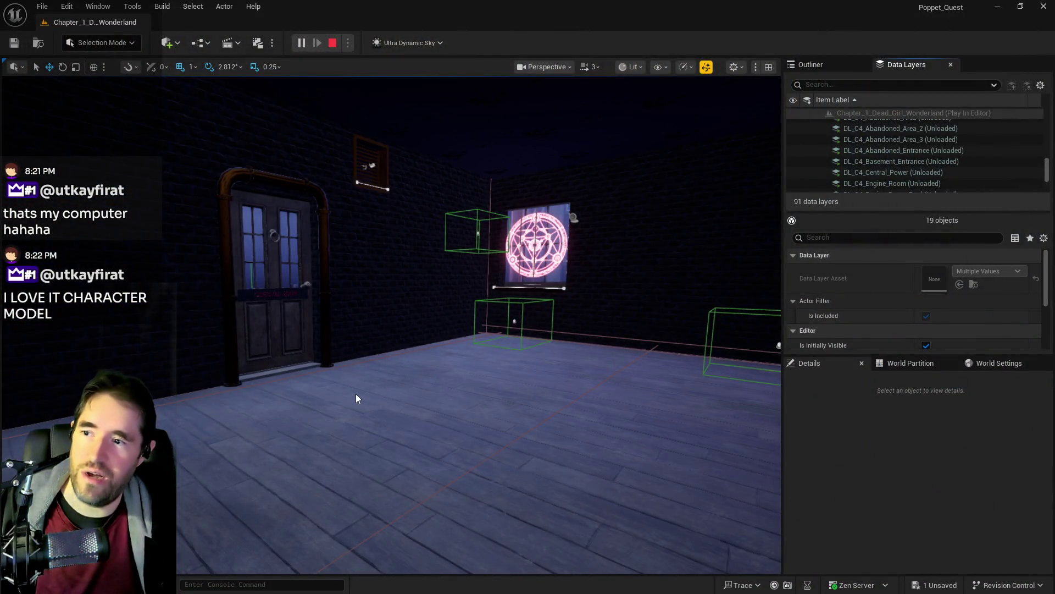
left_click_drag(355, 394, 355, 394)
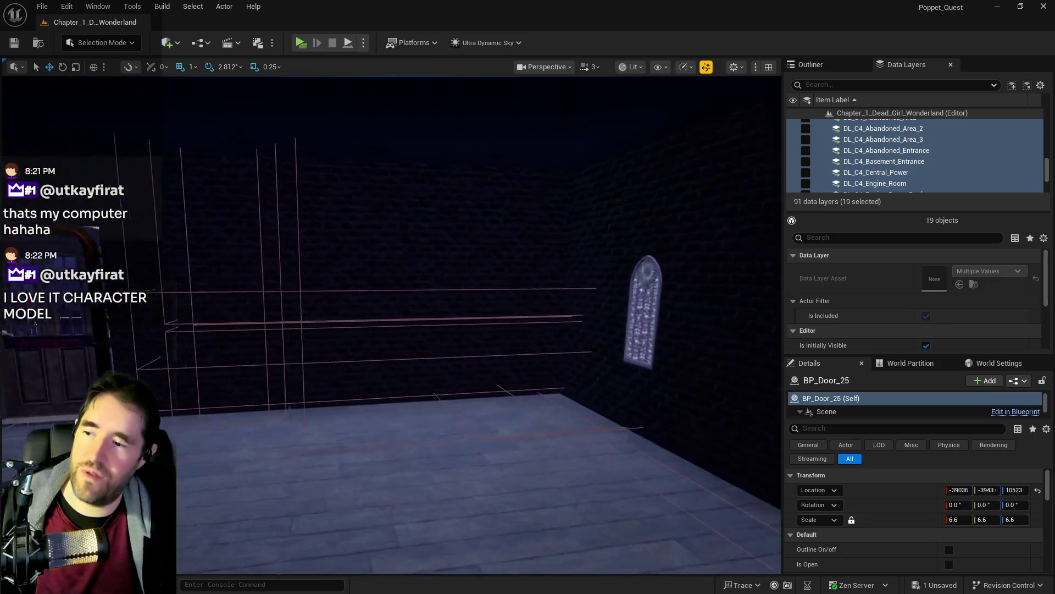
Place a Nav Mesh Bounds Volume in the room and scale it to 200 on all axes.
left_click(167, 42)
mouse_move(200, 219)
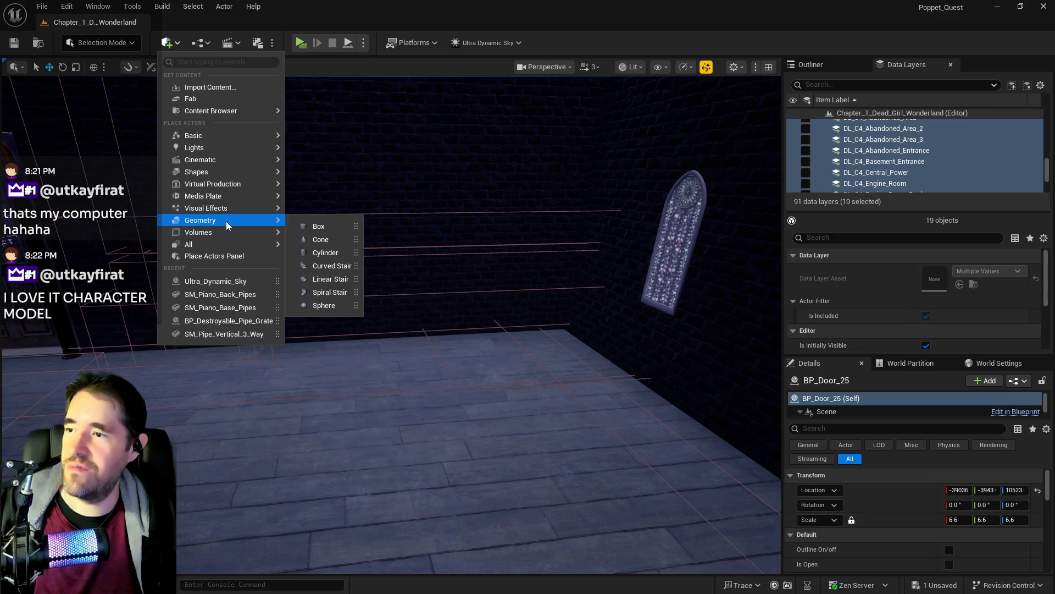
mouse_move(241, 231)
left_click(330, 252)
left_click_drag(593, 273, 541, 322)
left_click(956, 518)
type("0")
key("Return")
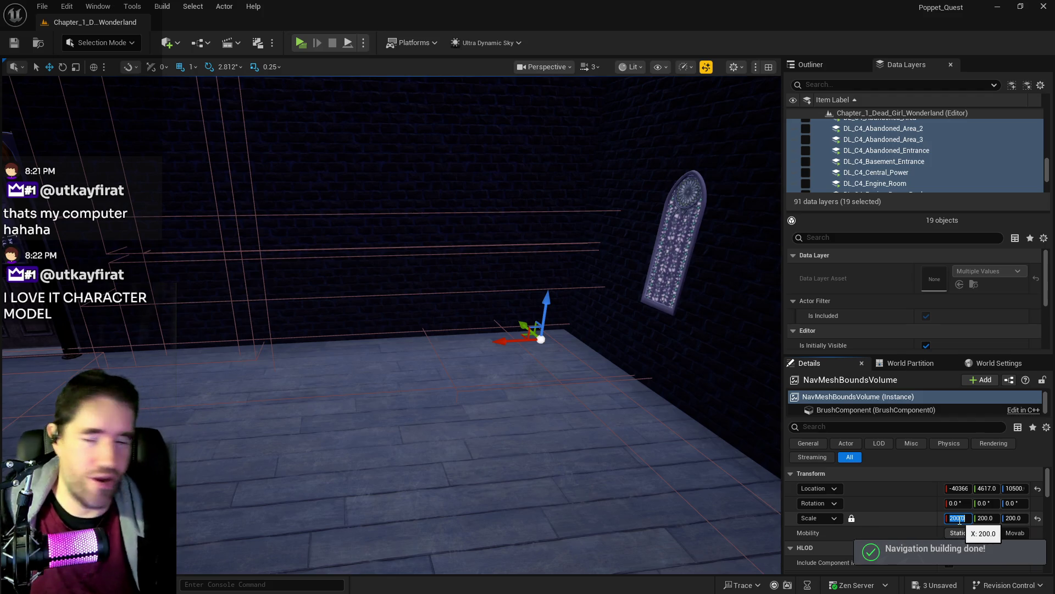
Save the level and show the navmesh coverage with P, flying through the Toy Maze door.
mouse_move(471, 414)
left_mouse_down()
mouse_move(451, 407)
mouse_move(511, 407)
mouse_move(451, 423)
mouse_move(479, 420)
mouse_move(352, 420)
left_mouse_up()
key("ctrl+s")
key("Escape")
key("p")
key("p")
mouse_move(440, 417)
left_mouse_down()
mouse_move(451, 418)
mouse_move(417, 417)
mouse_move(456, 417)
mouse_move(440, 418)
left_mouse_up()
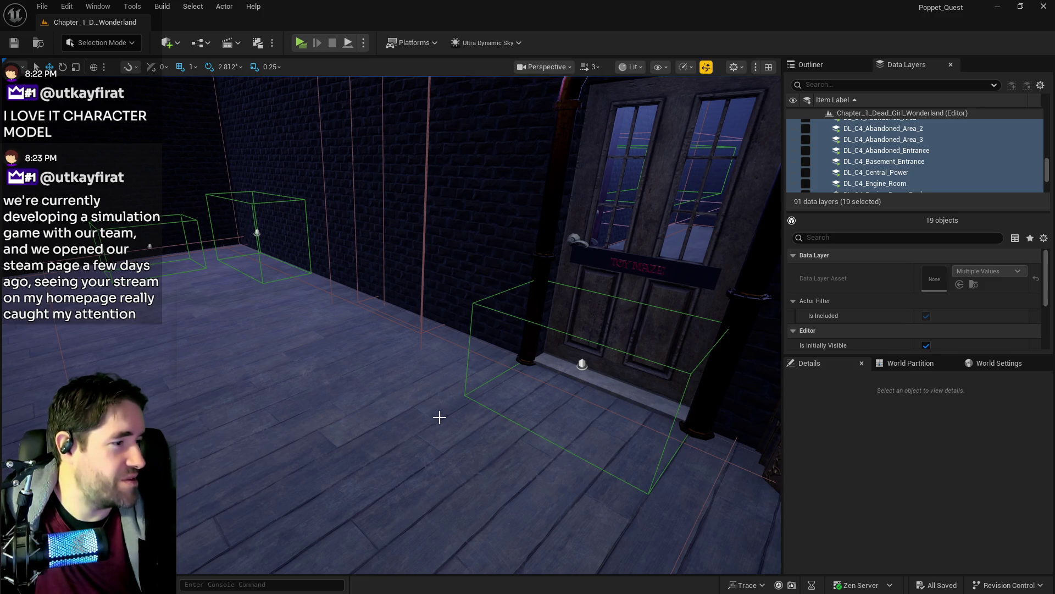
mouse_move(570, 332)
left_mouse_down()
mouse_move(555, 278)
mouse_move(495, 277)
left_mouse_up()
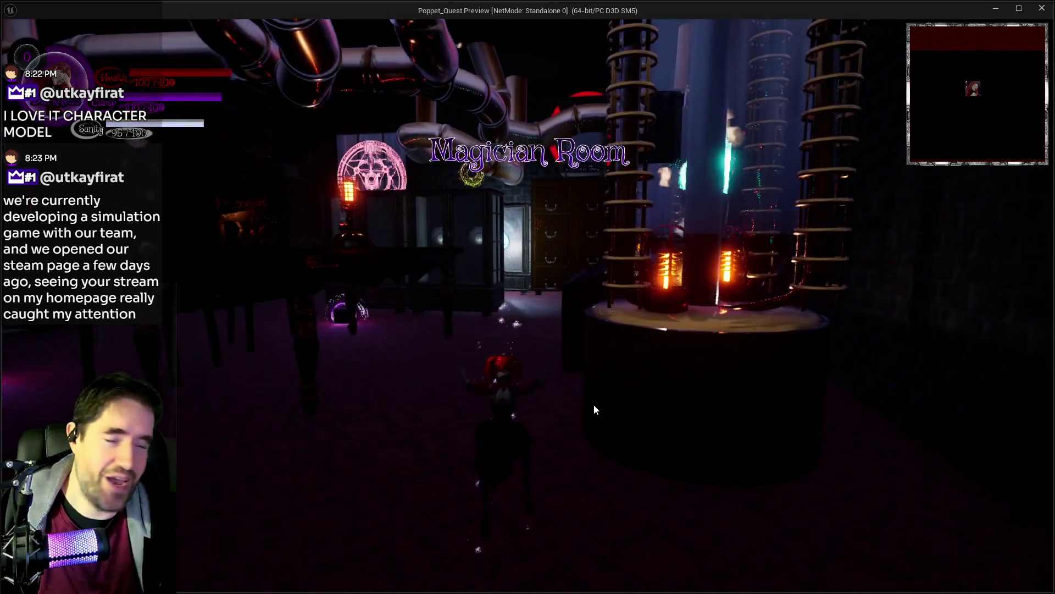
Run the character past the purple portals and under the chairs toward the doll enemies.
key("w")
key("w")
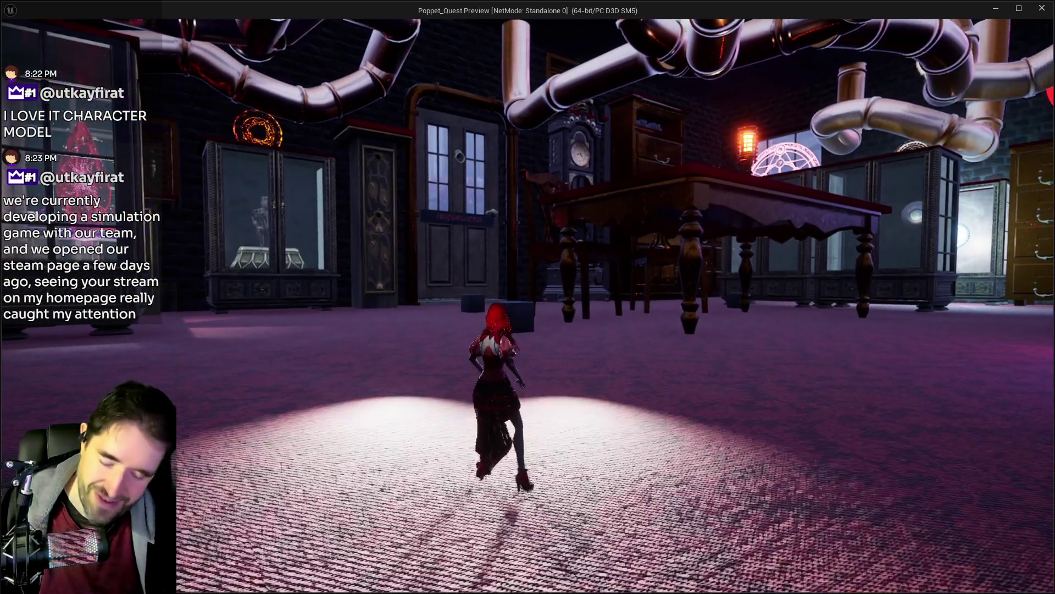
key("Tab")
key("Tab")
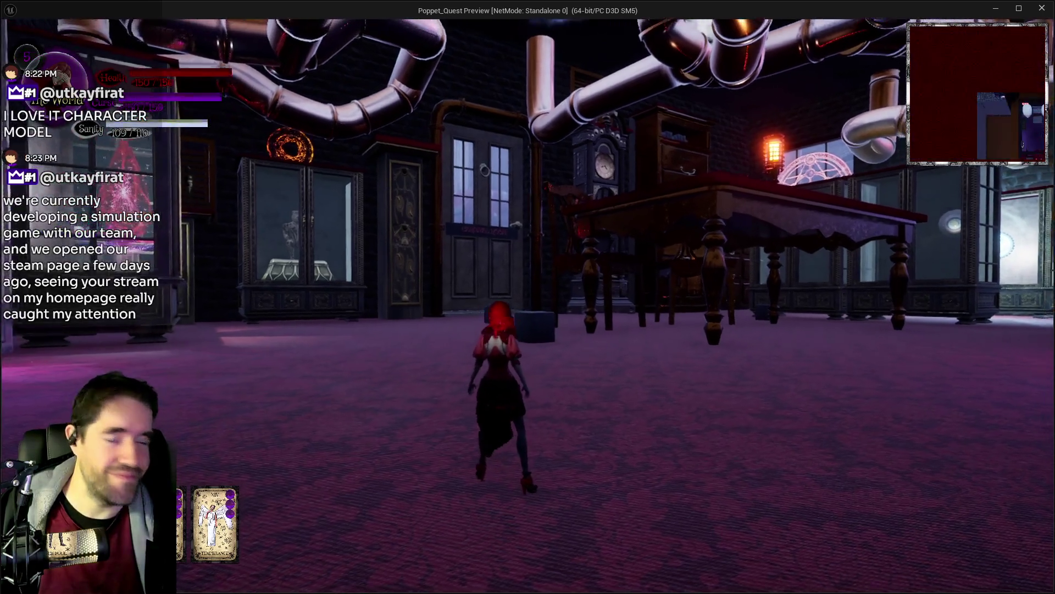
key("w")
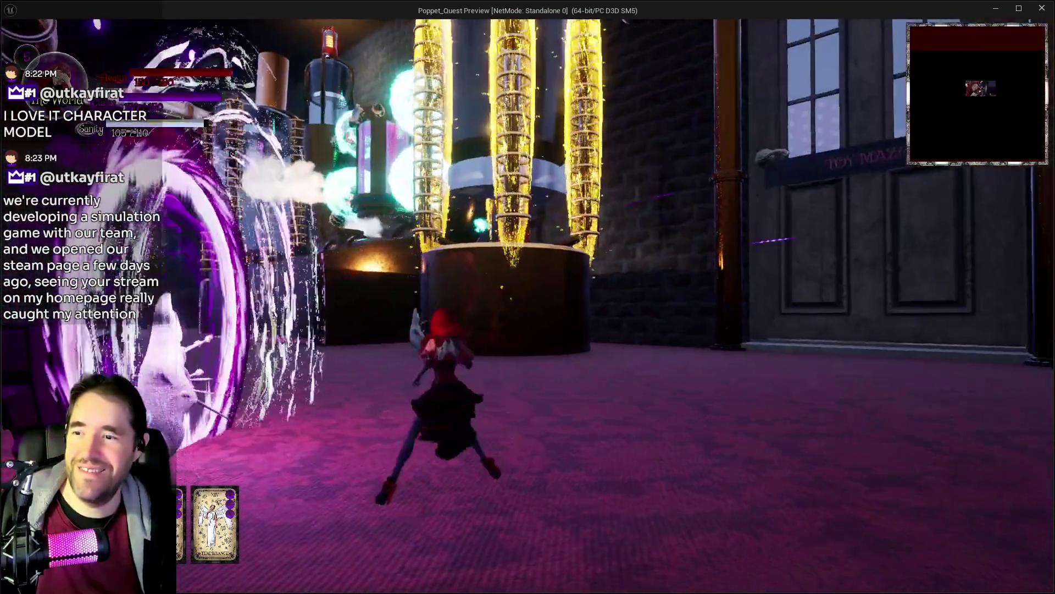
key("w")
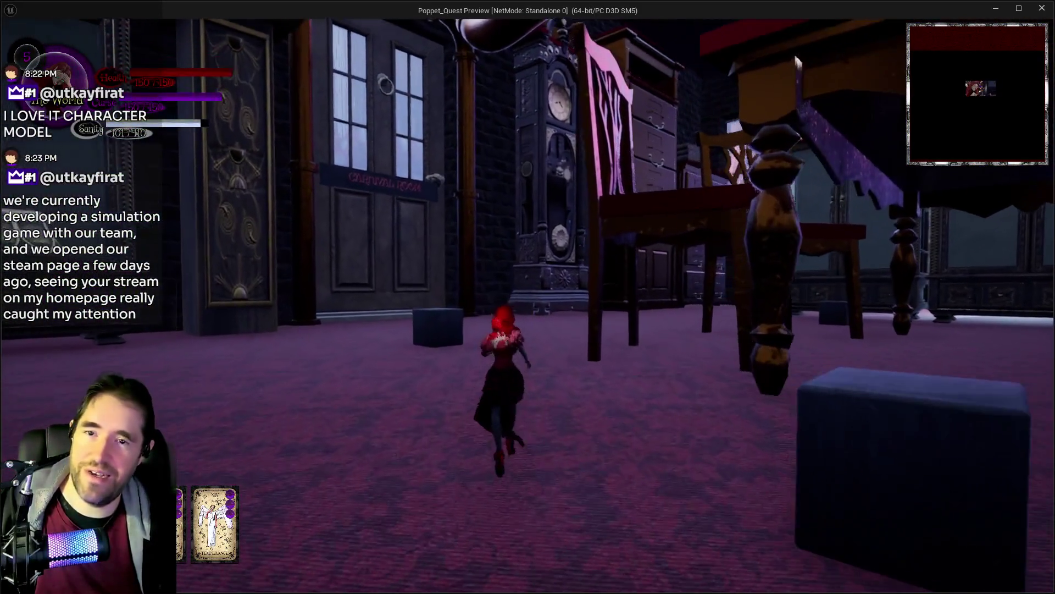
key("w")
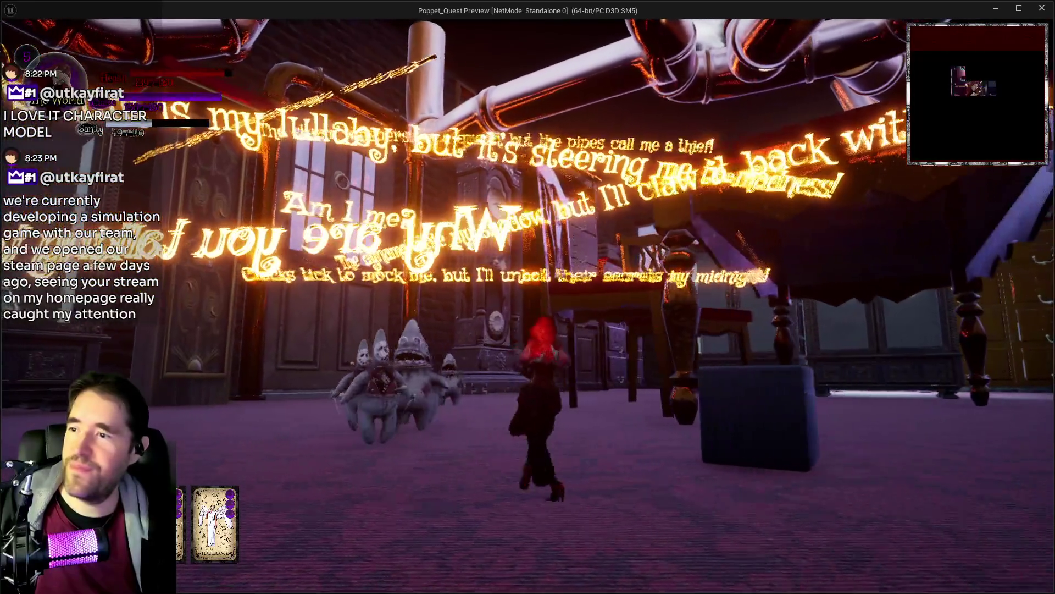
key("w")
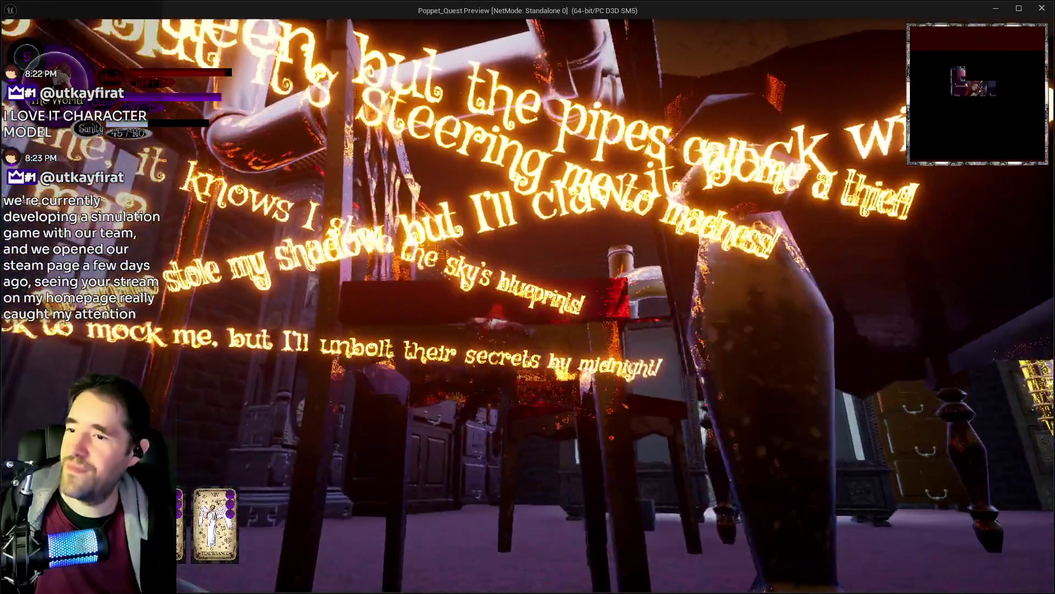
Climb onto the red table, cross it toward the door, and swing the big red hammer.
key("w")
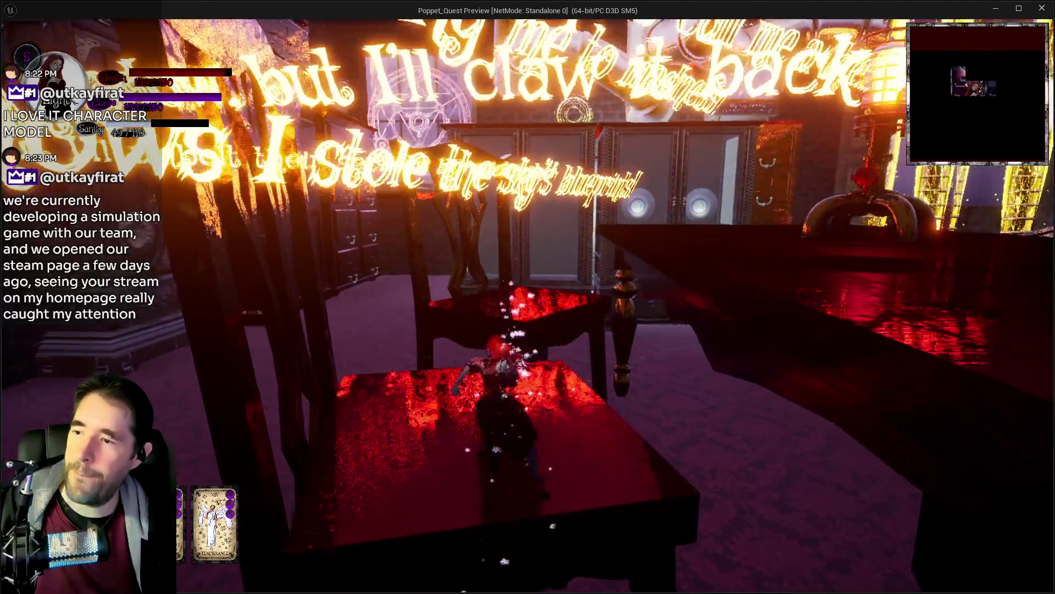
key("w")
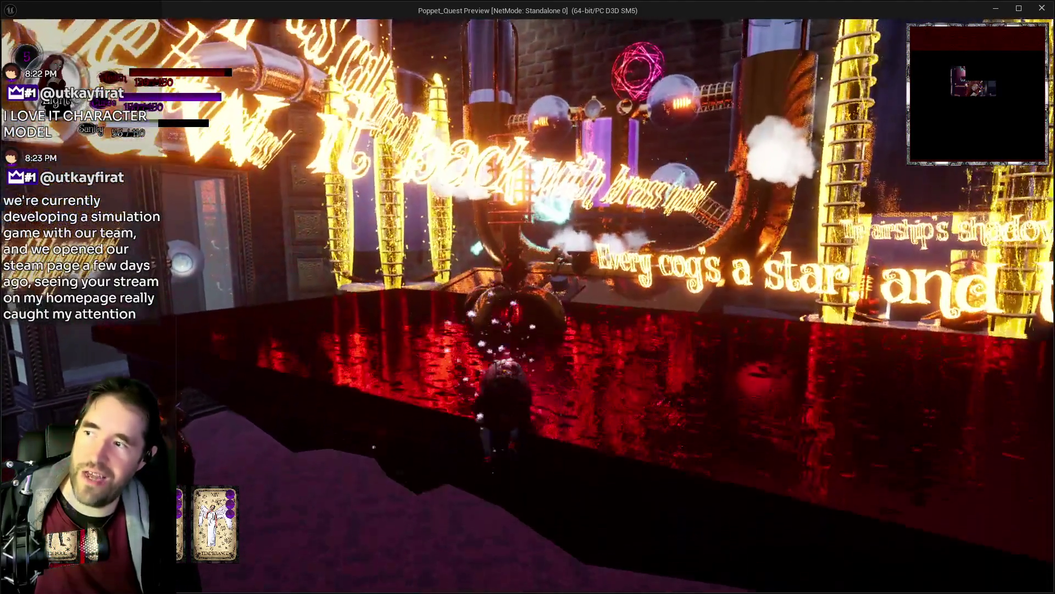
key("w")
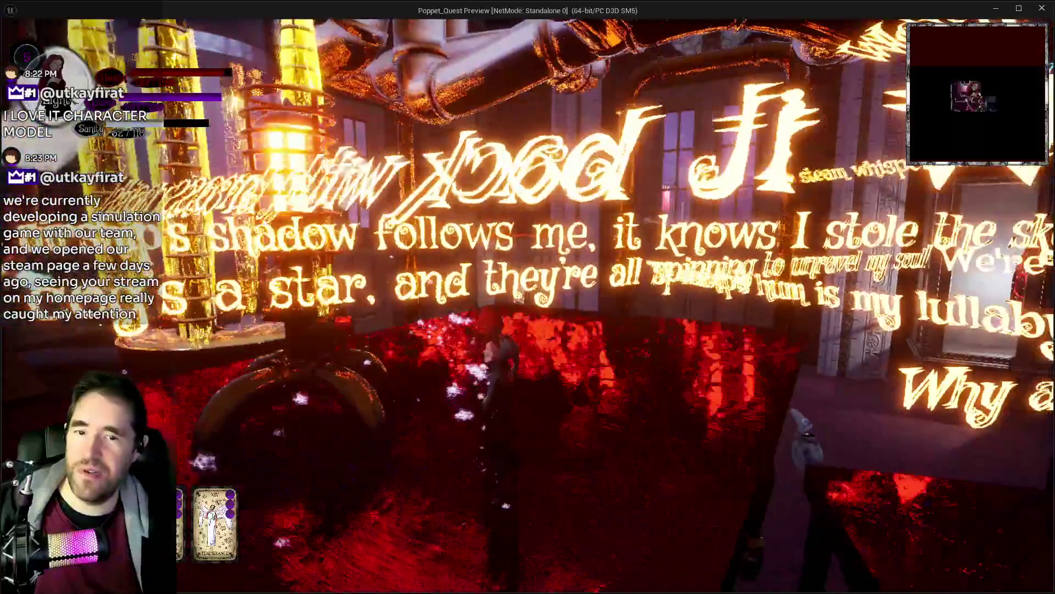
key("w")
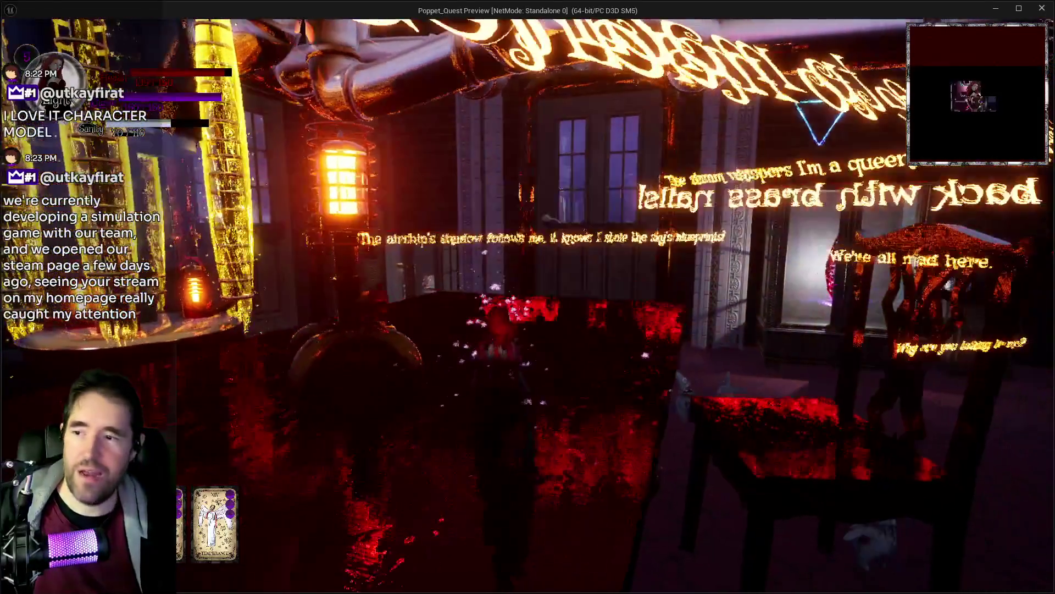
key("w")
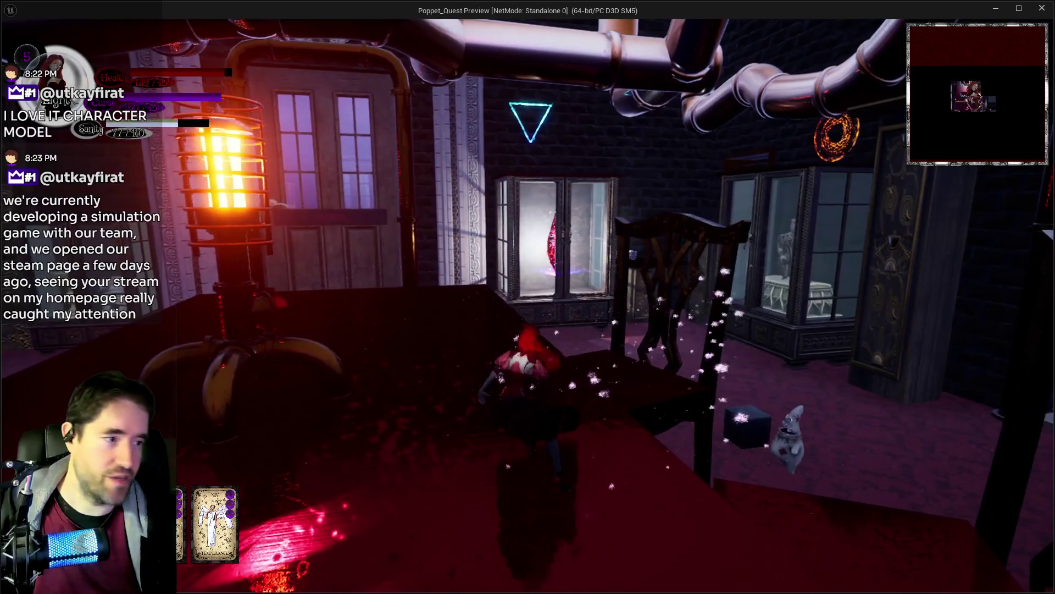
key("w")
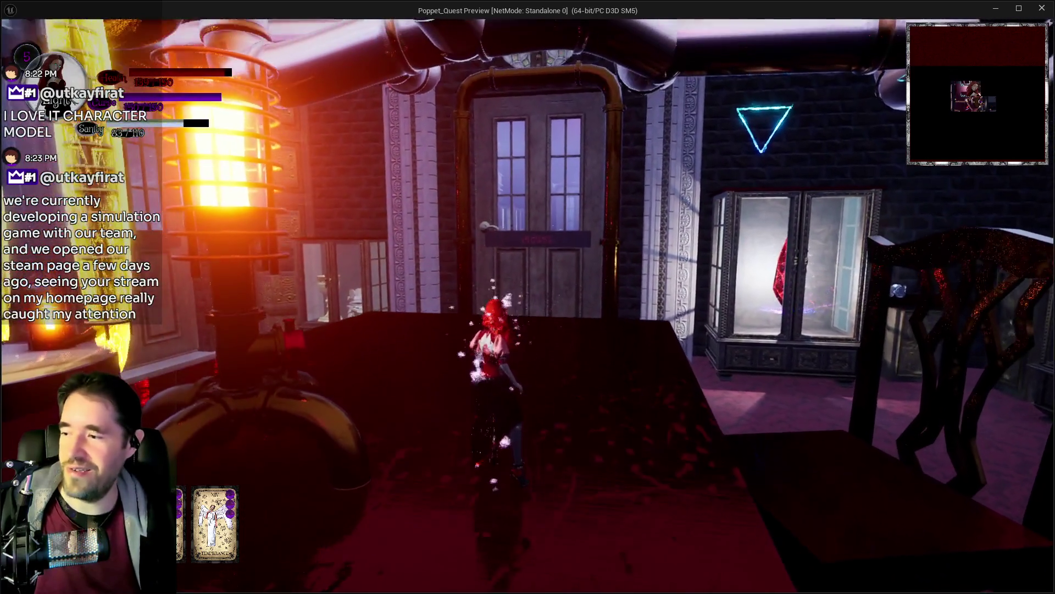
key("w")
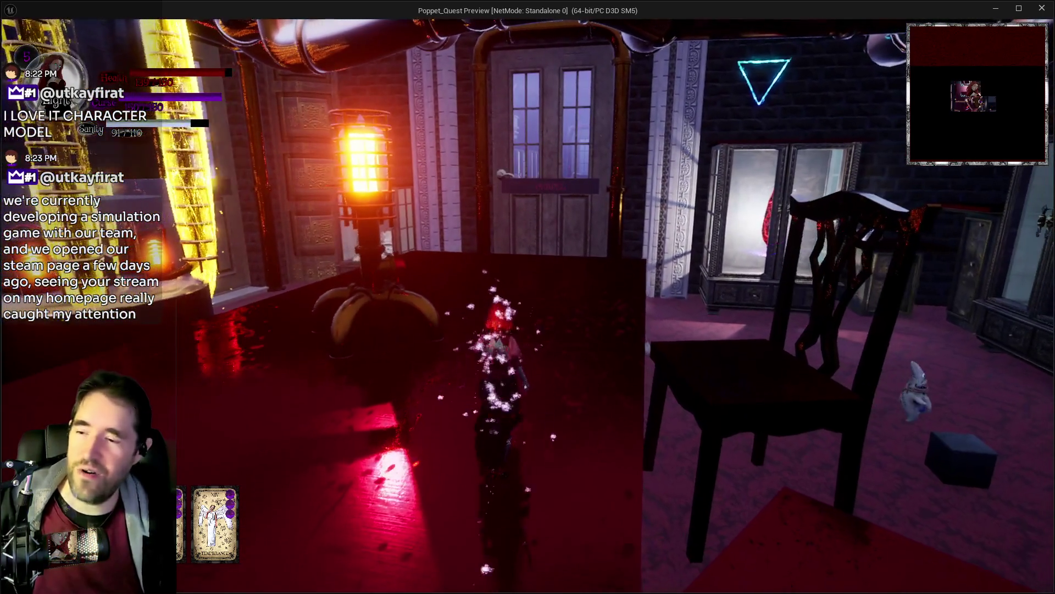
key("w")
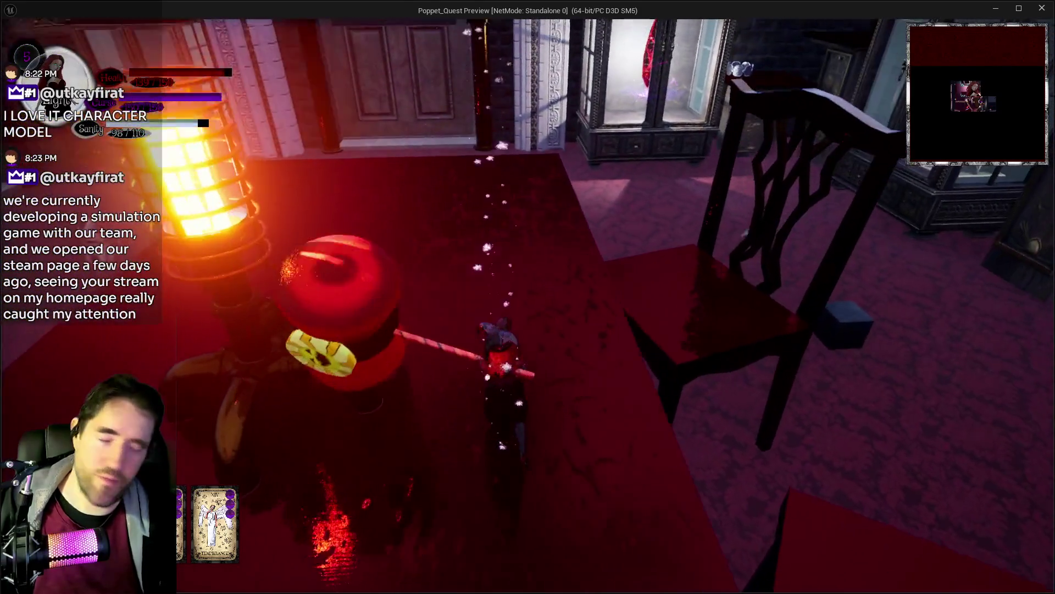
left_click(527, 297)
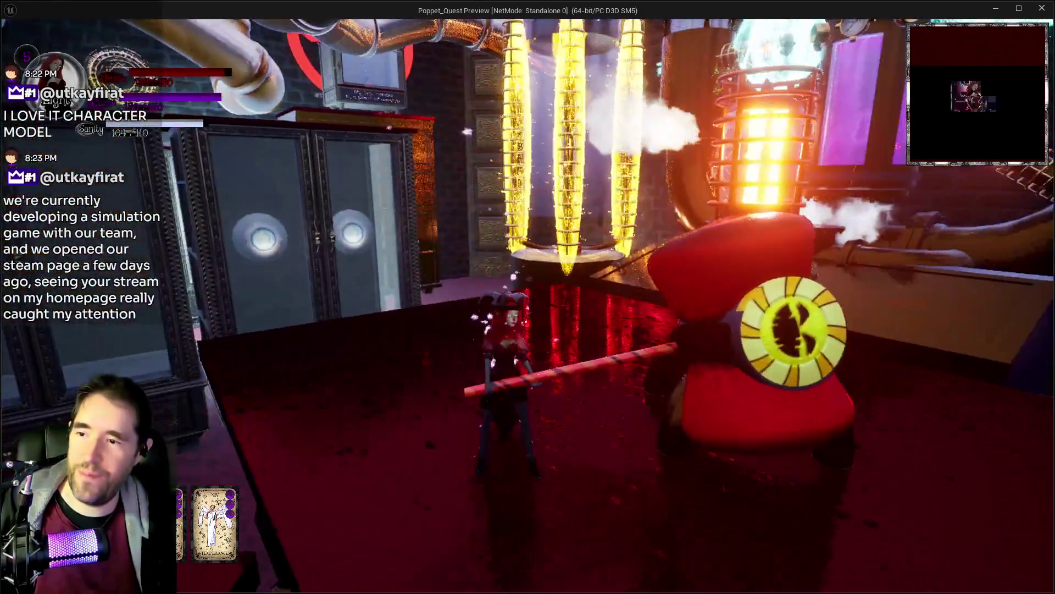
Step off the table and hammer the enemies and the hanging doll until destroyed.
key("w")
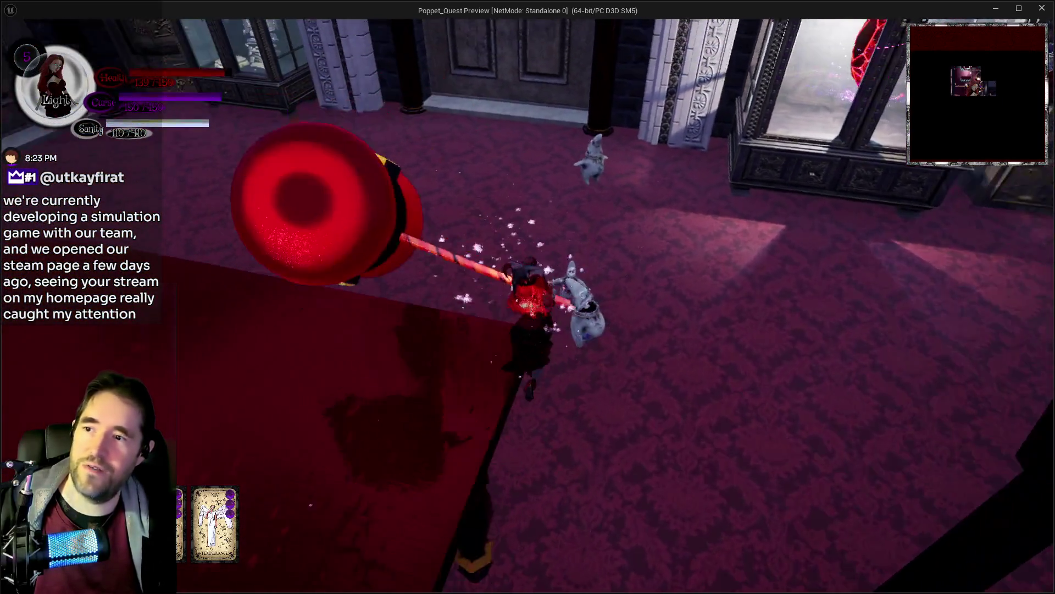
key("w")
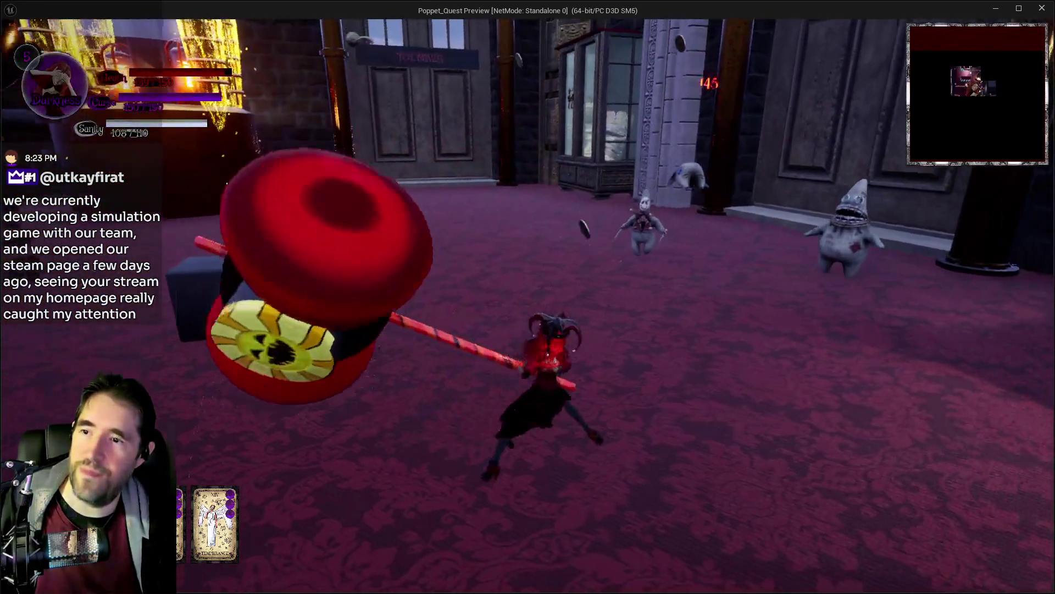
left_click(528, 297)
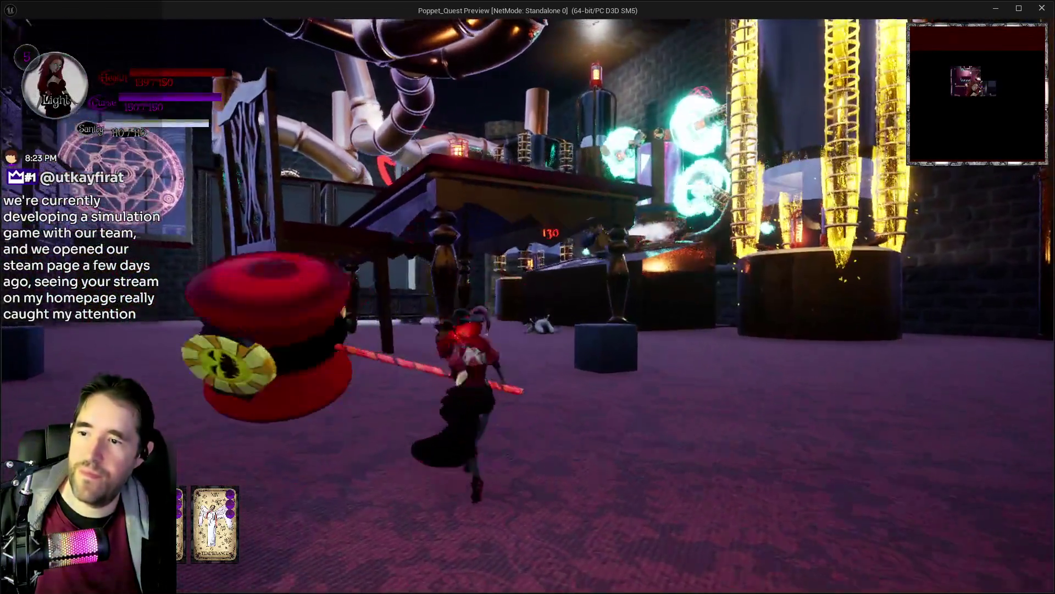
left_click(528, 297)
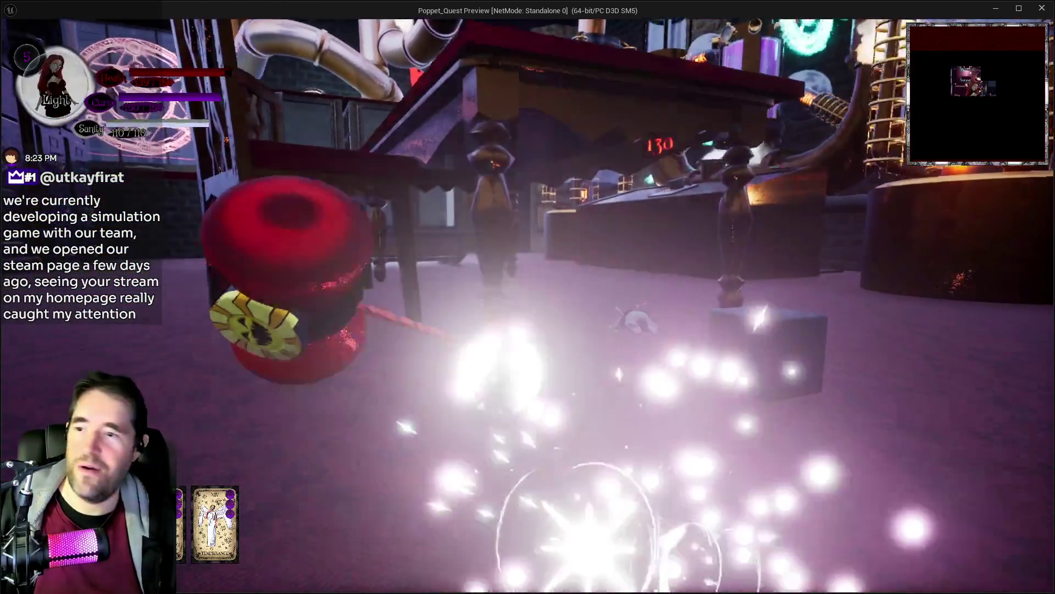
key("w")
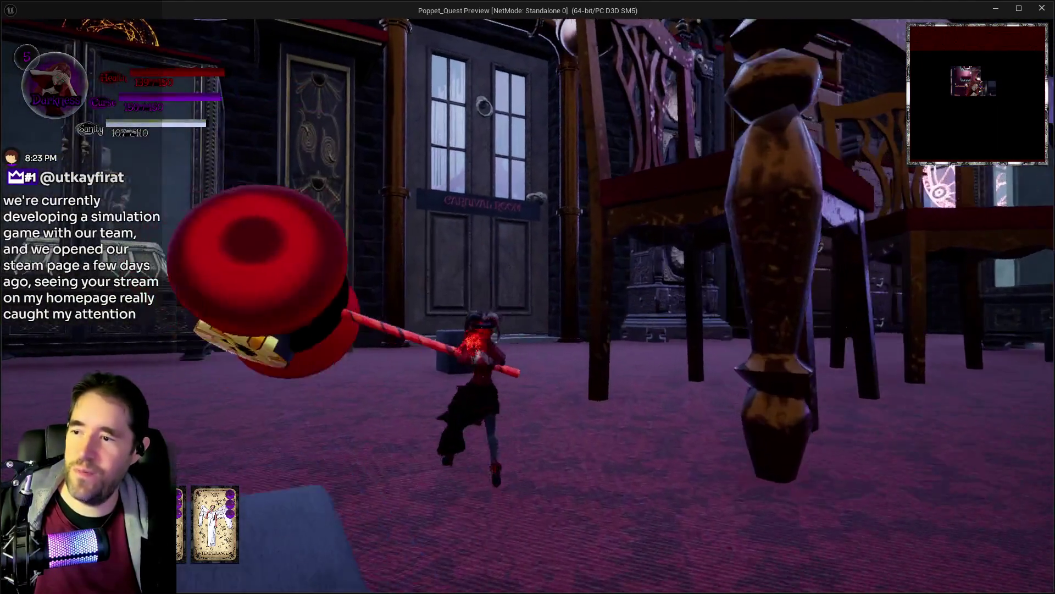
left_click(527, 297)
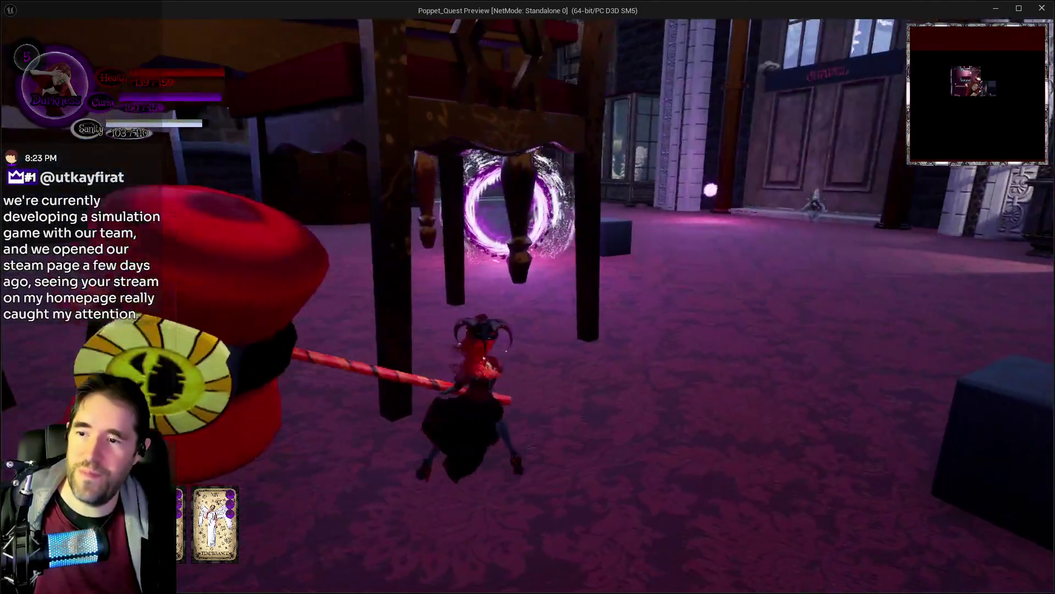
key("w")
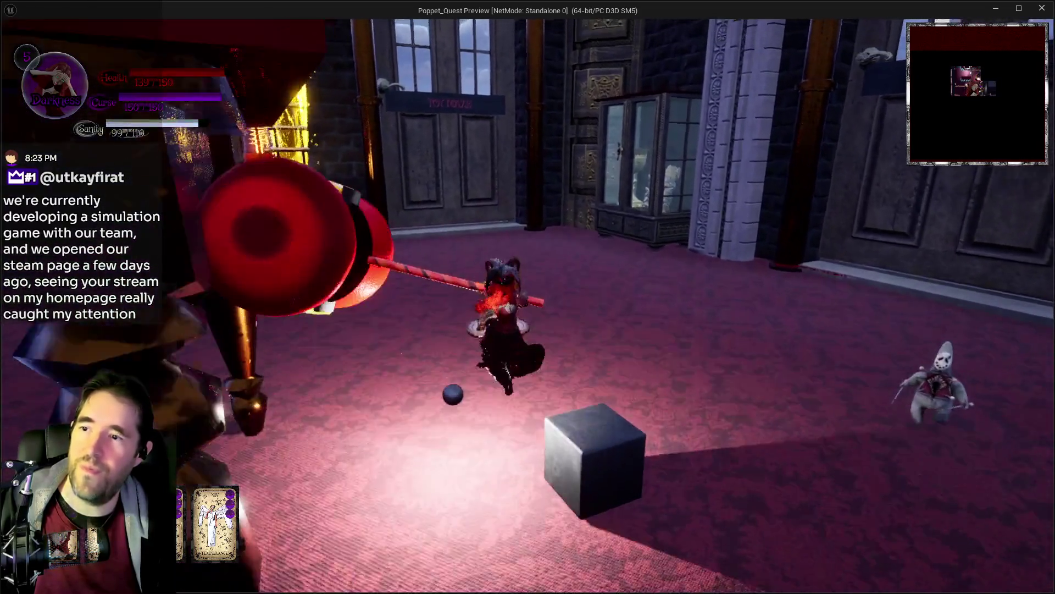
left_click(528, 297)
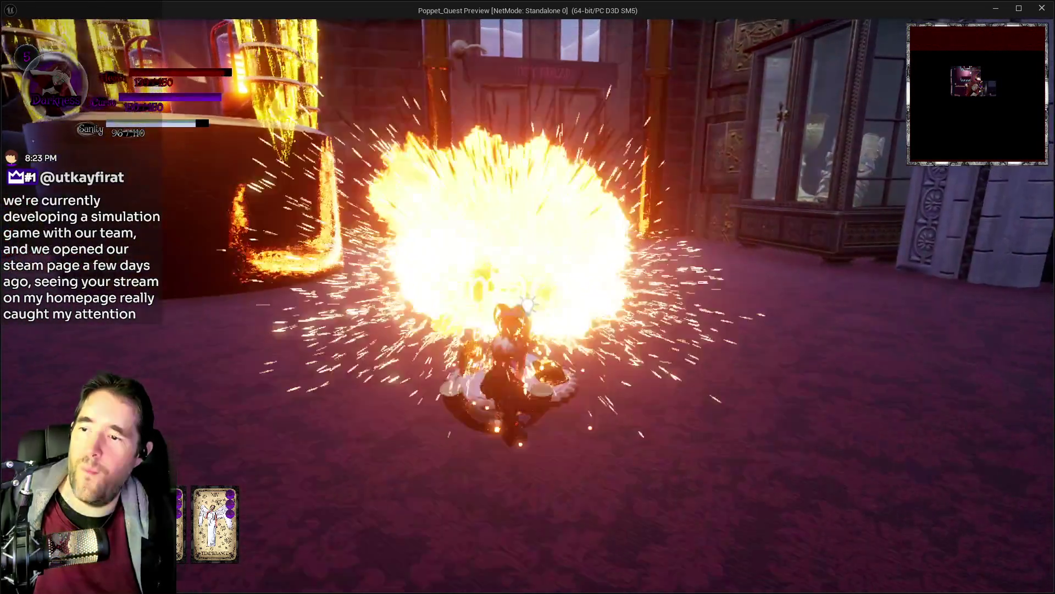
left_click(527, 297)
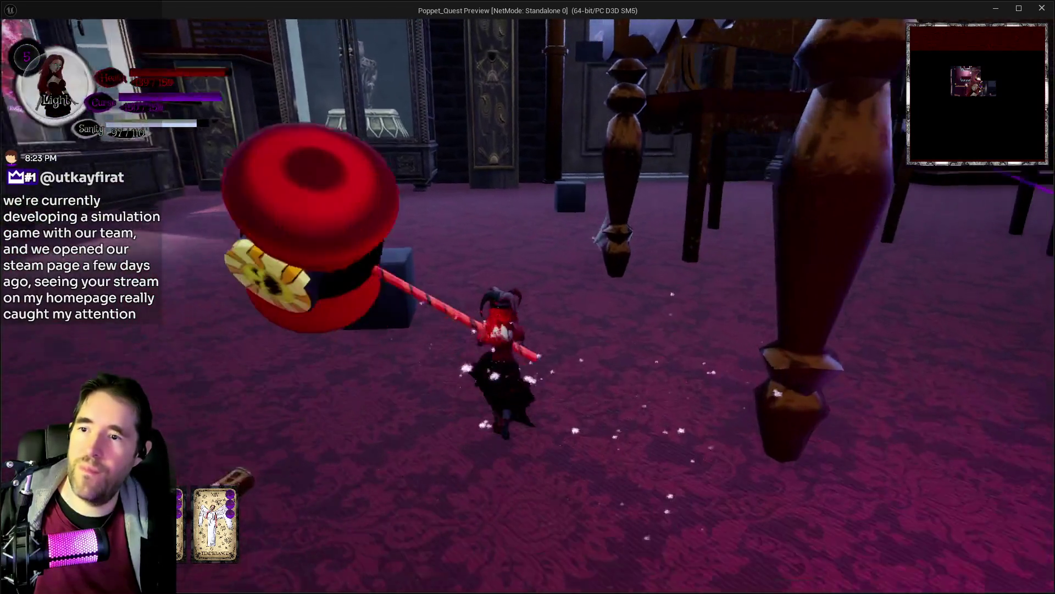
left_click(527, 297)
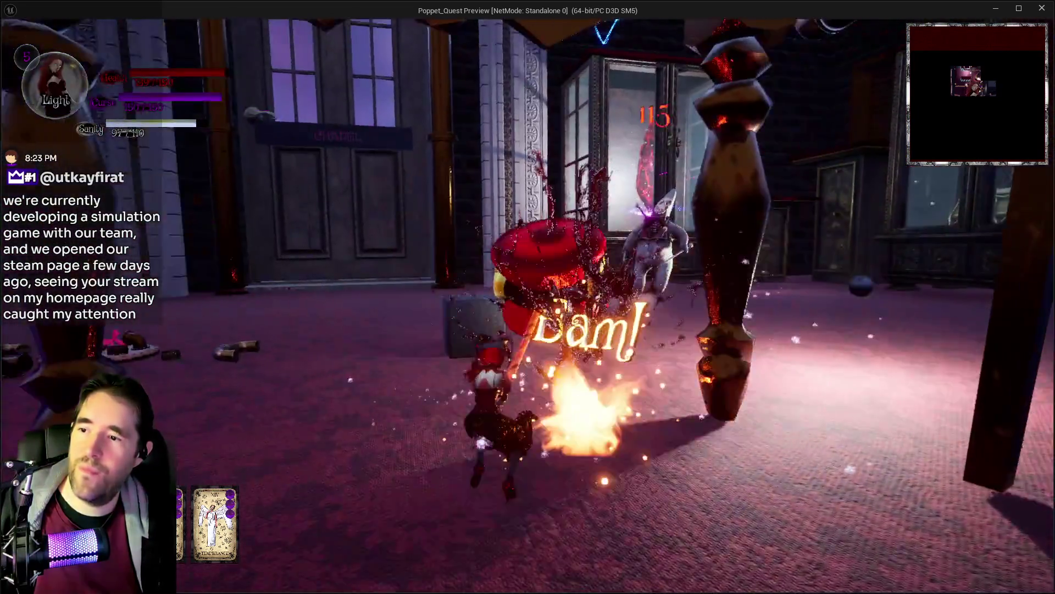
left_click(527, 297)
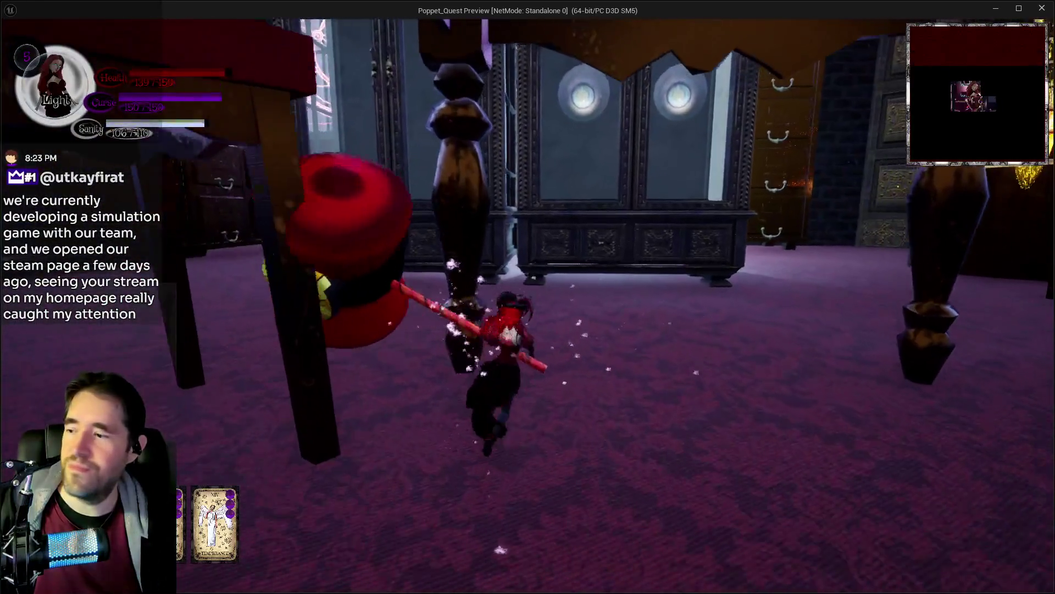
Run past the gnomes, shatter the dark cube, and attack enemies by the drawer cabinet.
key("w")
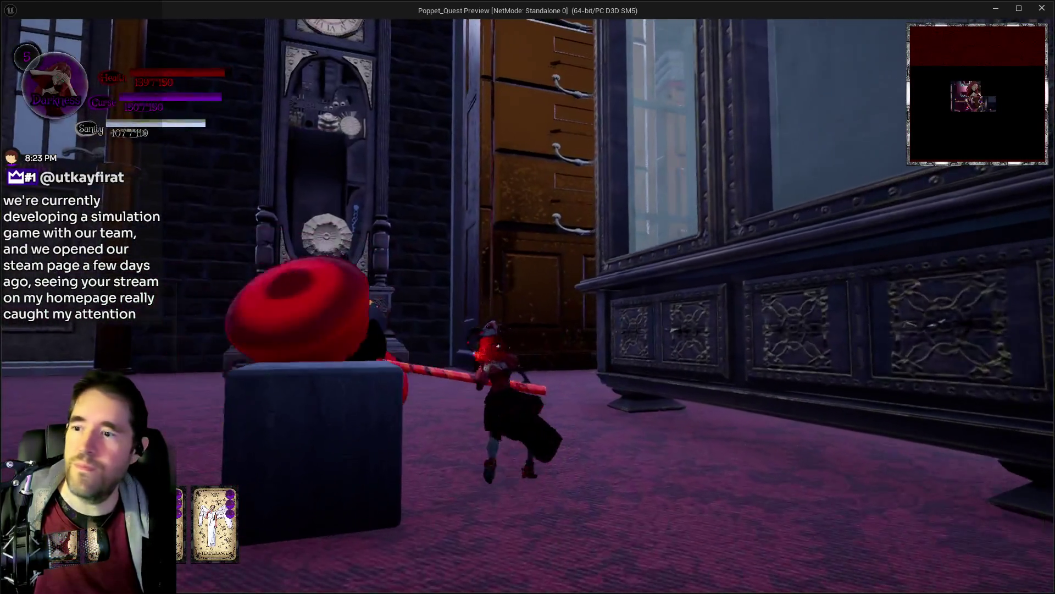
key("w")
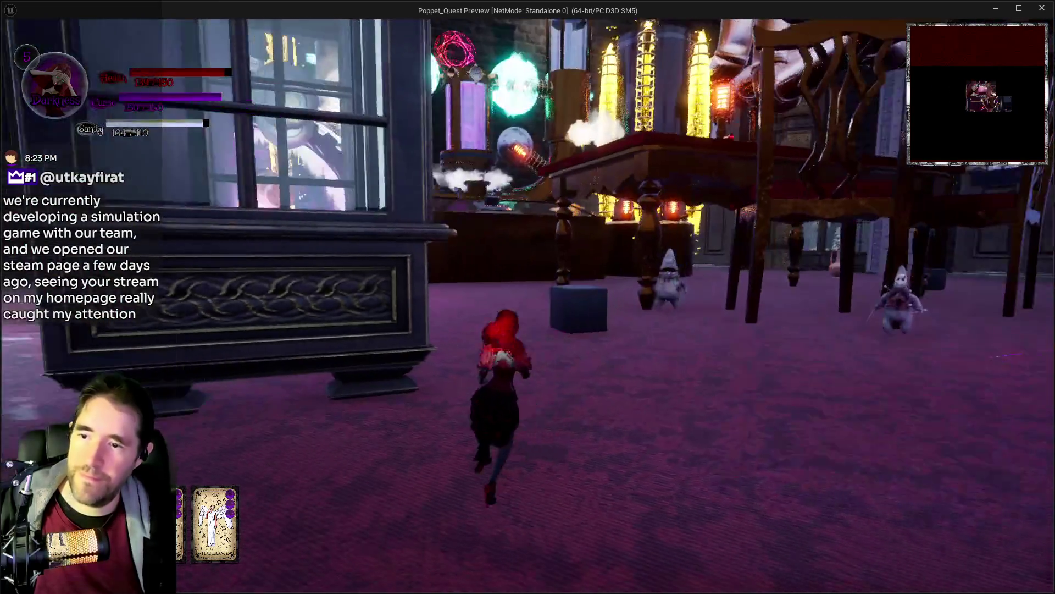
key("w")
key("w")
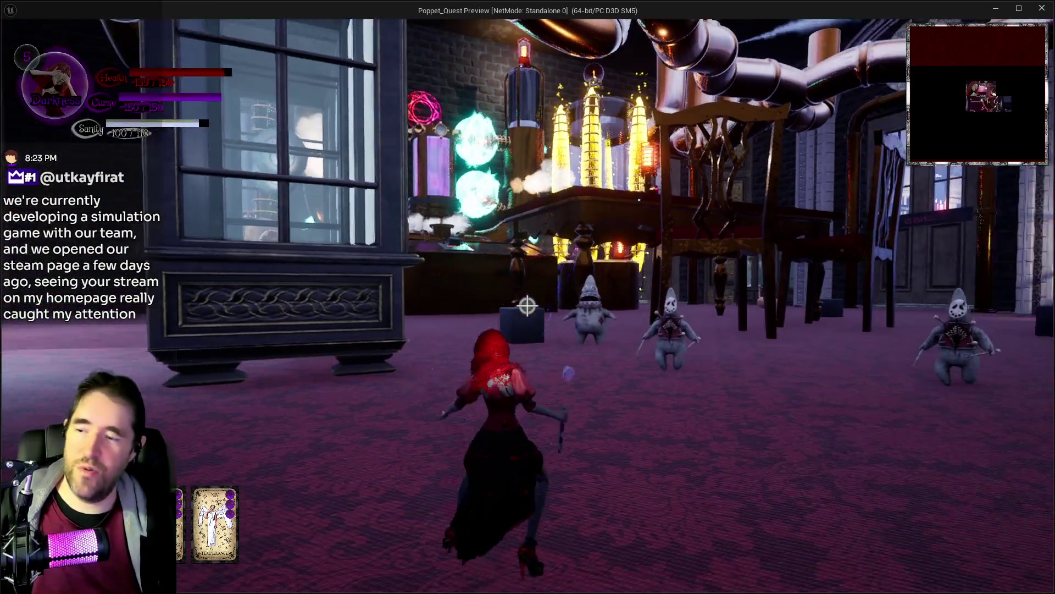
key("w")
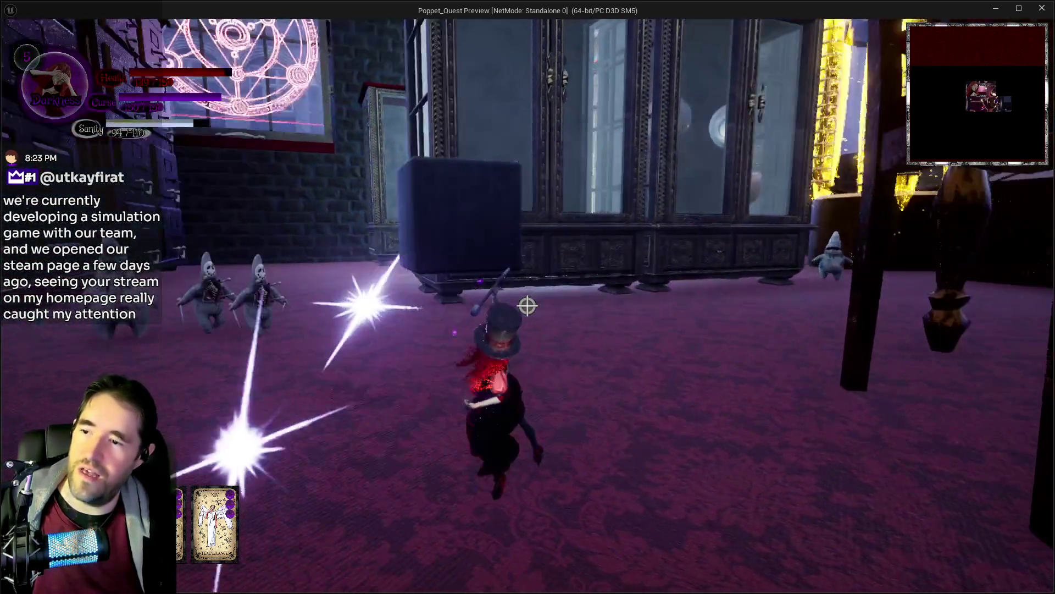
left_click(527, 306)
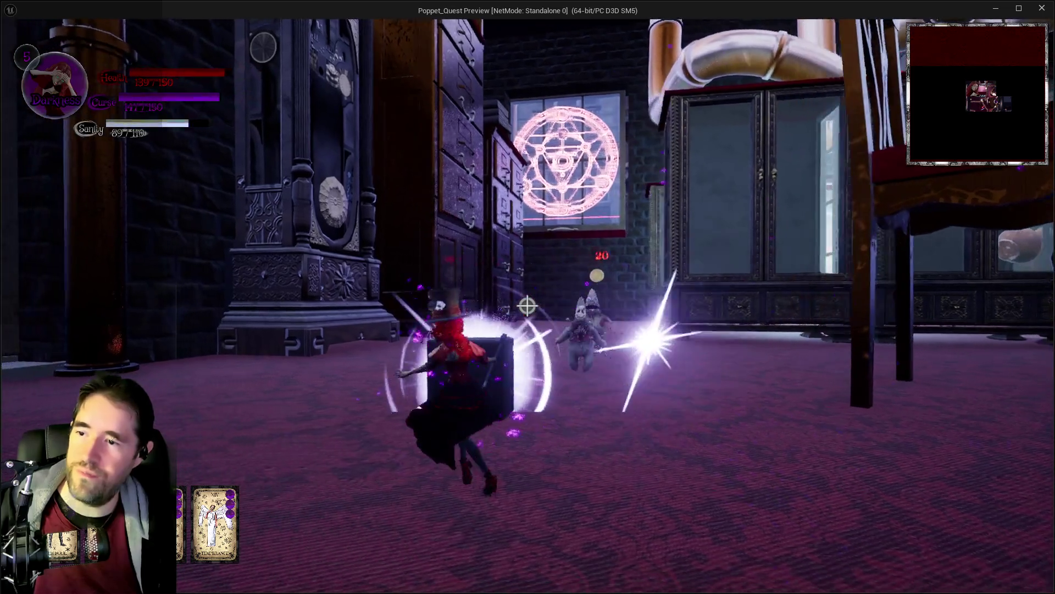
left_click(527, 306)
key("w")
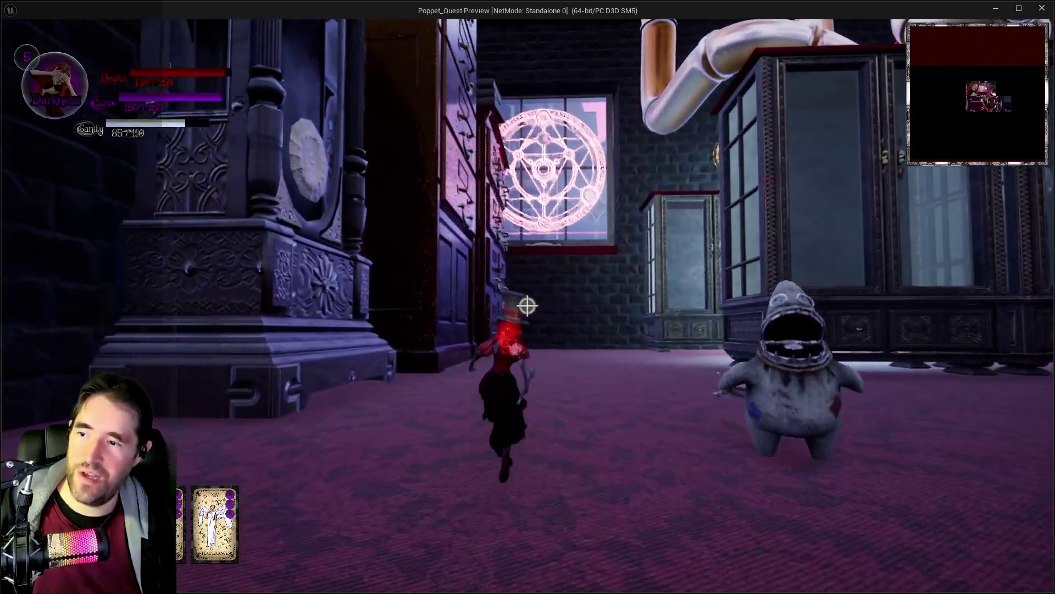
key("w")
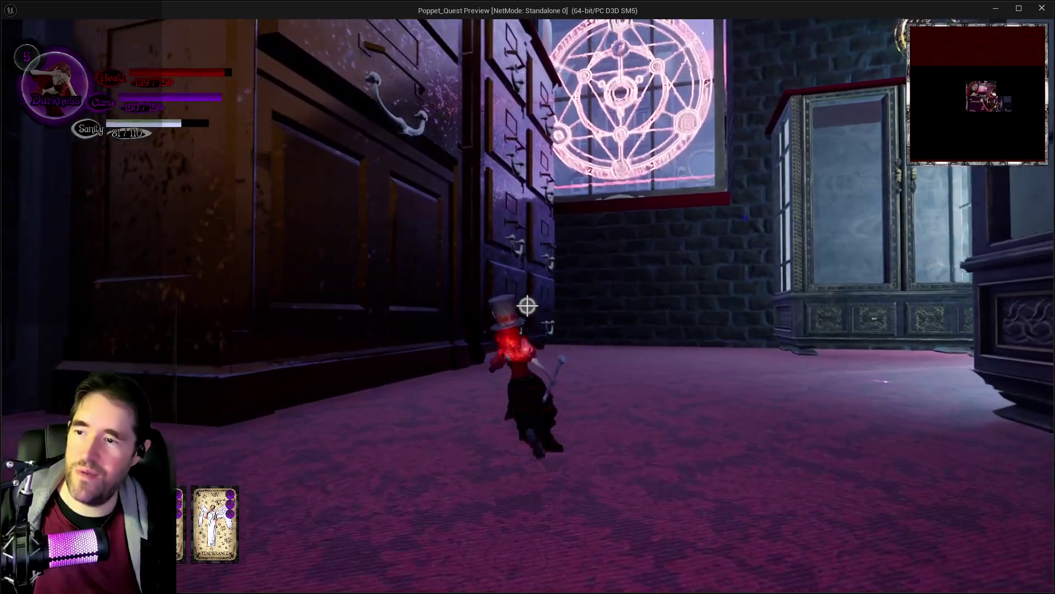
left_click(527, 307)
key("w")
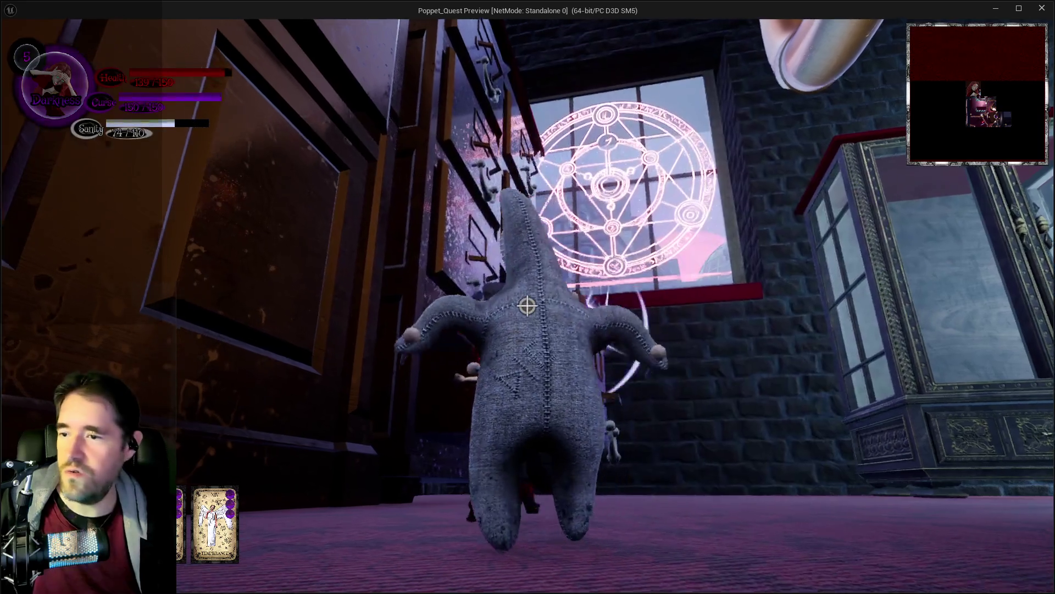
left_click(527, 306)
Climb the tall drawers, attack beside them, and jump back out of the open drawer.
key("w")
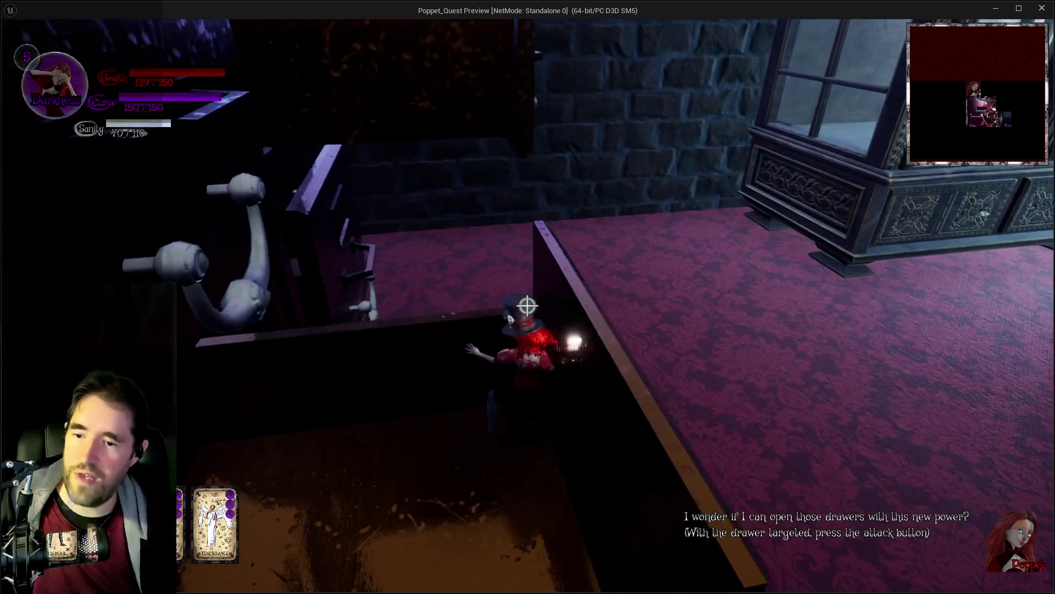
key("w")
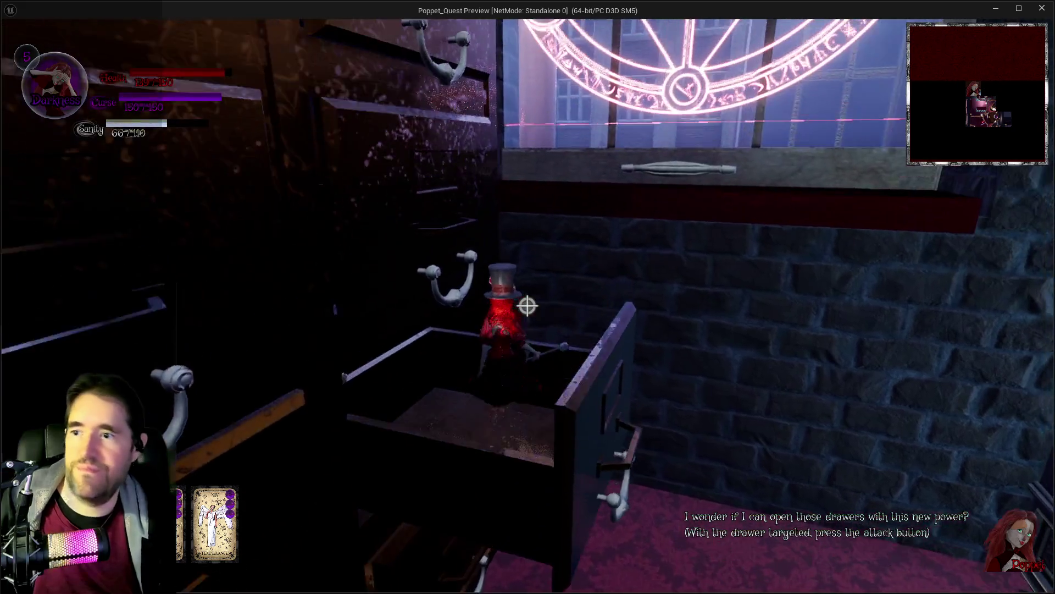
key("w")
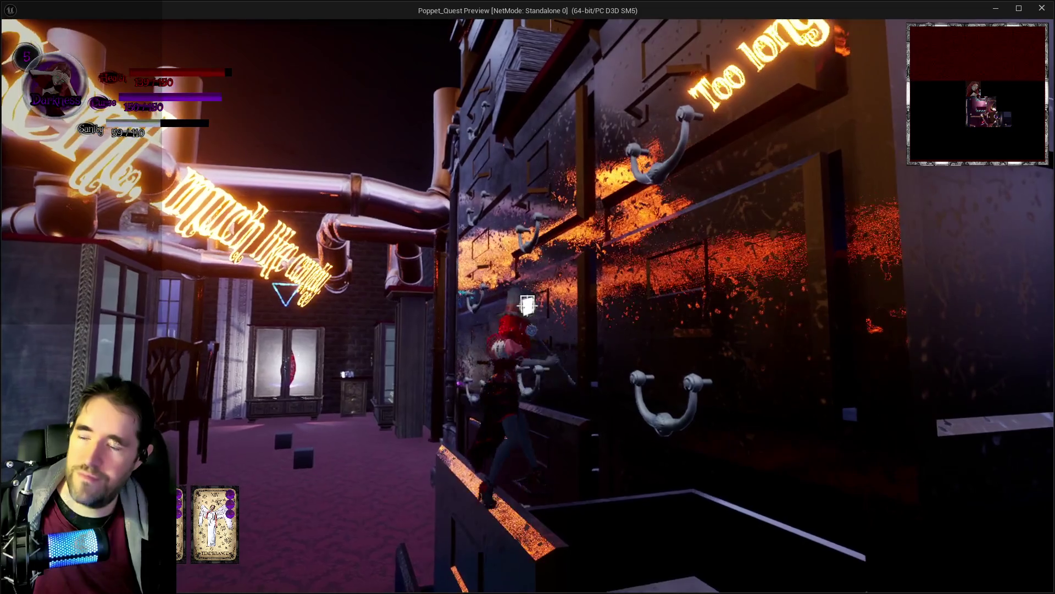
left_click(527, 304)
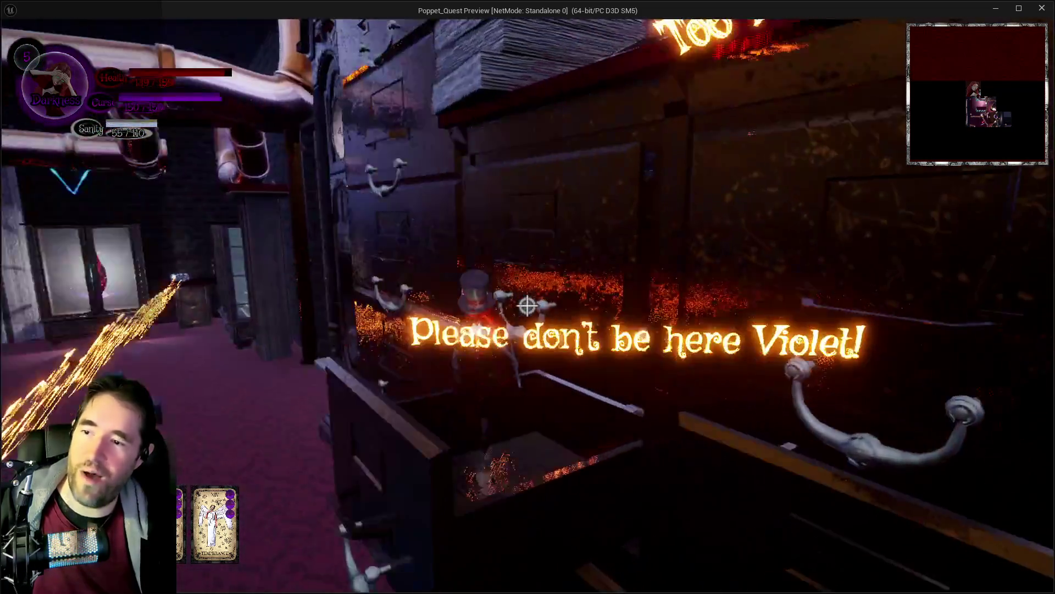
key("w")
key("space")
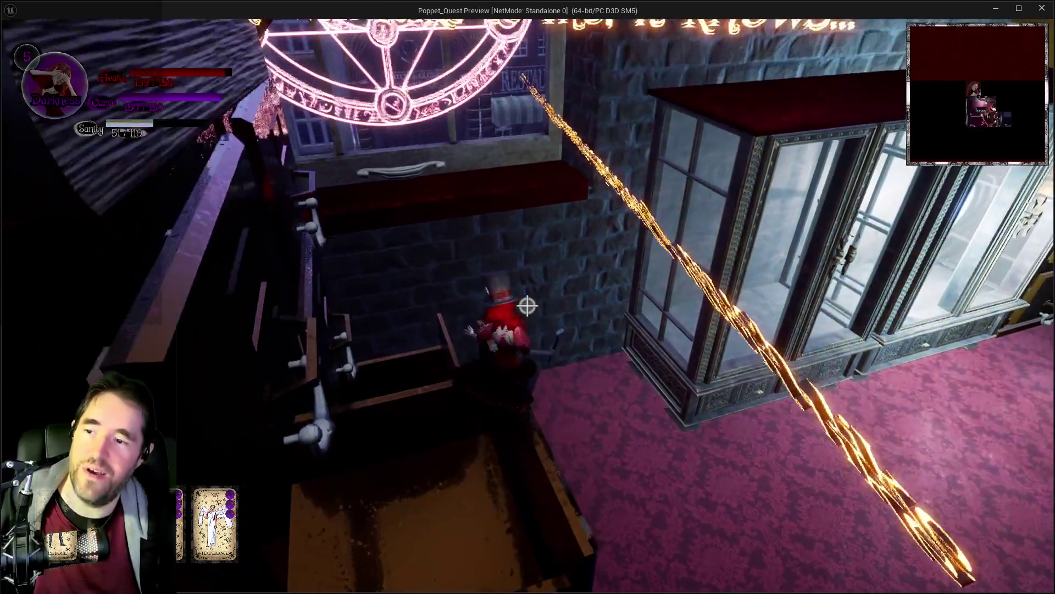
Walk along the stone ledge and pipes toward the stacked books and jump onto the box.
key("w")
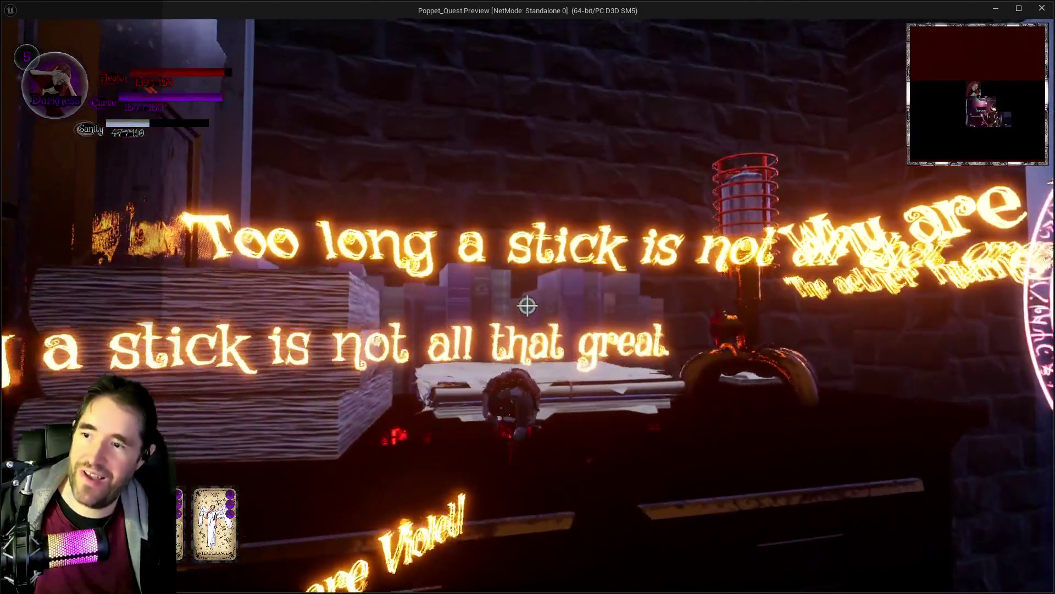
key("w")
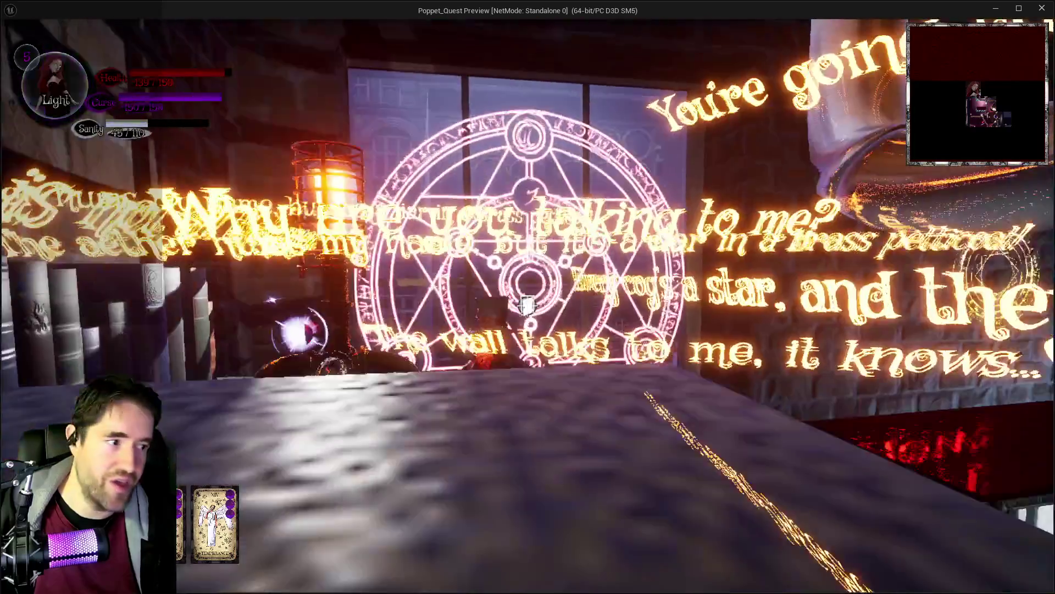
key("w")
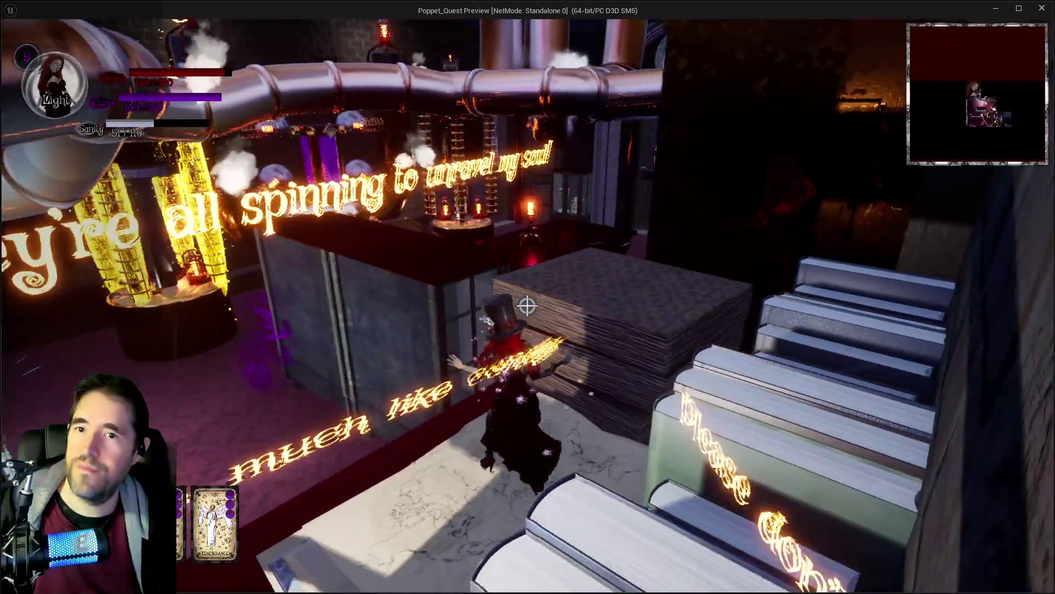
key("w")
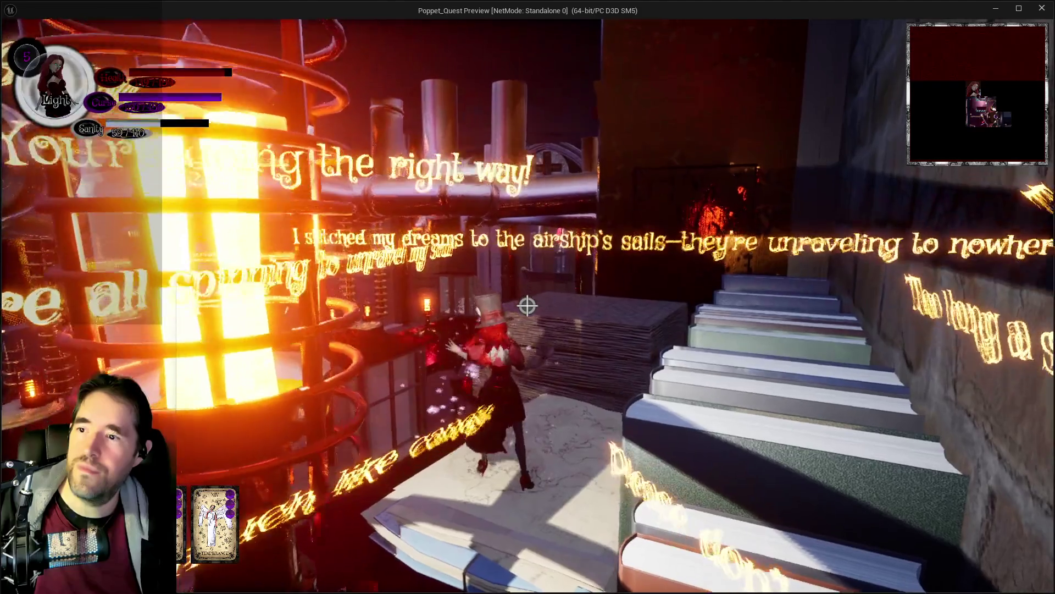
key("w")
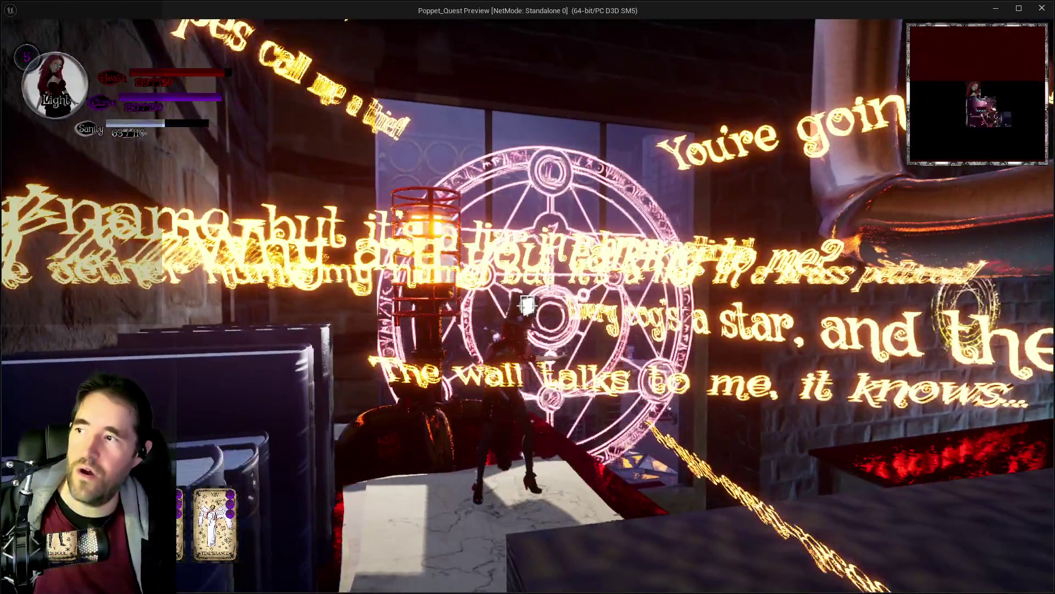
key("w")
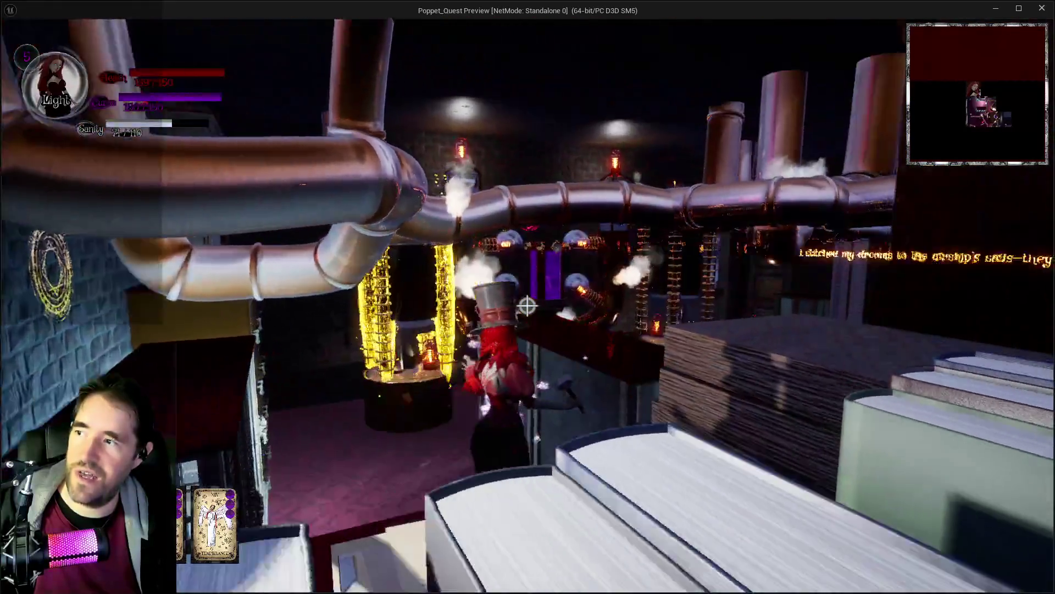
key("w")
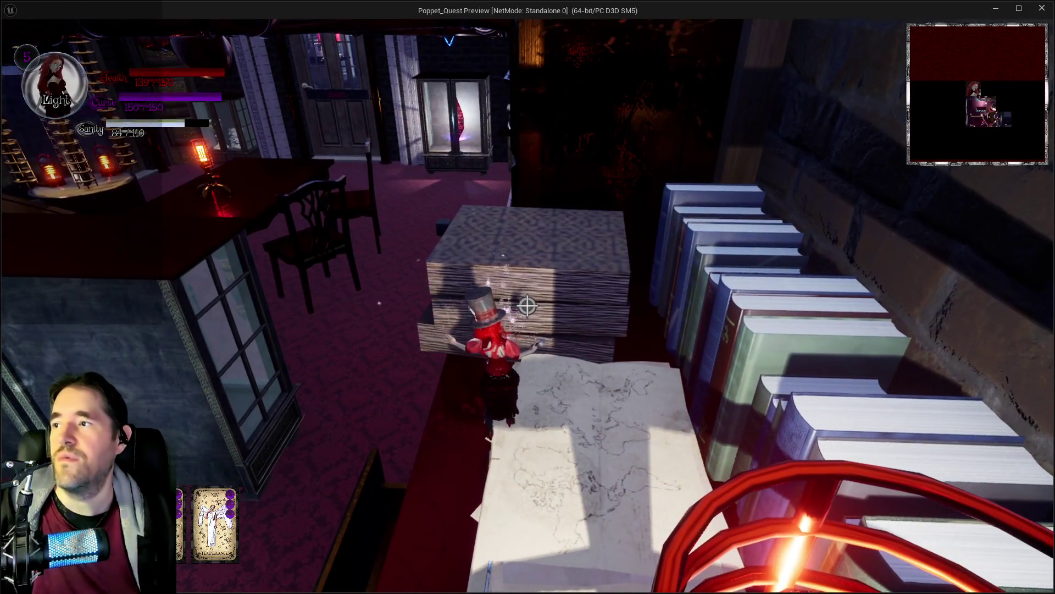
key("space")
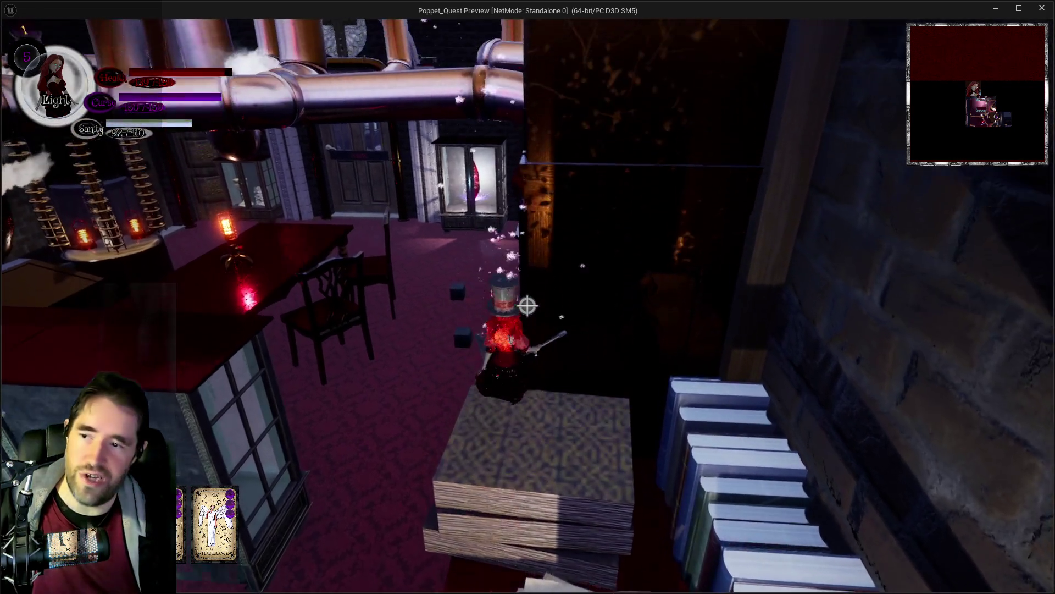
Go through the shuttered doorway, blast the shelf with the explosive attack, and reach the window ledge.
key("w")
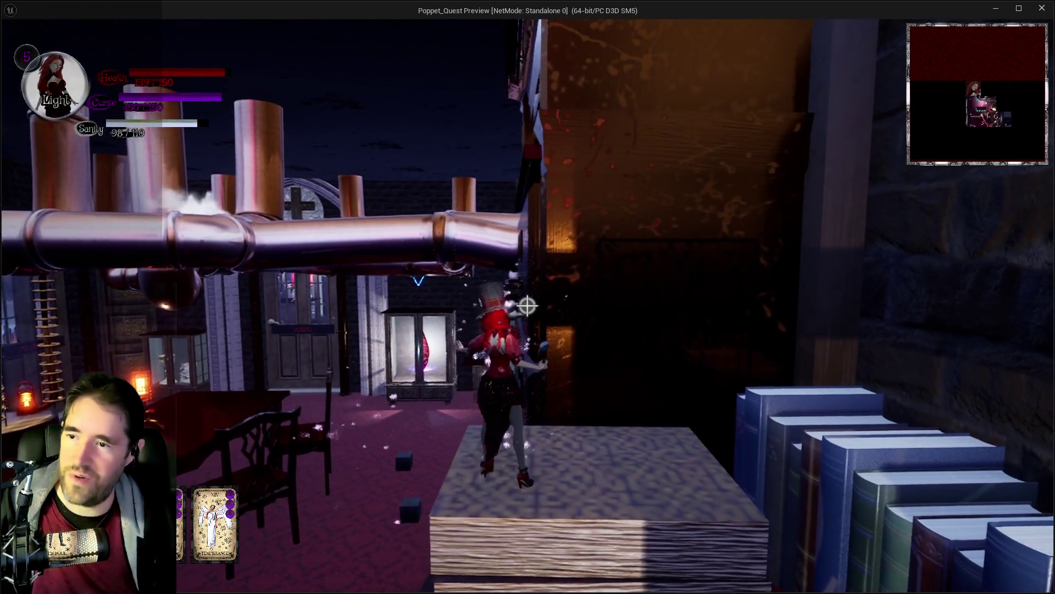
key("w")
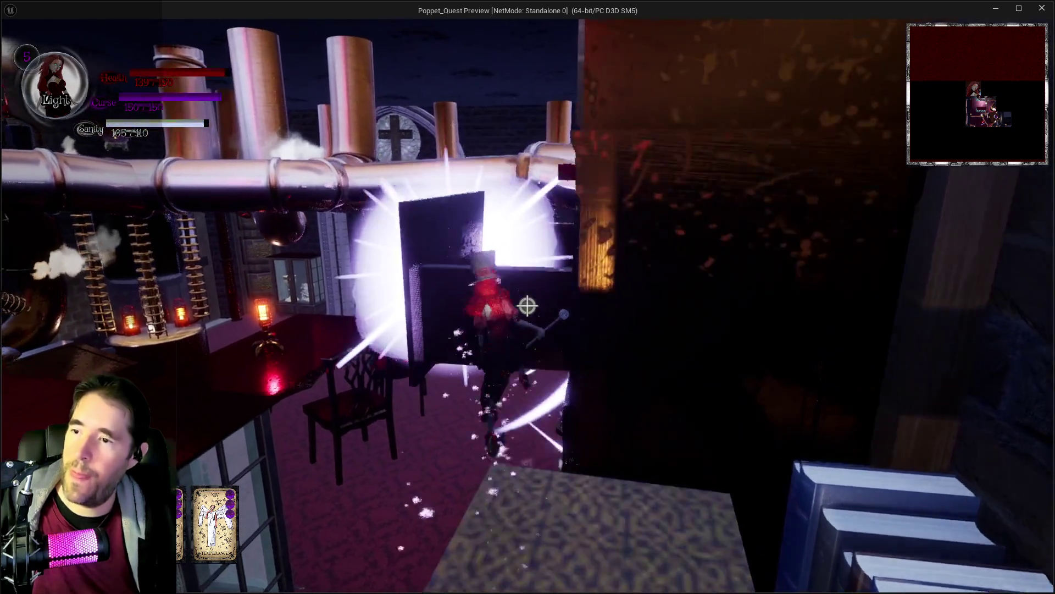
key("w")
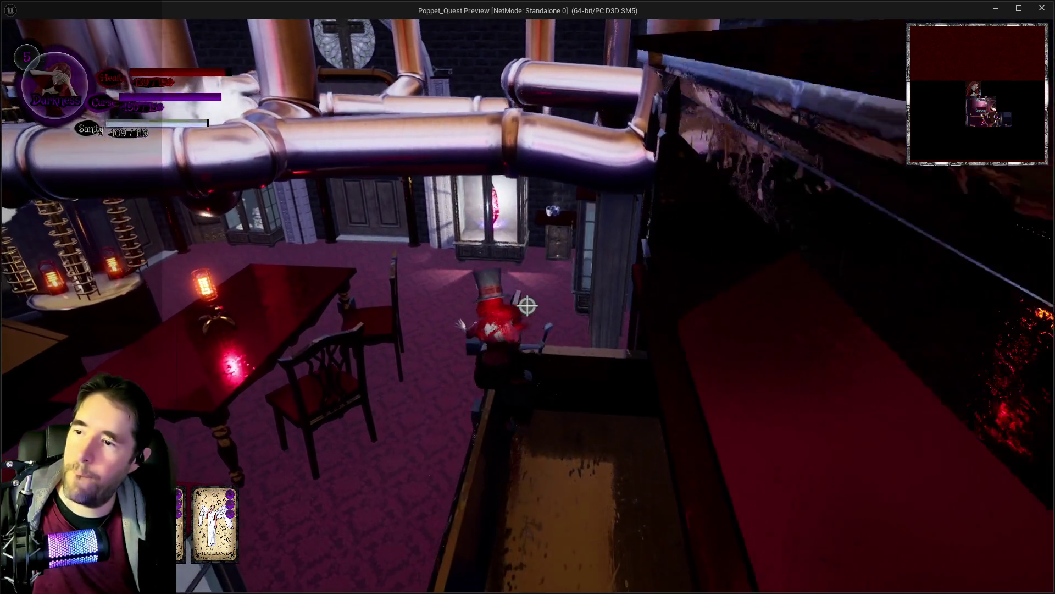
key("w")
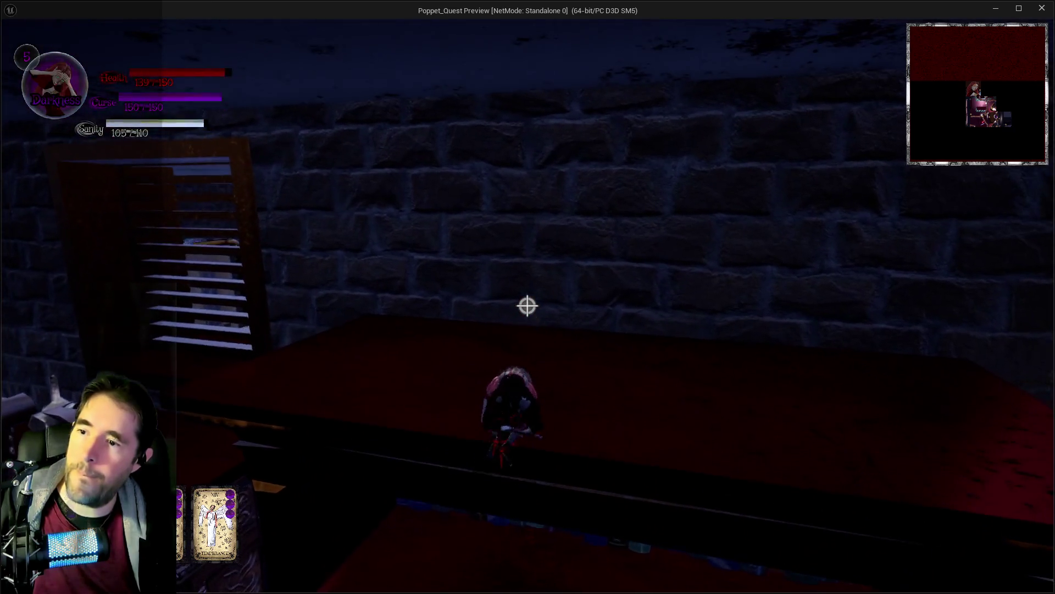
key("w")
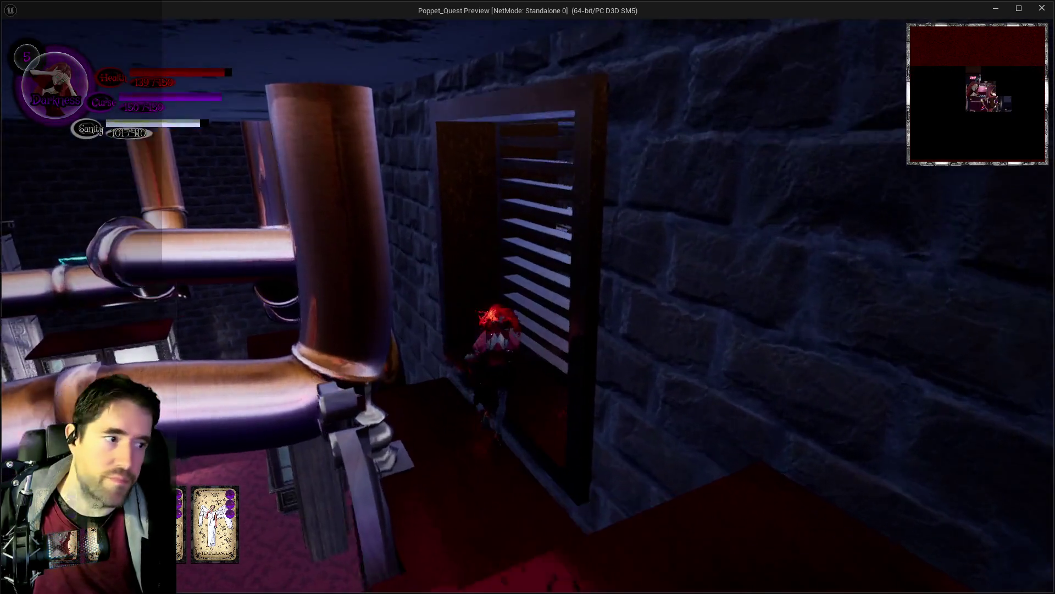
key("e")
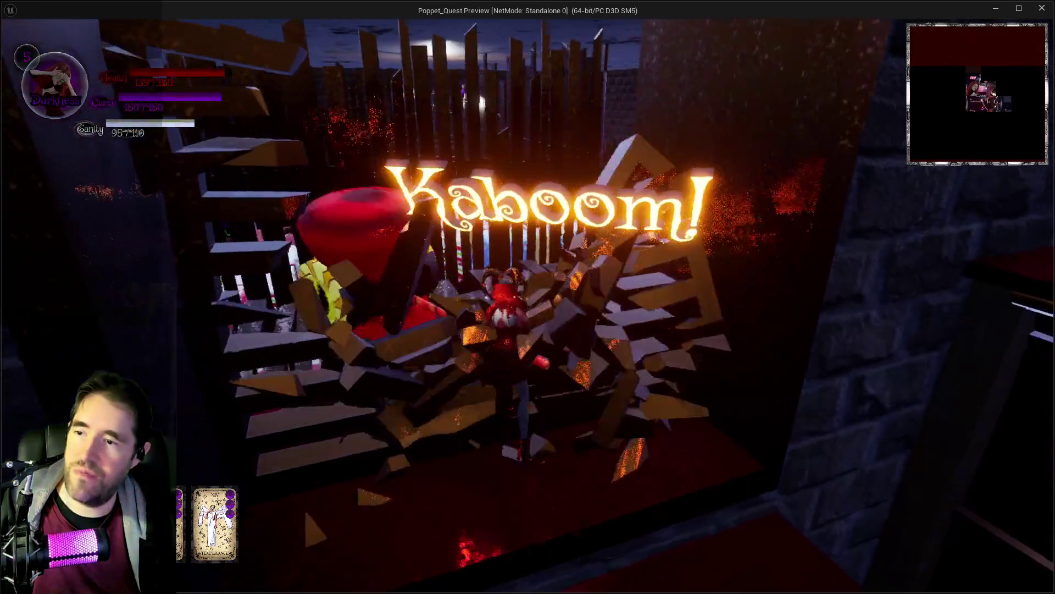
key("w")
key("w")
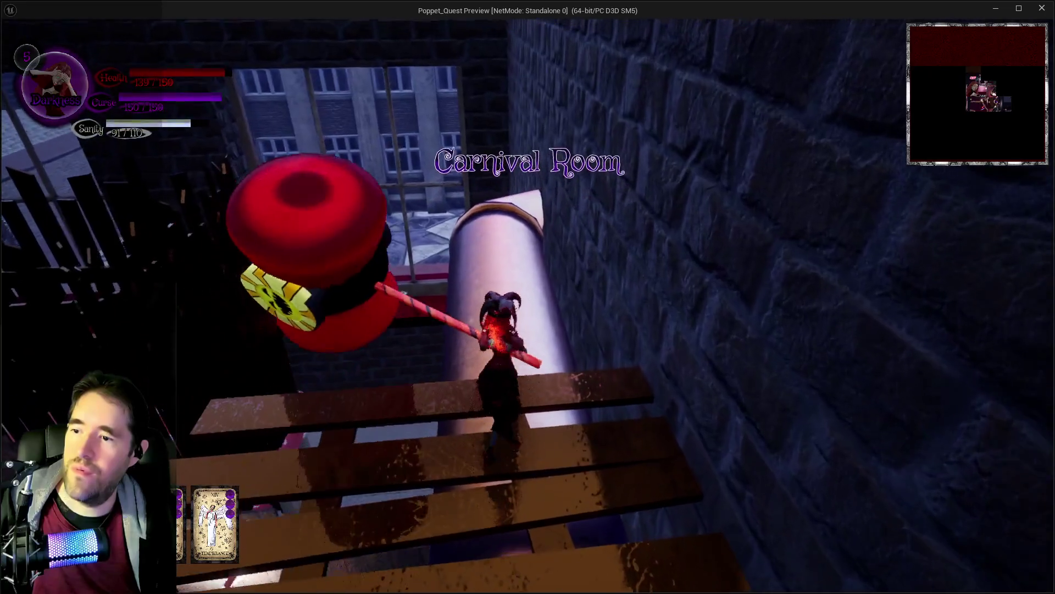
key("s")
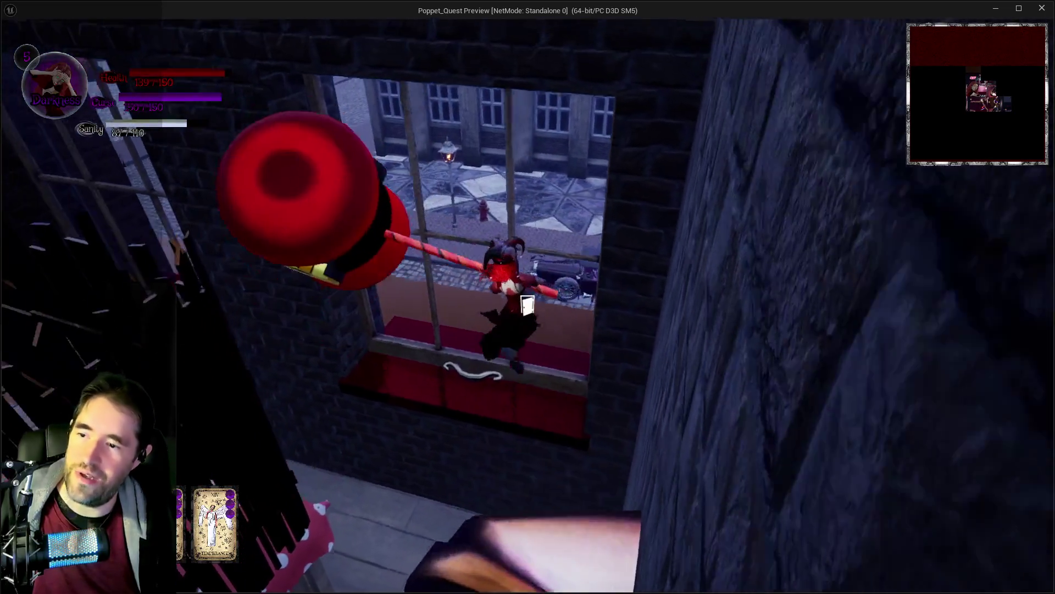
key("w")
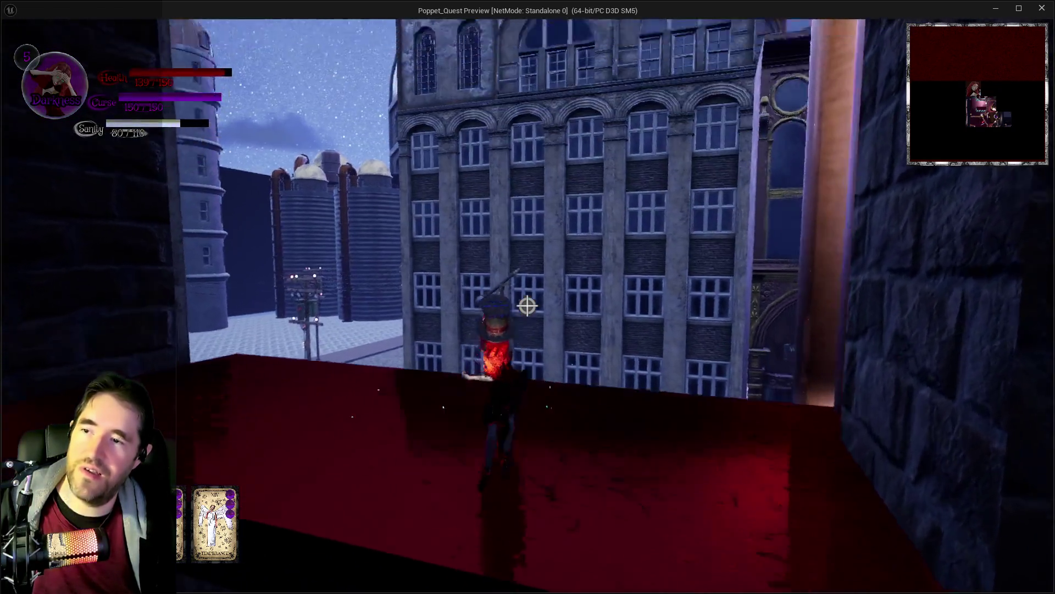
Drop to the street, run ahead, and cross the rooftop toward the towers.
key("w")
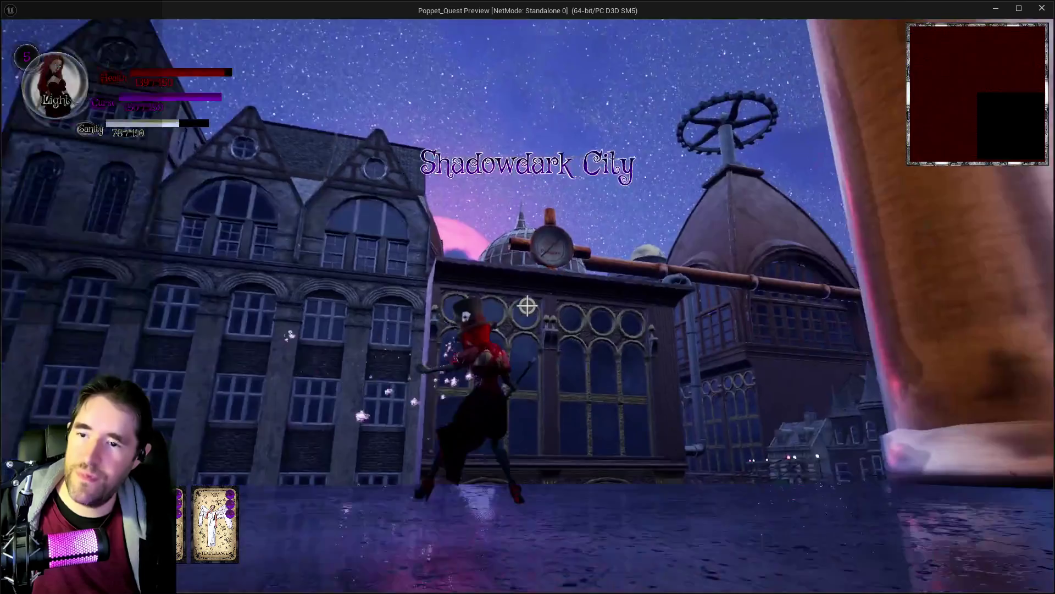
key("w")
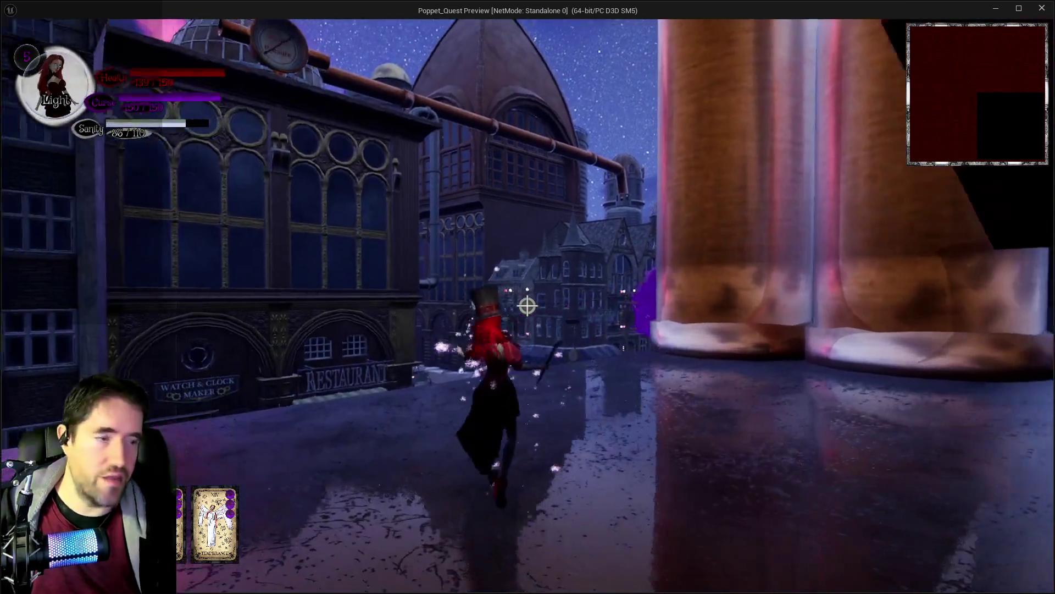
key("w")
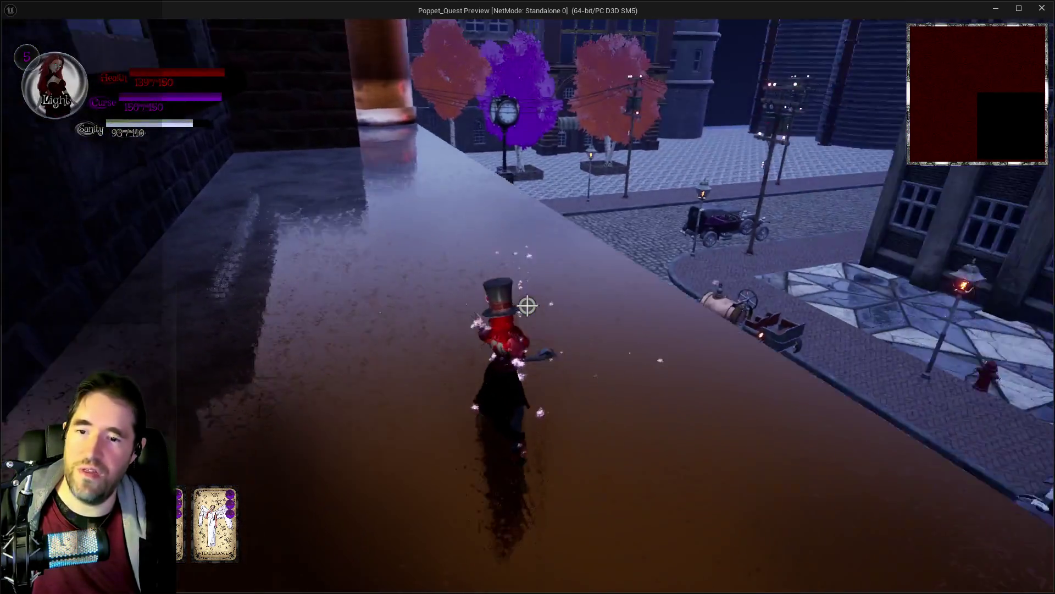
key("w")
key("w")
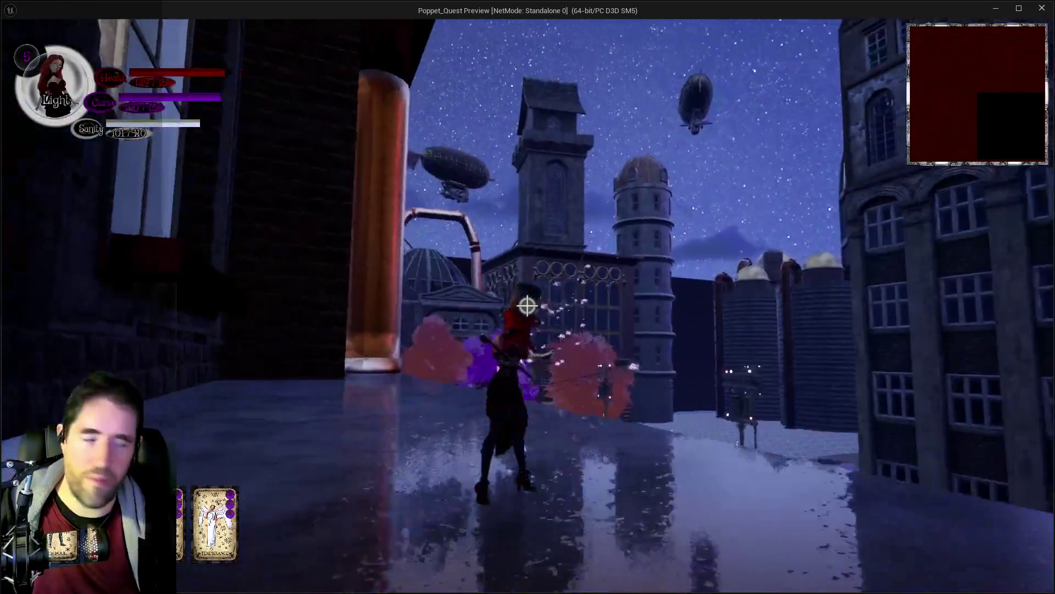
key("w")
key("w")
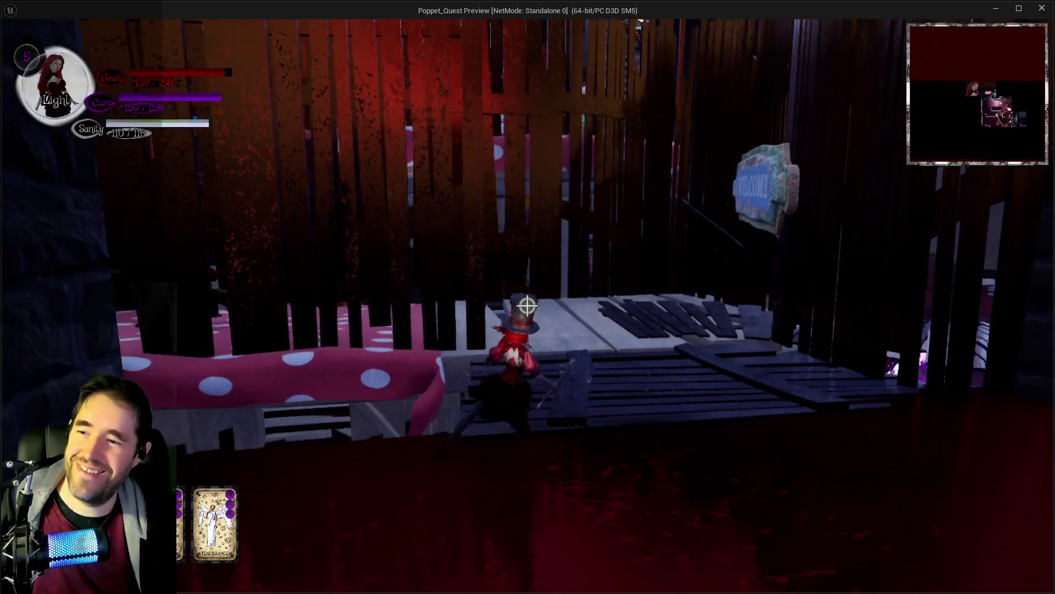
Run along the rooftop planks to the wall and smash the wooden stair barricade.
key("w")
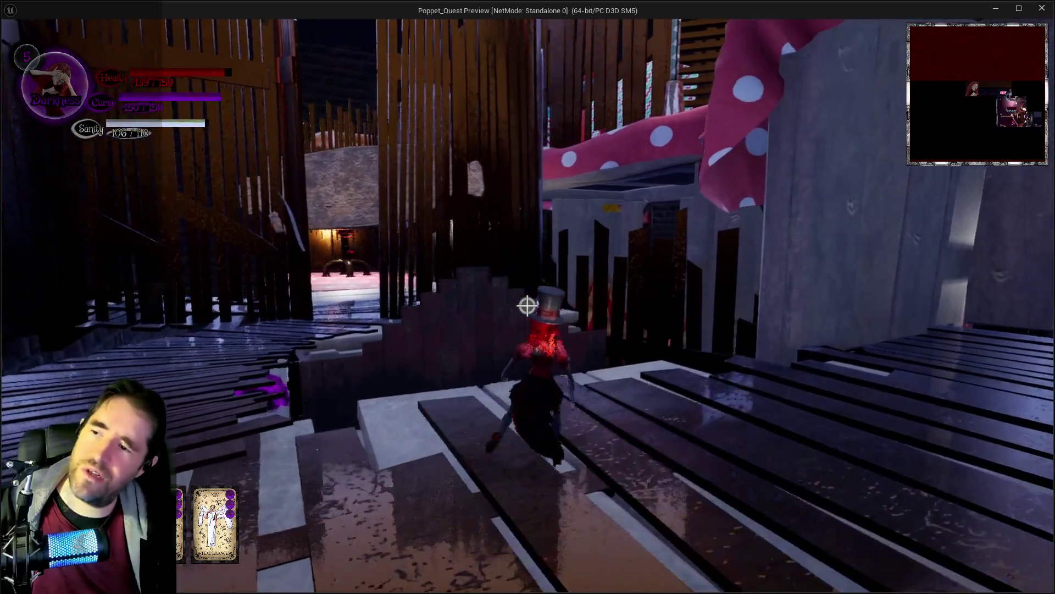
key("w")
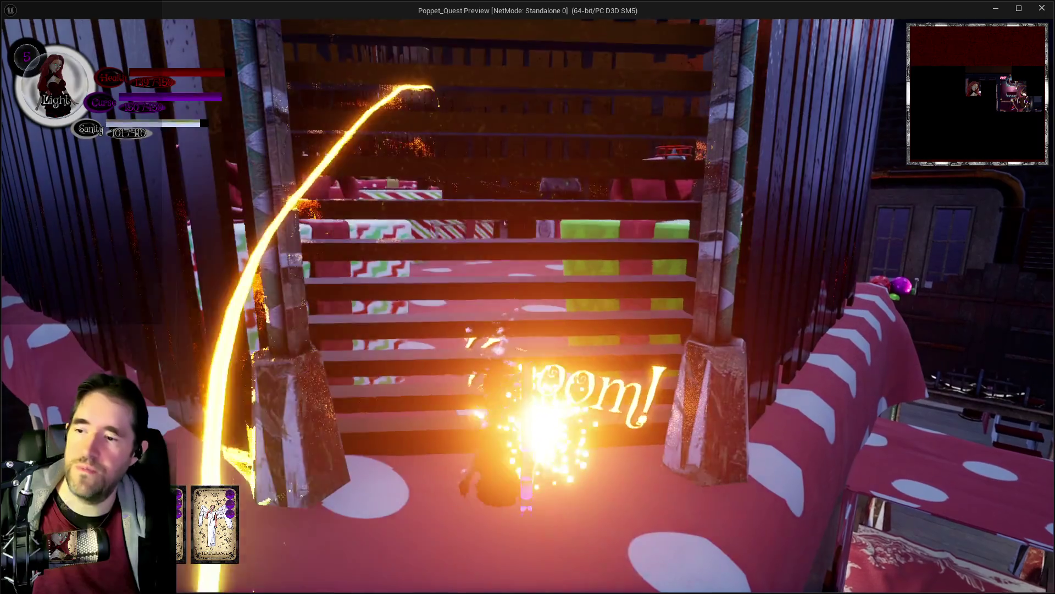
key("w")
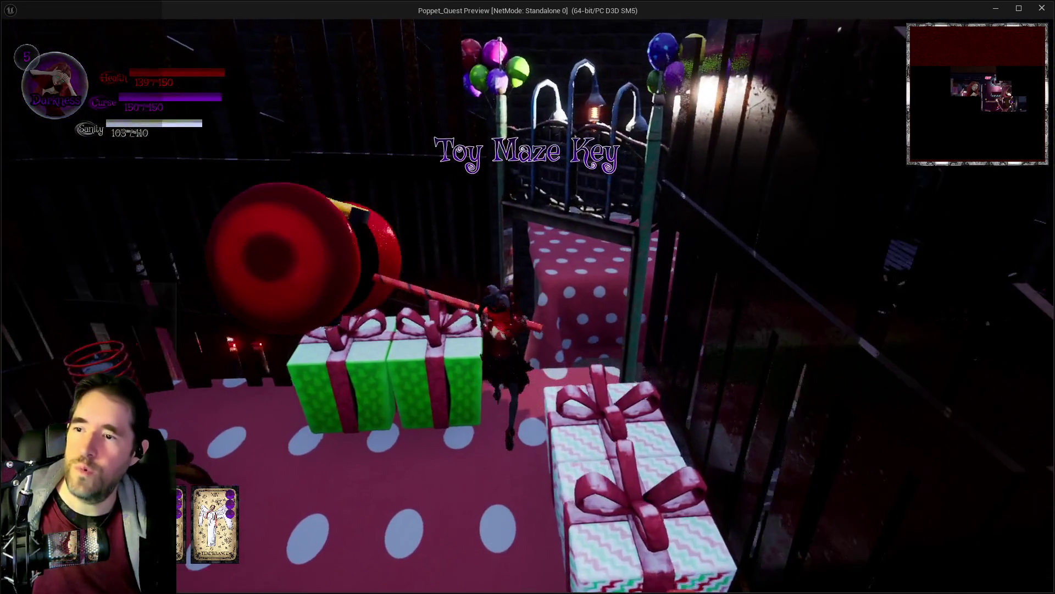
Run between the presents and along the fence onto the red ledge by the wall.
key("w")
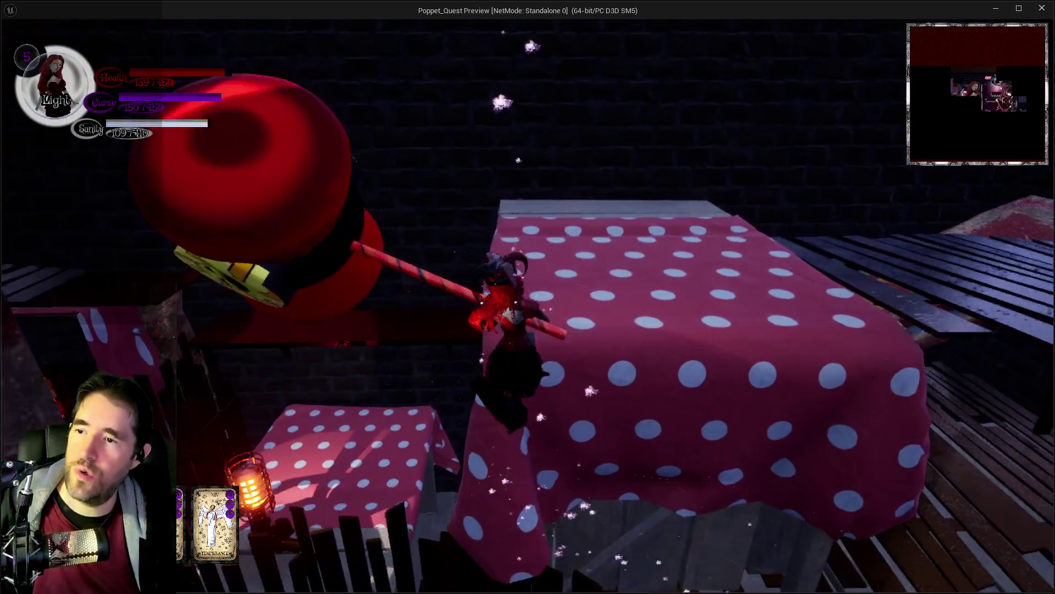
key("w")
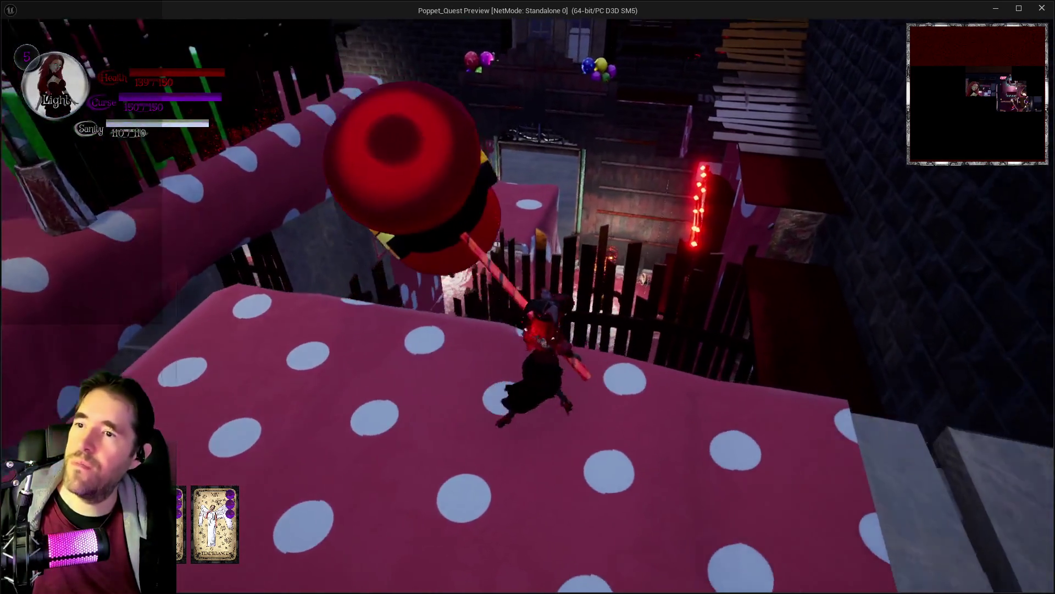
key("w")
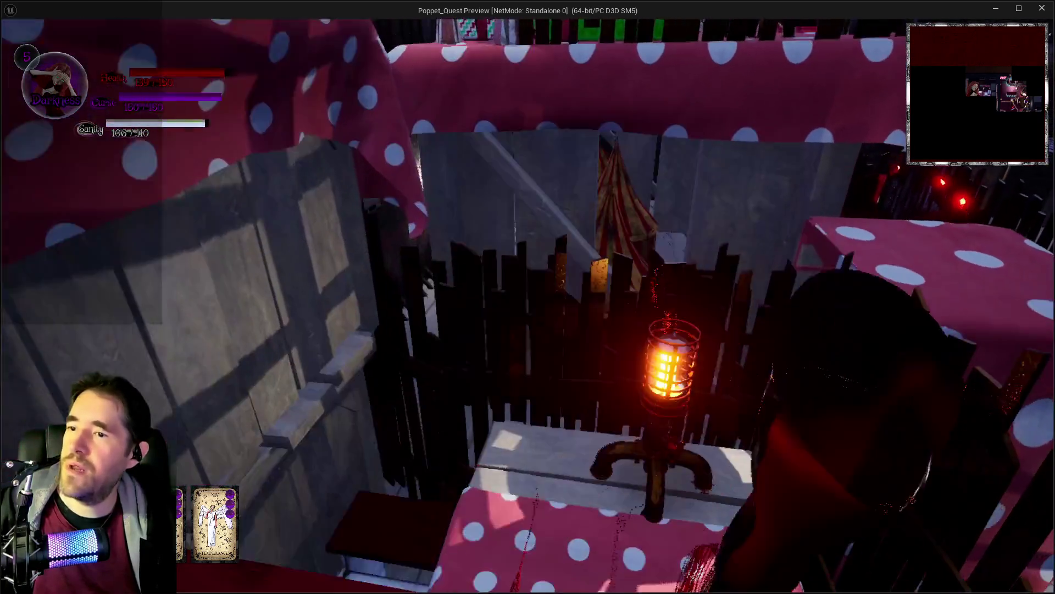
key("w")
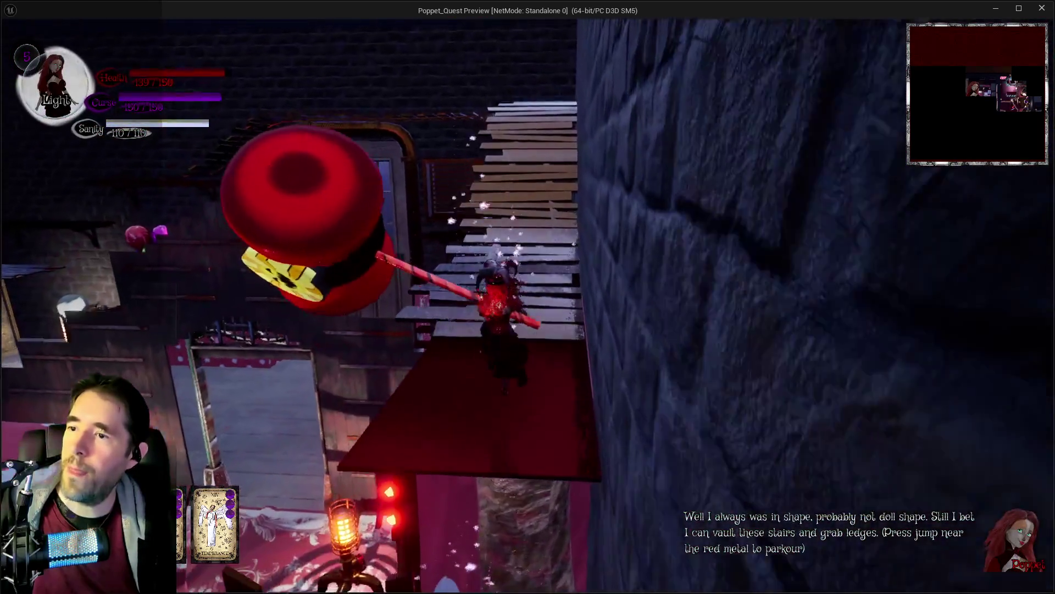
Climb the wooden stairs up to the Goodies cabinet and bring up the floor map.
key("w")
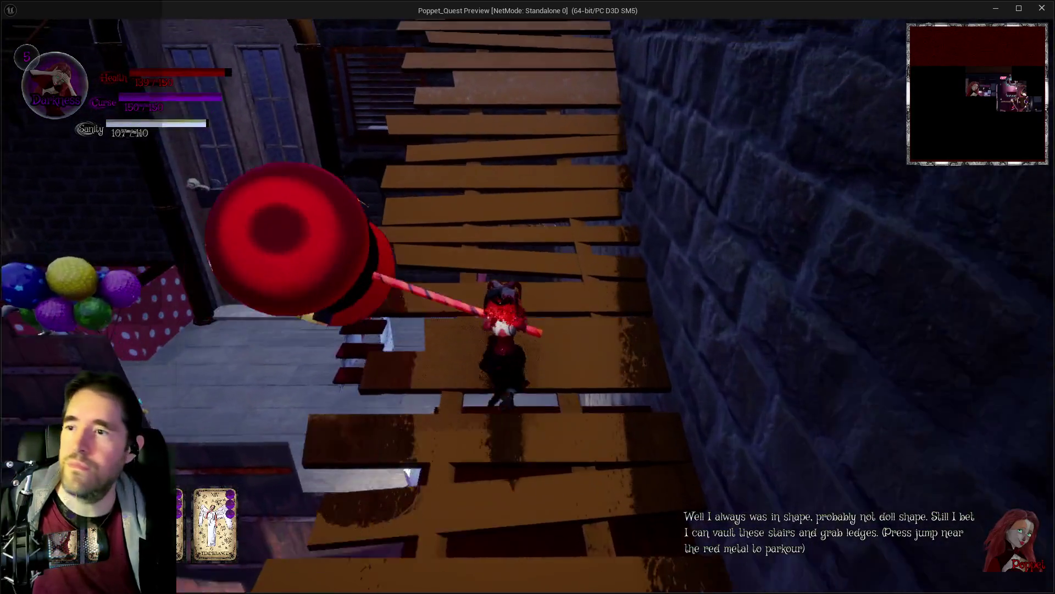
key("w")
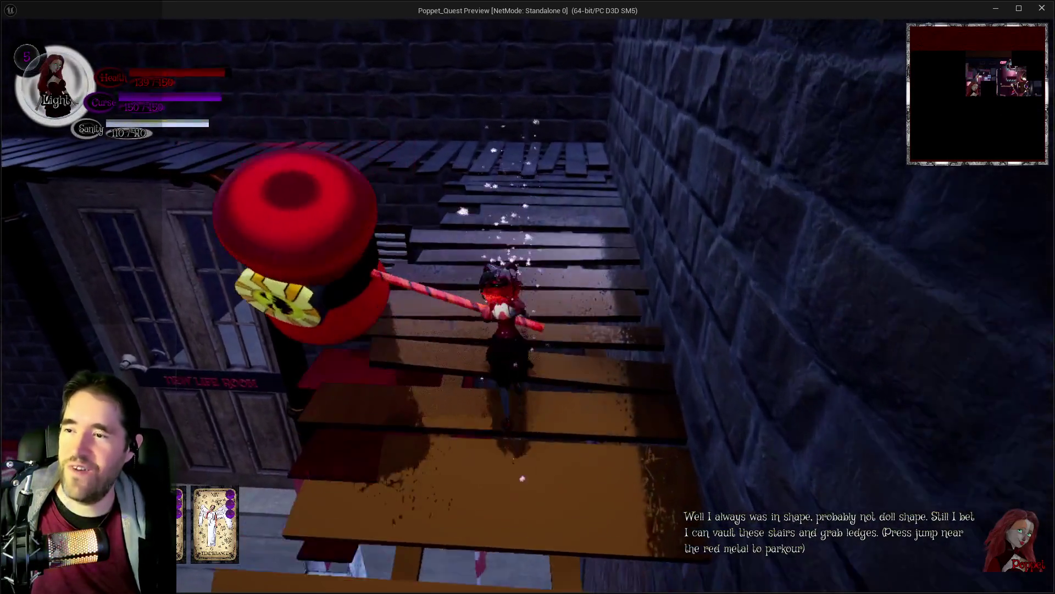
key("w")
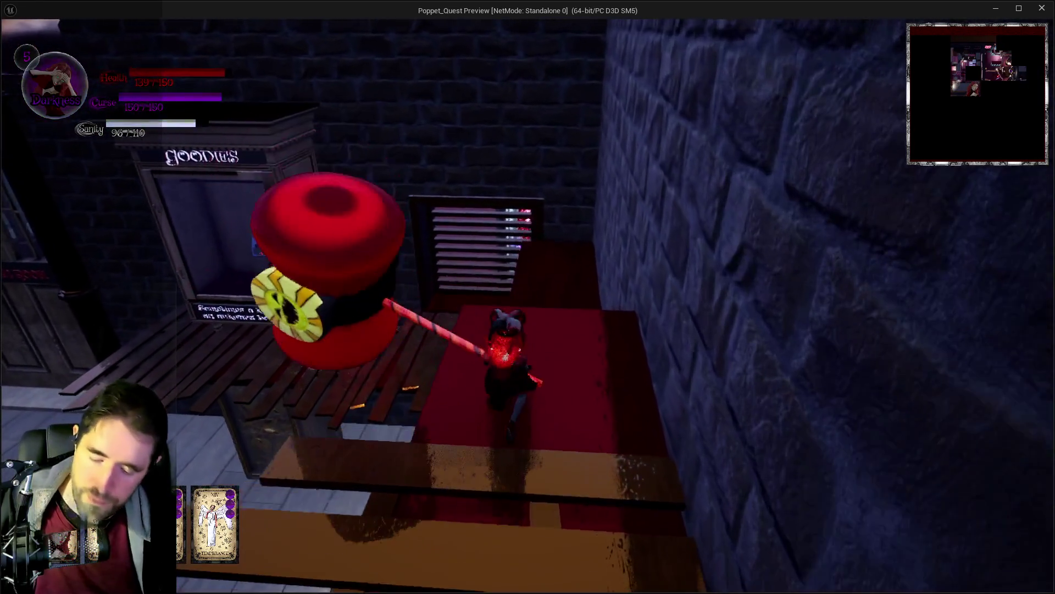
key("m")
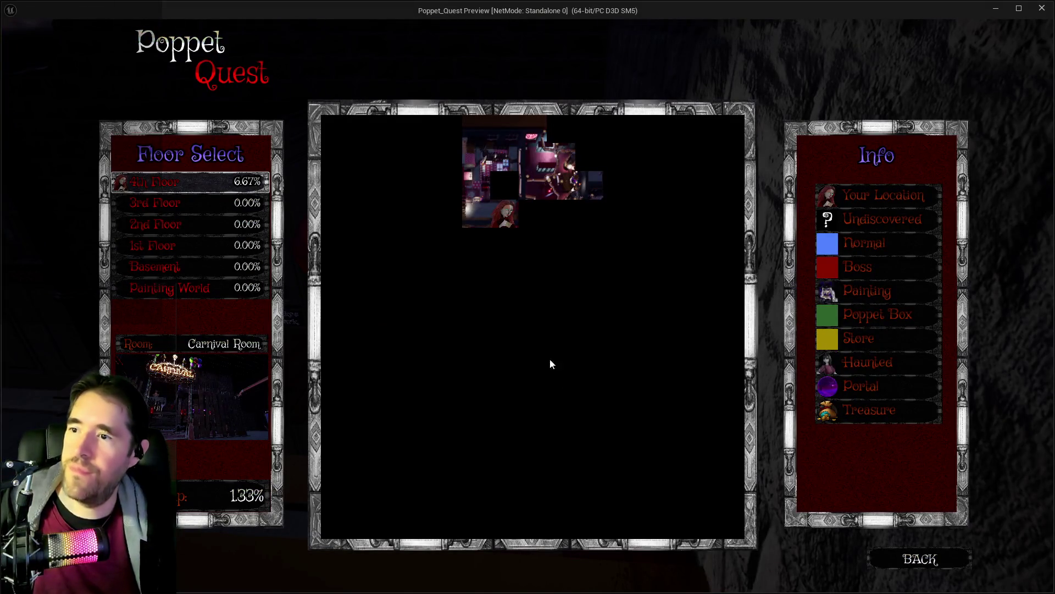
View the 3rd, 4th and 2nd Floor maps, then close the map with BACK.
left_click(191, 202)
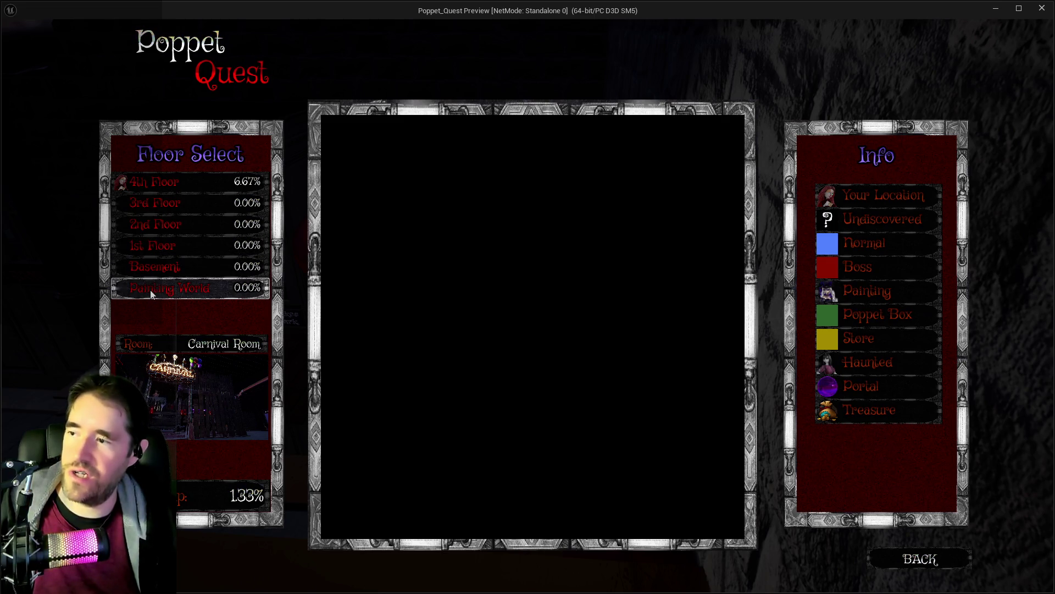
left_click(159, 212)
left_click(165, 183)
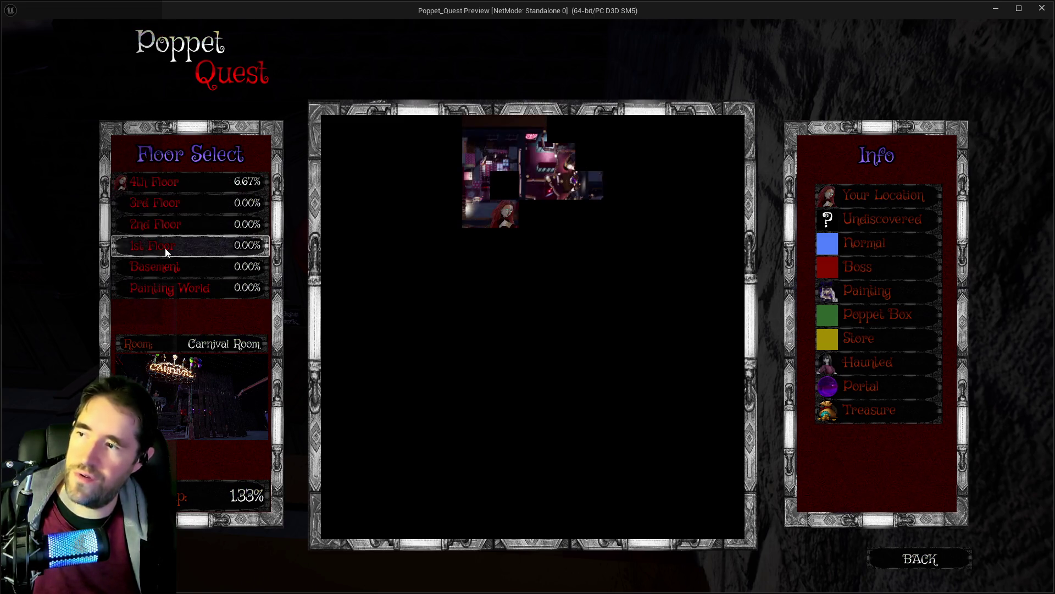
left_click(139, 203)
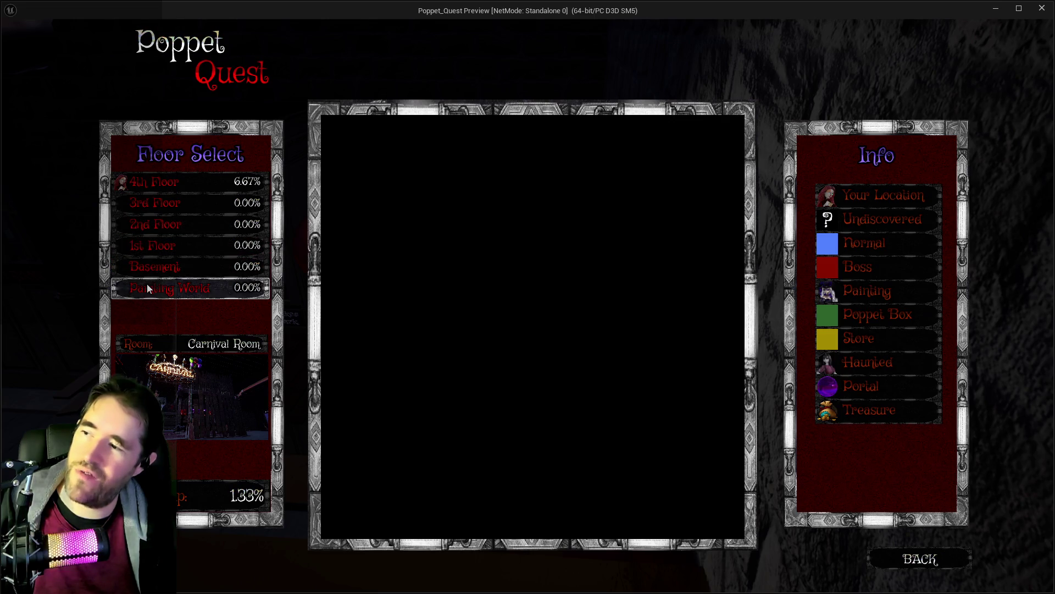
left_click(155, 224)
left_click(904, 554)
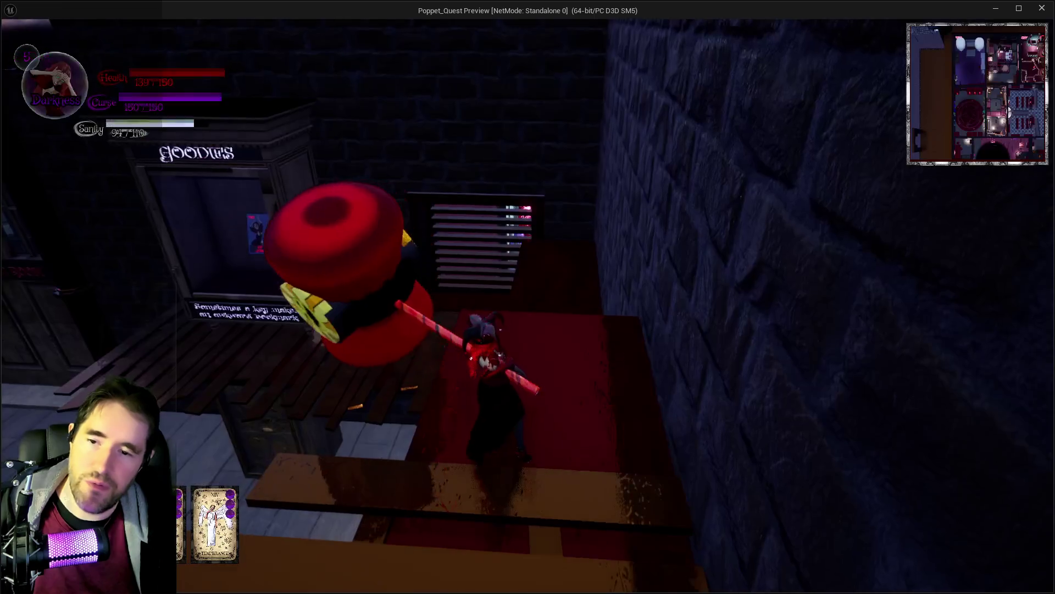
Walk up to the slatted tarot-card box and hammer it open.
key("w")
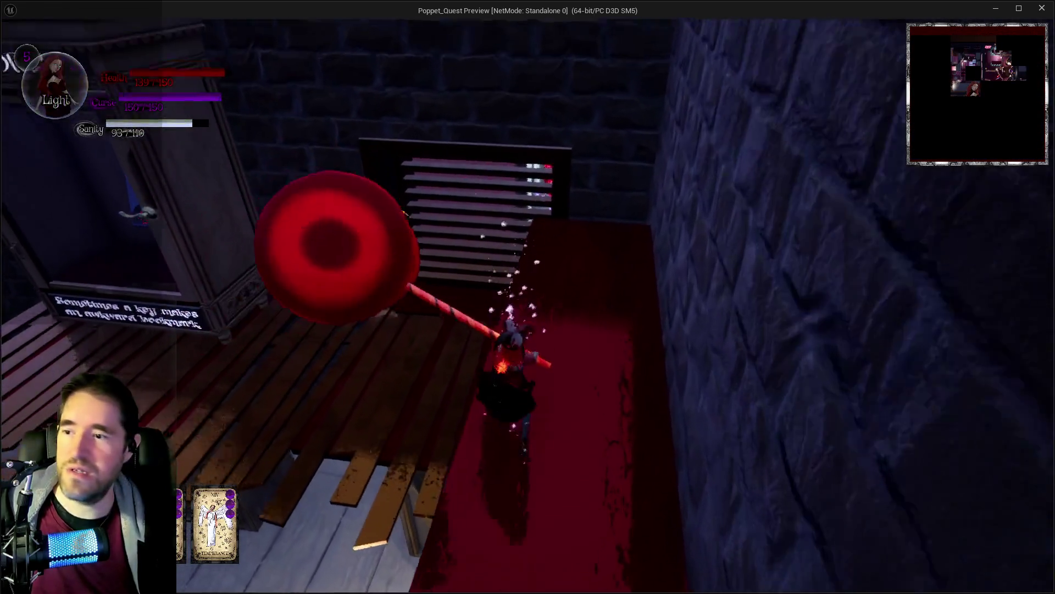
key("q")
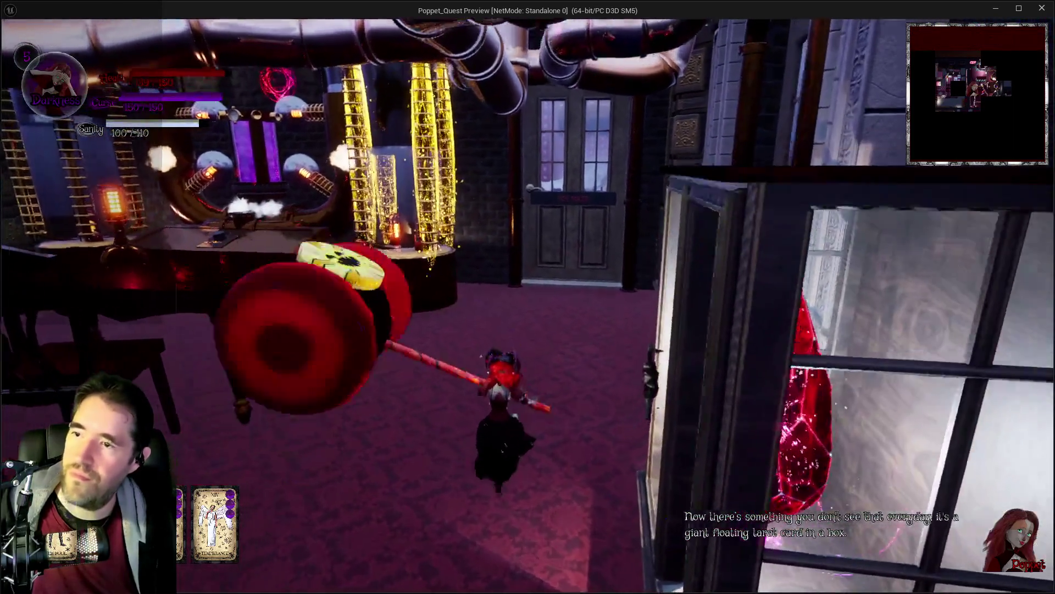
key("w")
Run past the locked door and through the TOY MAZE door.
key("q")
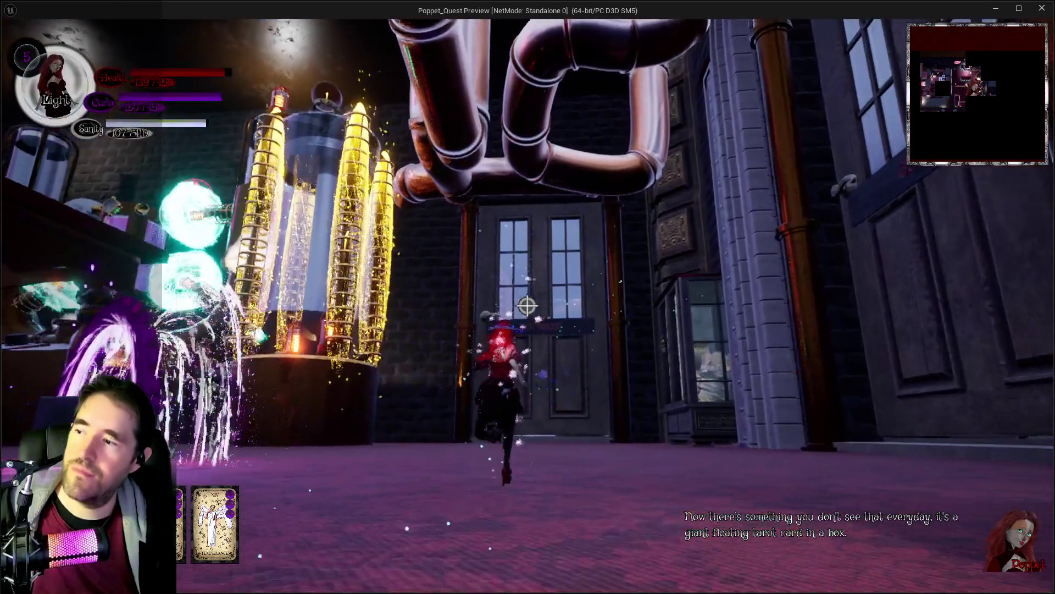
key("w")
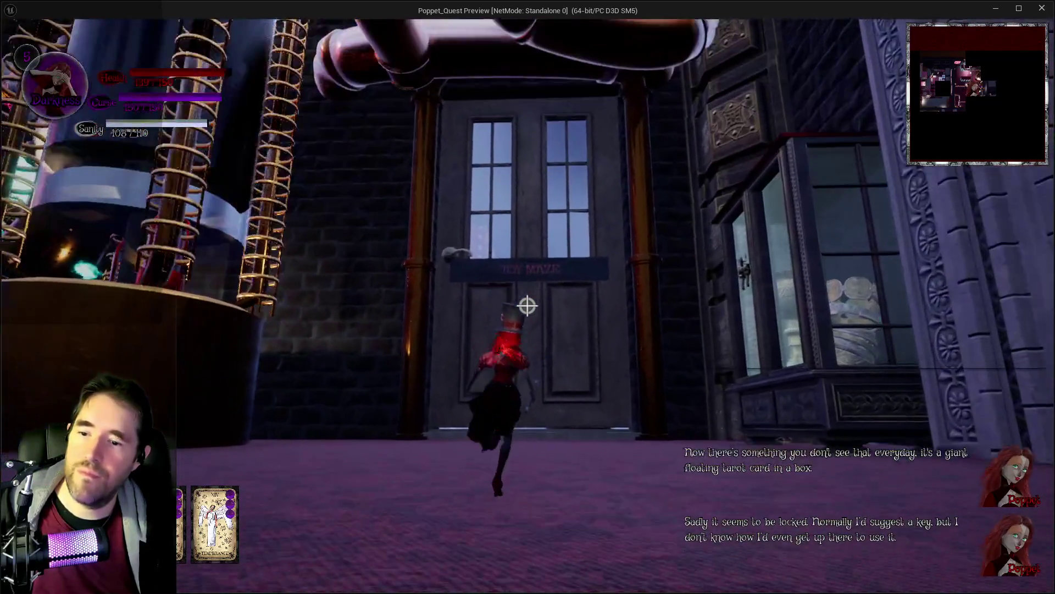
key("q")
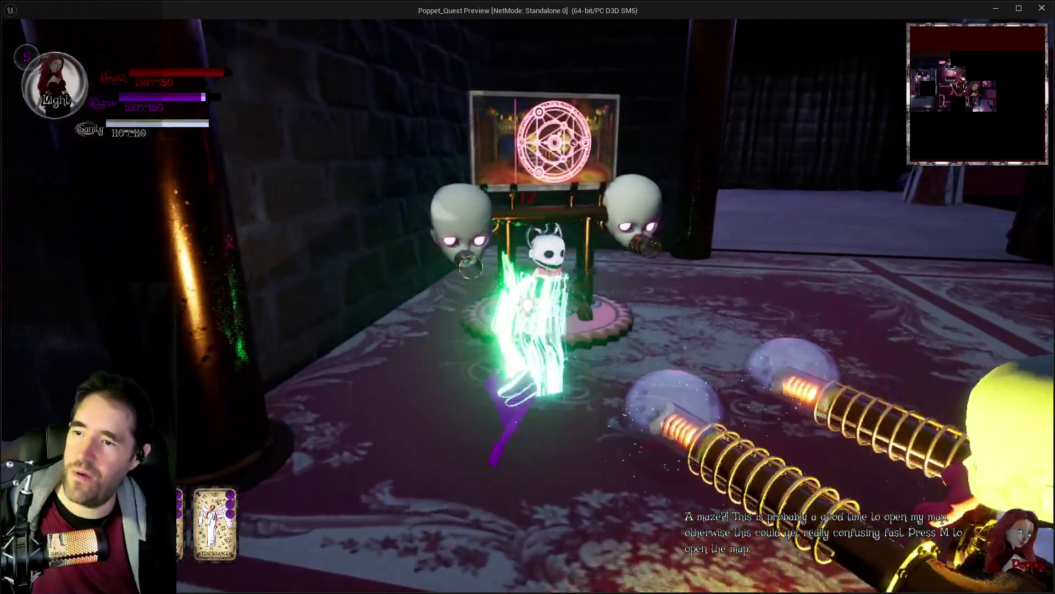
Attack the toys, then run down the corridor through the circular opening to the Toy Maze entrance.
key("w")
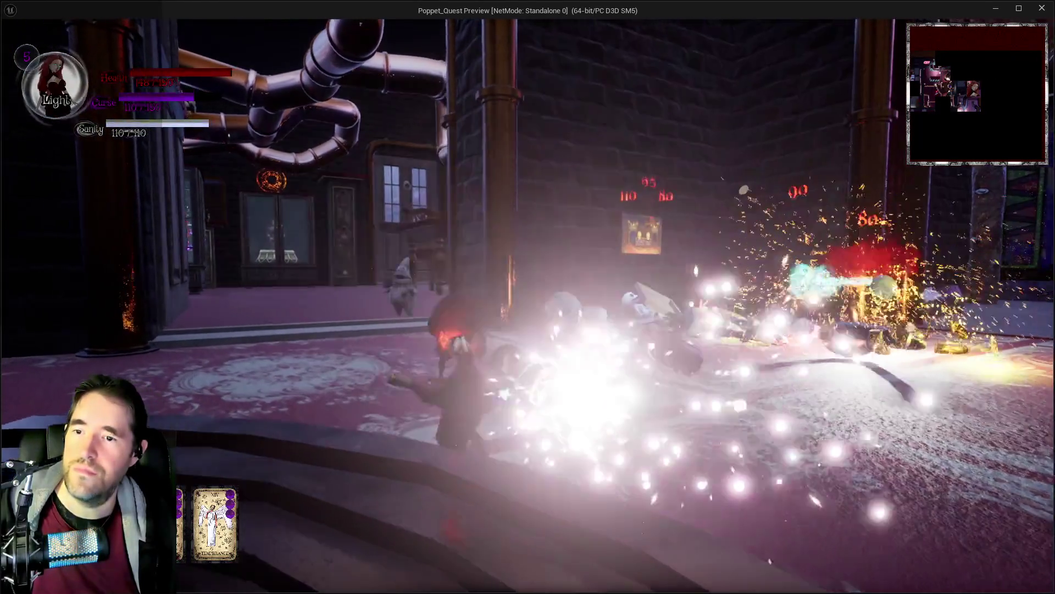
key("w")
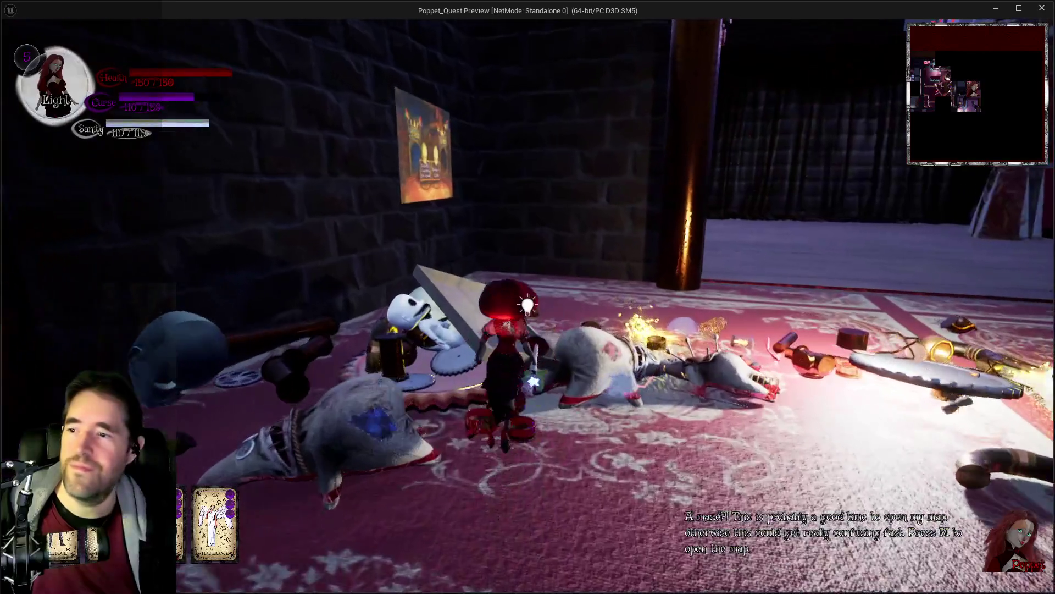
key("w")
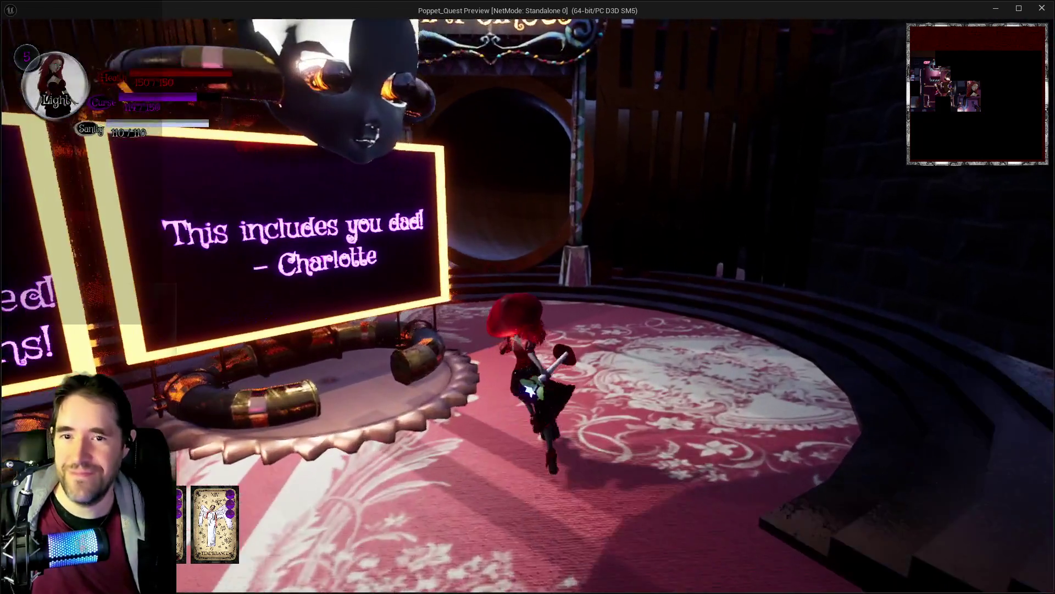
key("w")
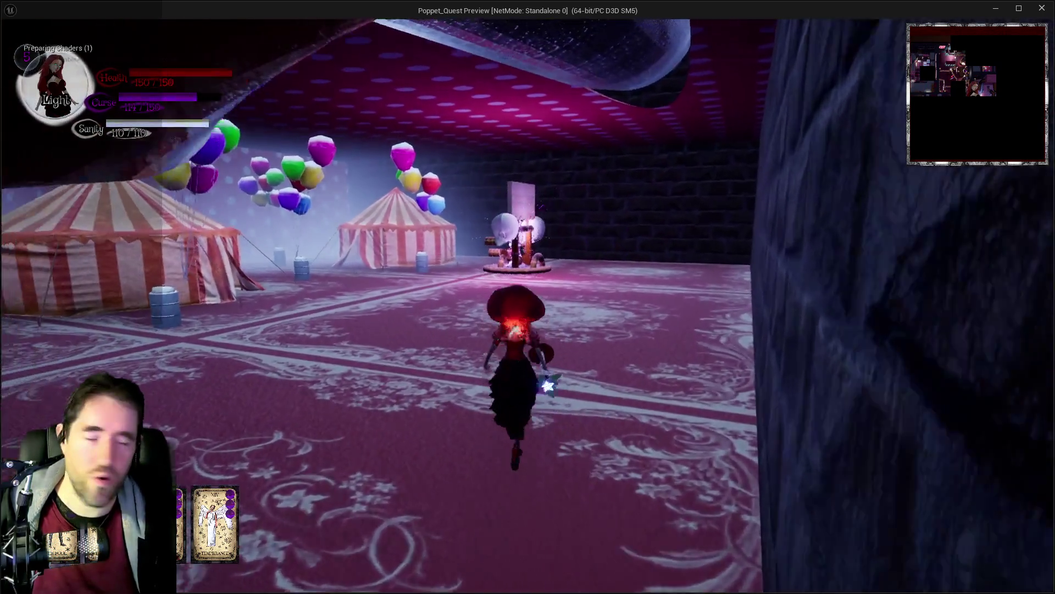
Cross the tent room, pass through the large tube and glowing pillars to the Toy Maze rules sign.
key("w")
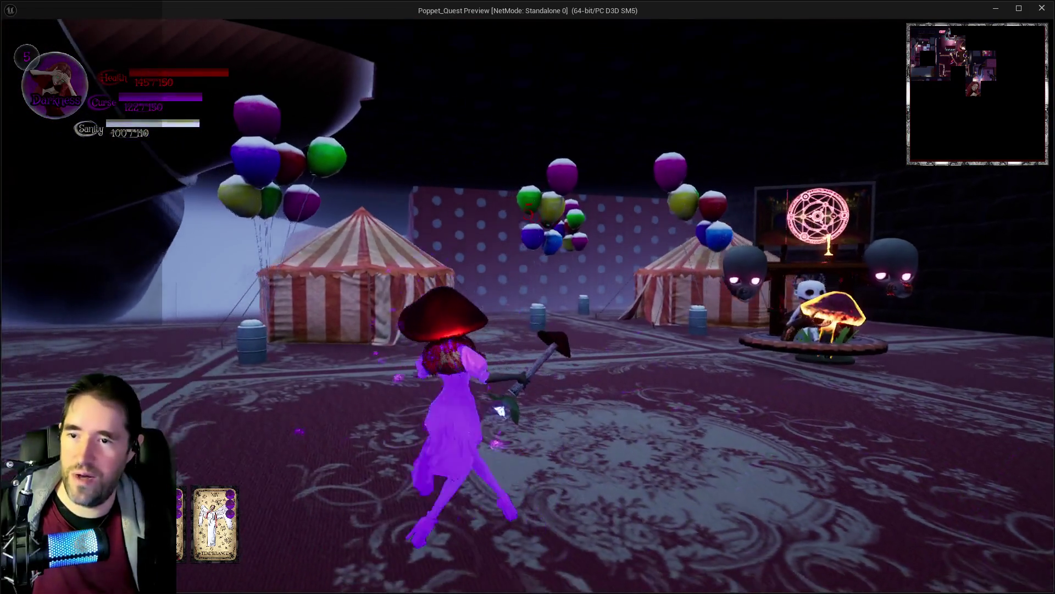
key("e")
key("w")
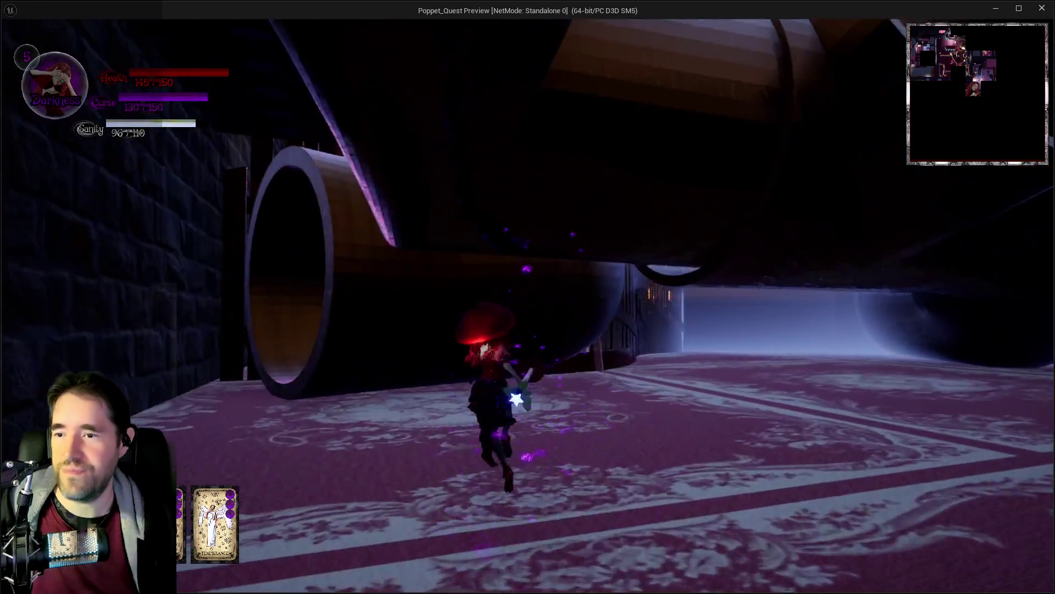
key("w")
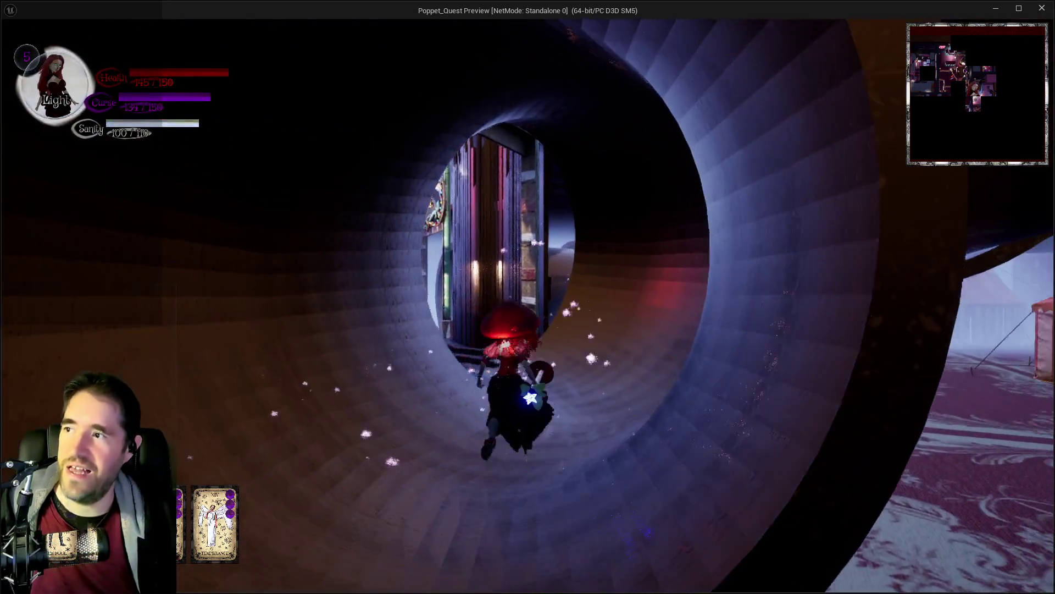
key("w")
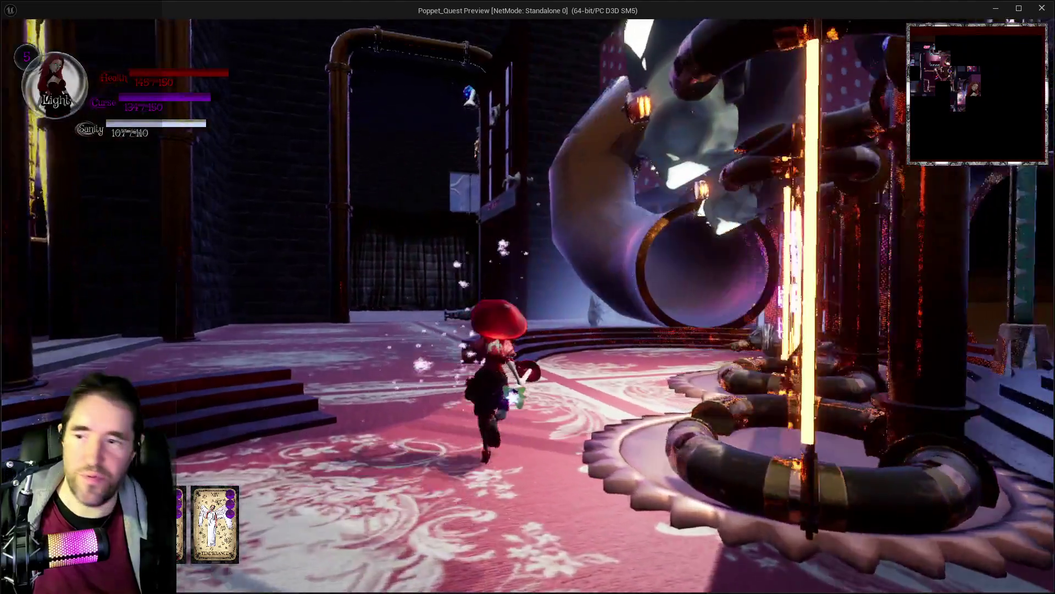
key("w")
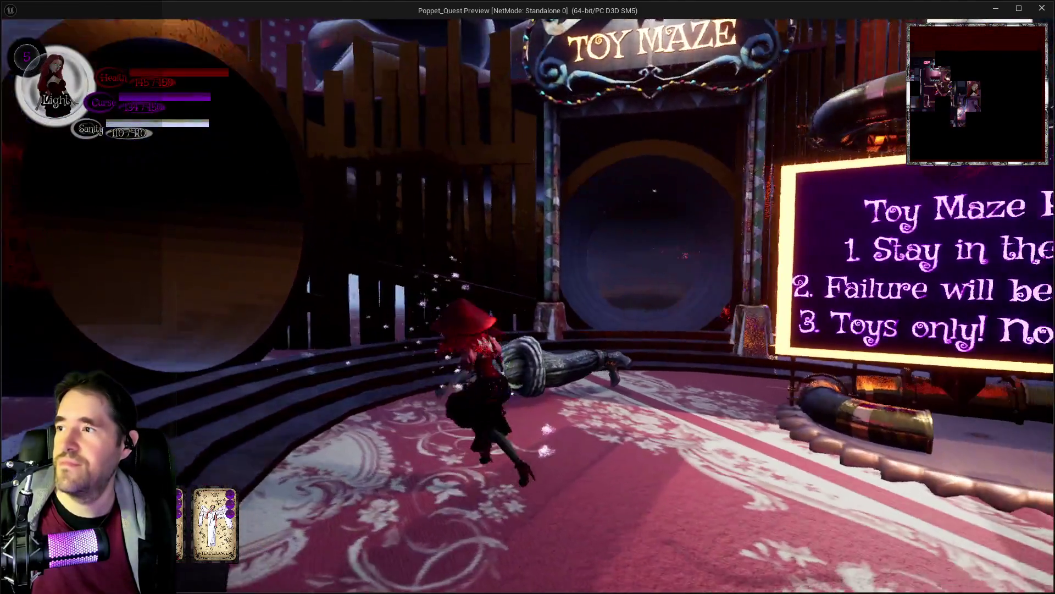
Run through the Toy Maze gate tunnel as it curves right toward the ticket booth room.
key("w")
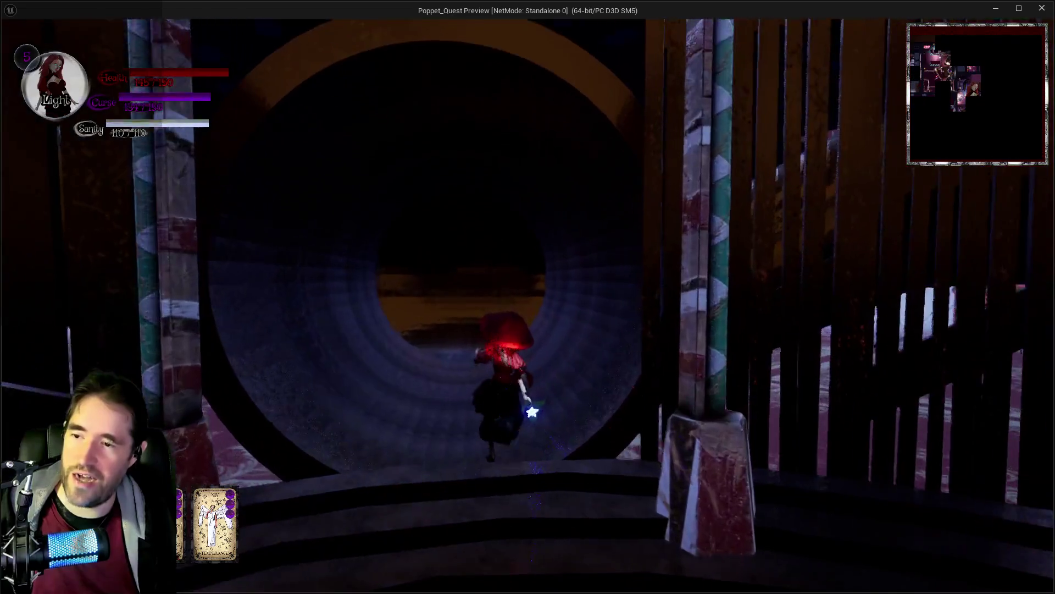
key("w")
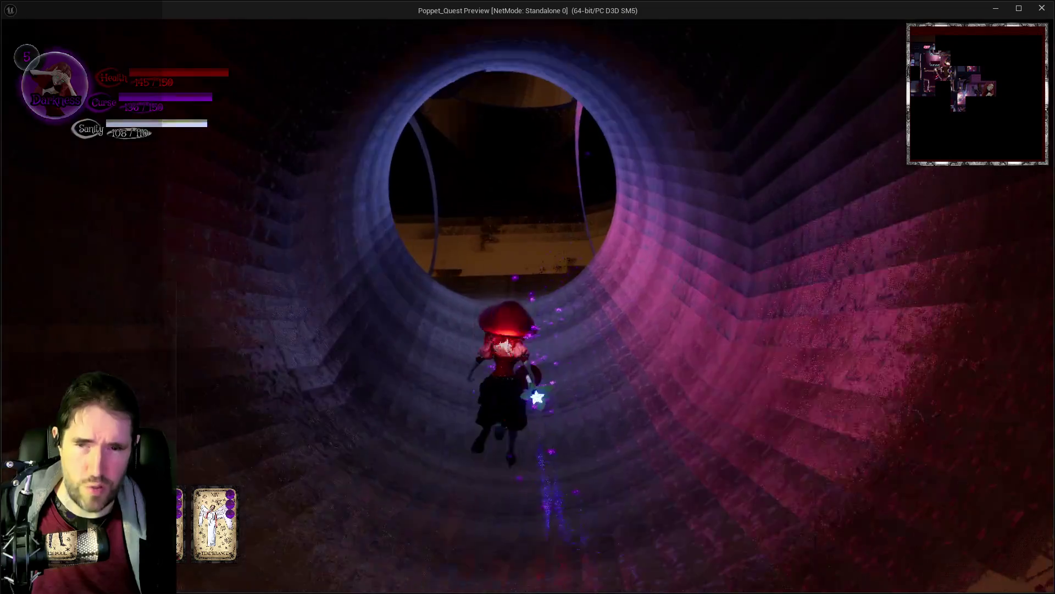
key("w")
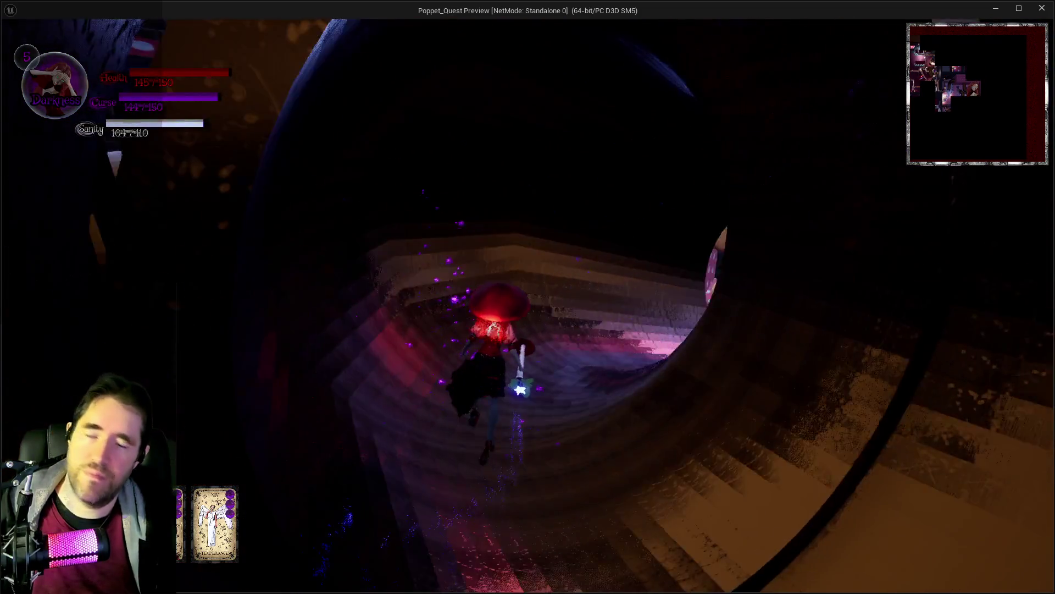
key("w")
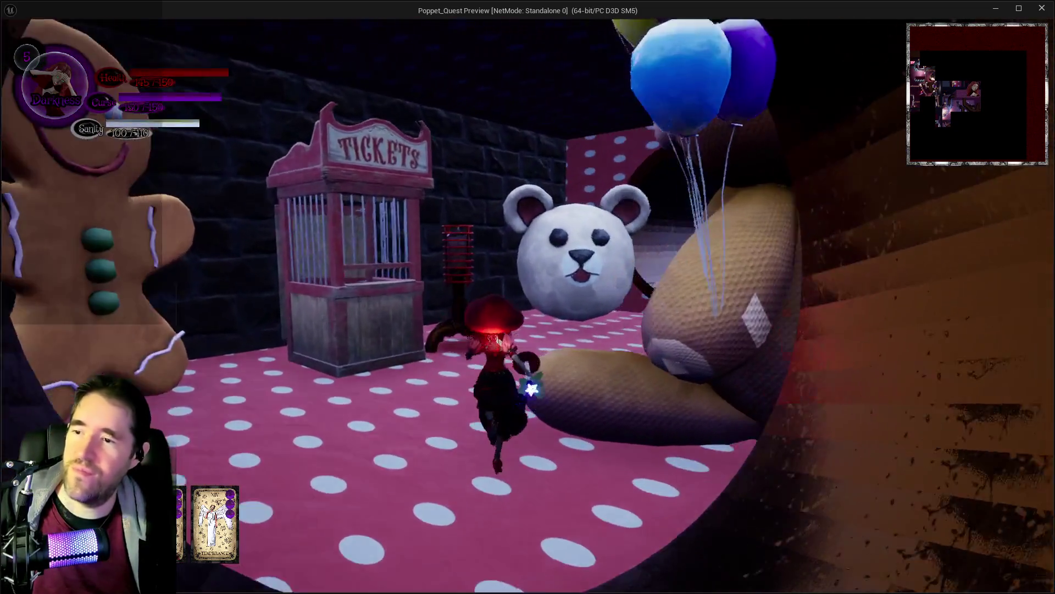
Run from the teddy-bear room through the tunnel into the polka-dot circus tent room.
key("w")
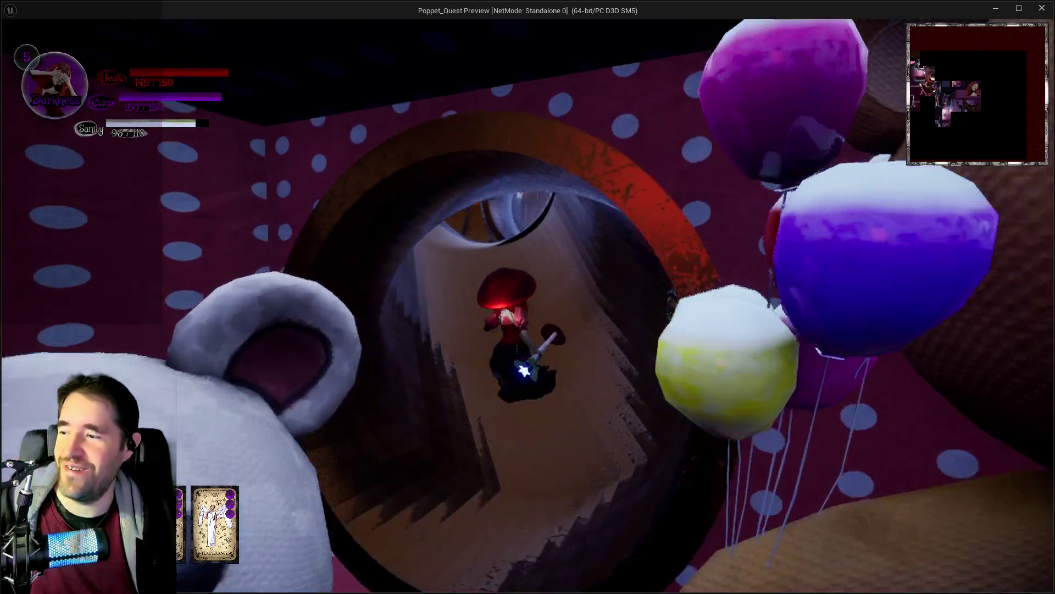
key("w")
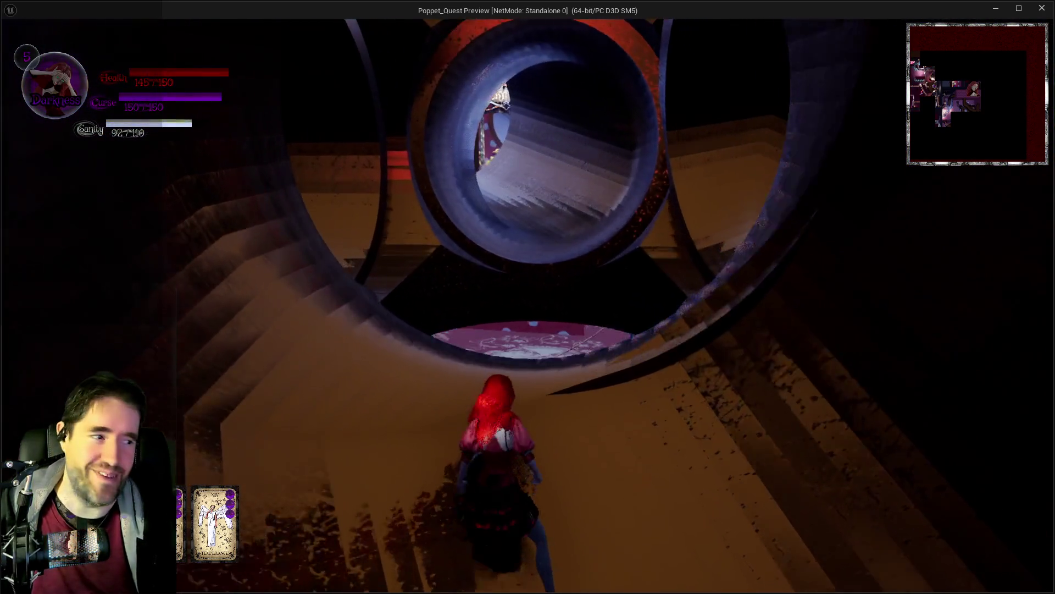
key("w")
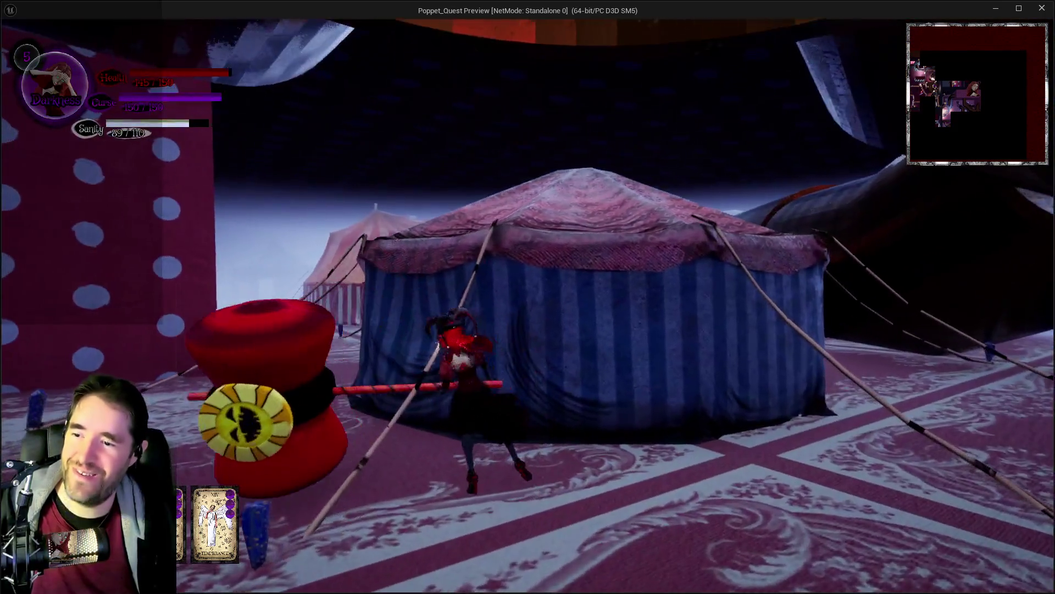
key("w")
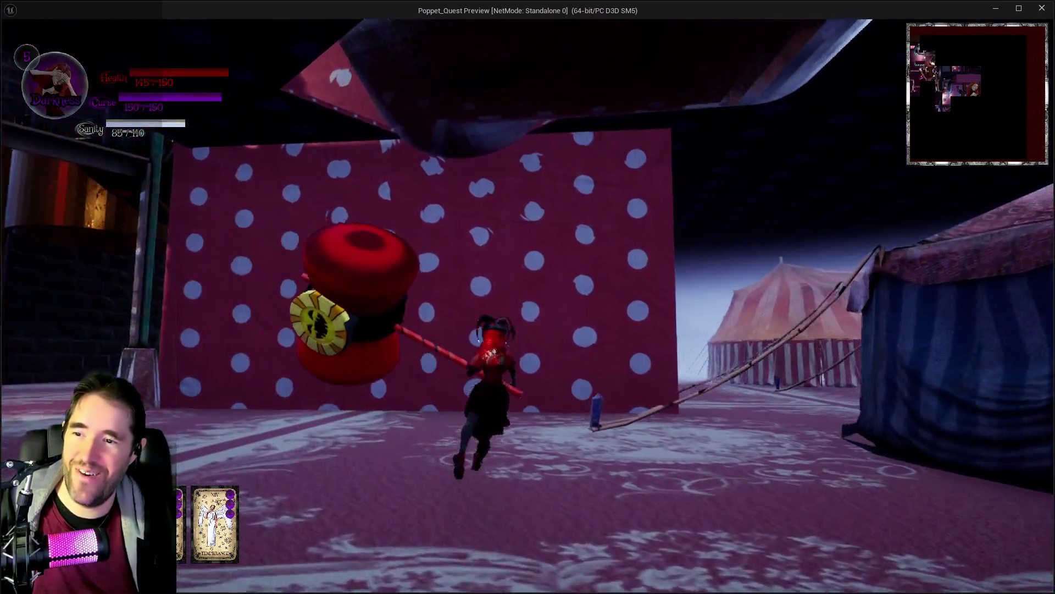
Toggle between Light and Darkness forms while advancing past the striped tents.
key("w")
key("q")
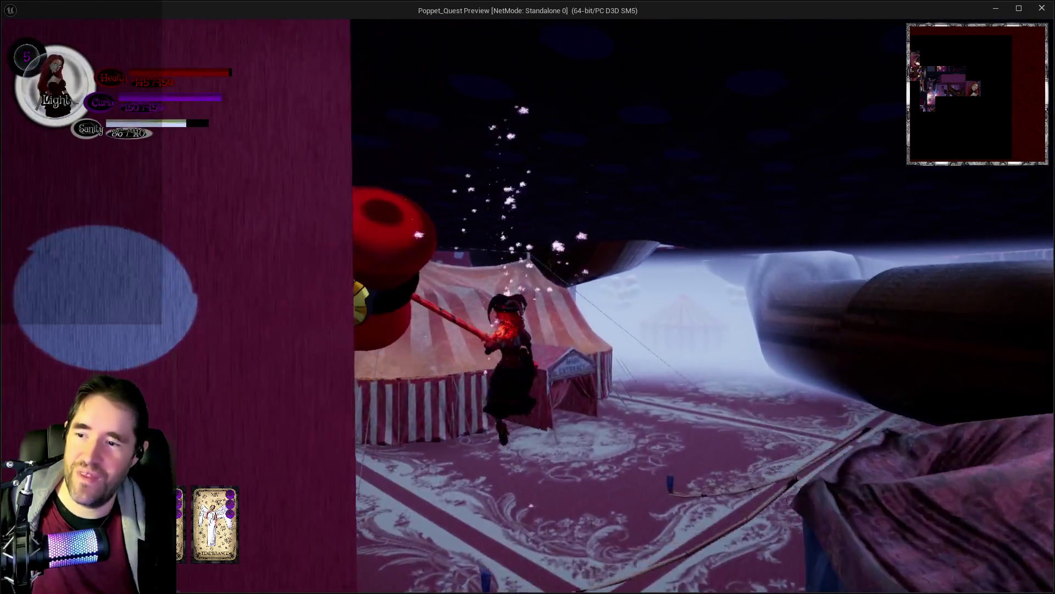
key("q")
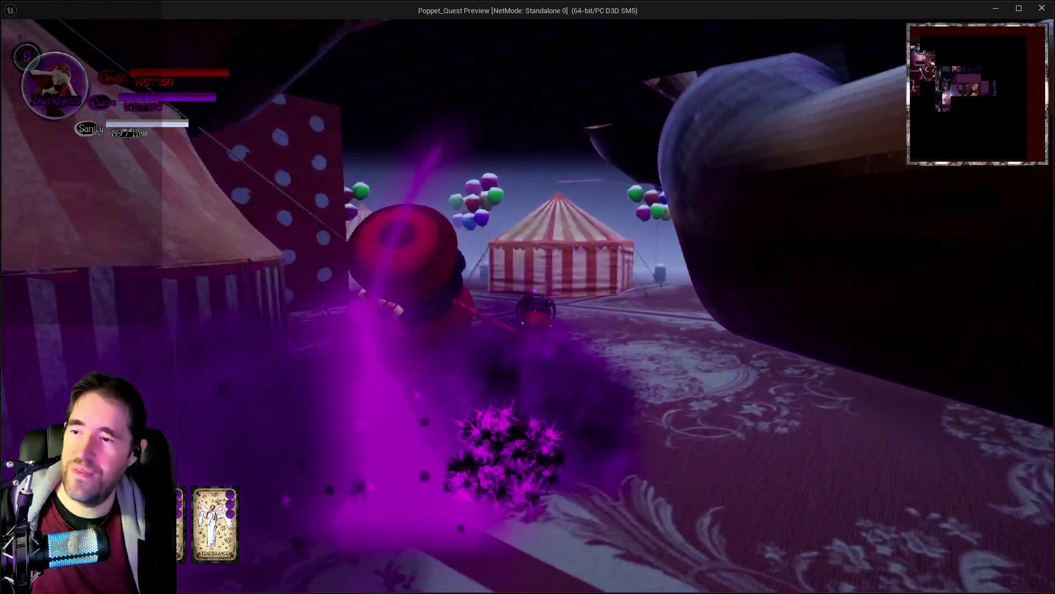
key("w")
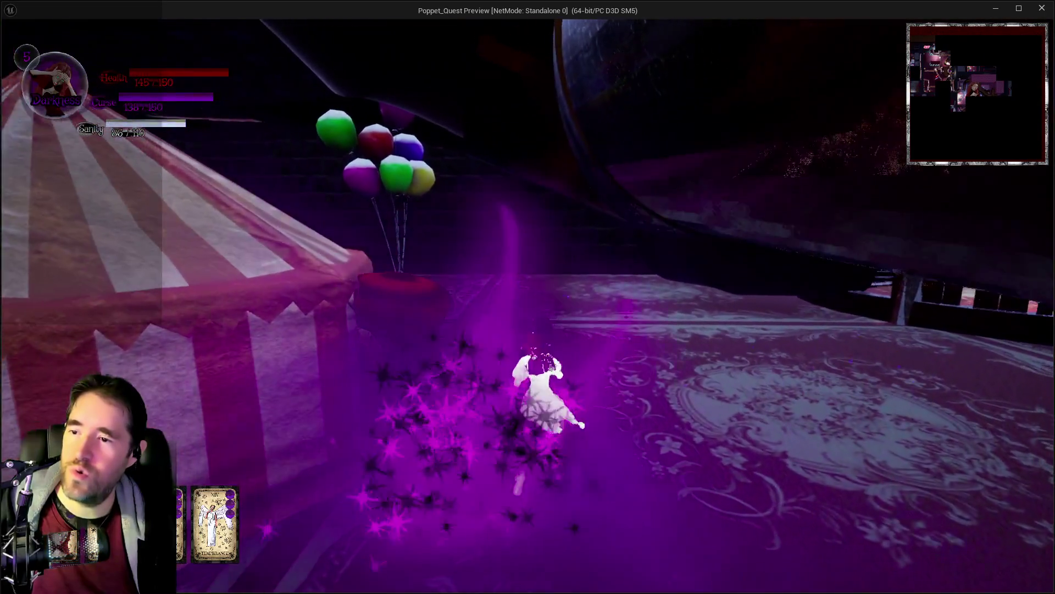
key("w")
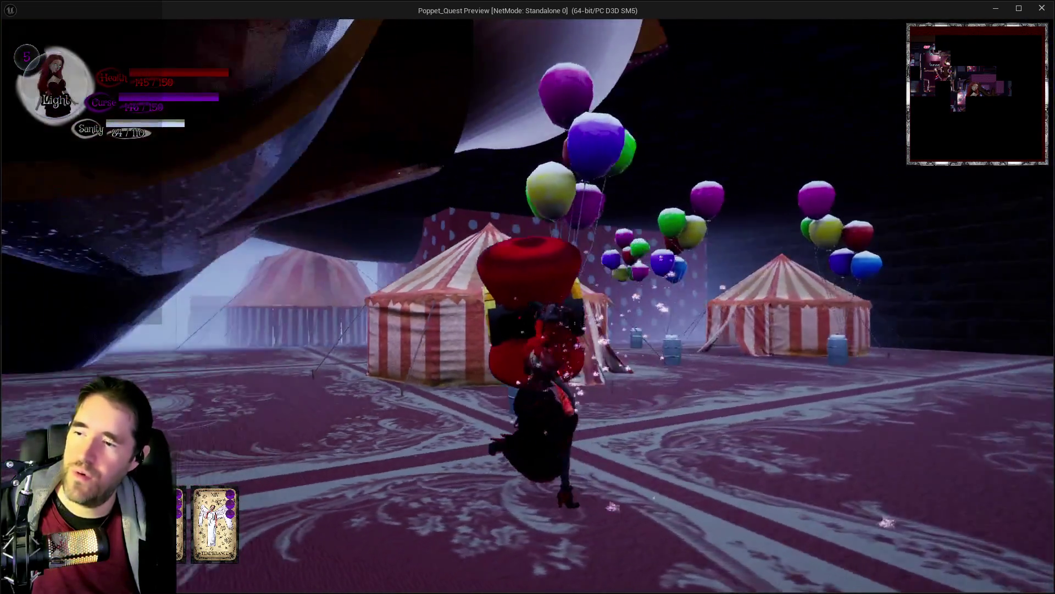
key("q")
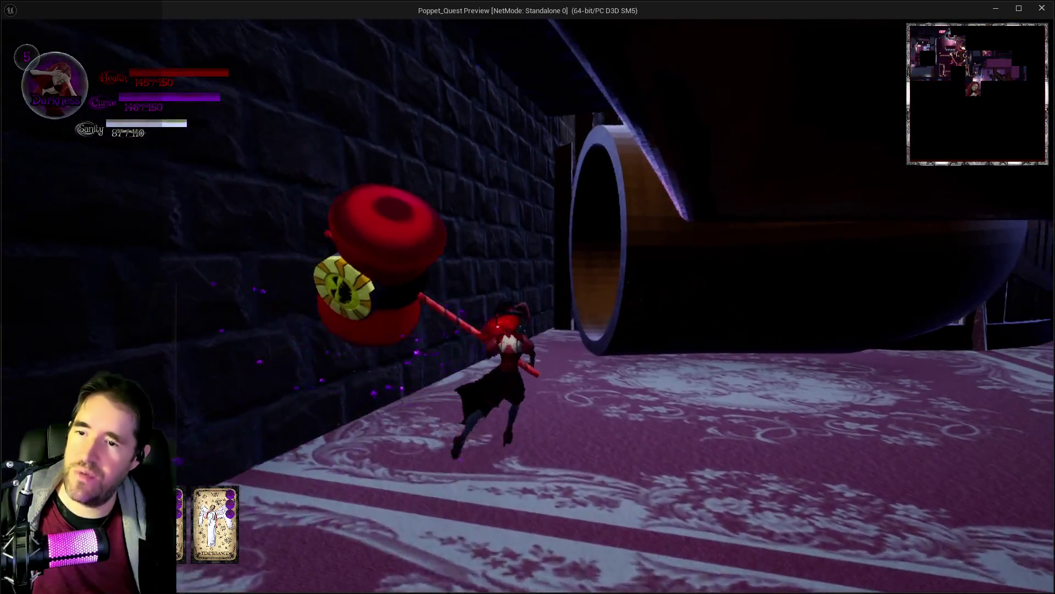
Run through the large tube toward the giant slide and hammer the enemies there.
key("w")
key("q")
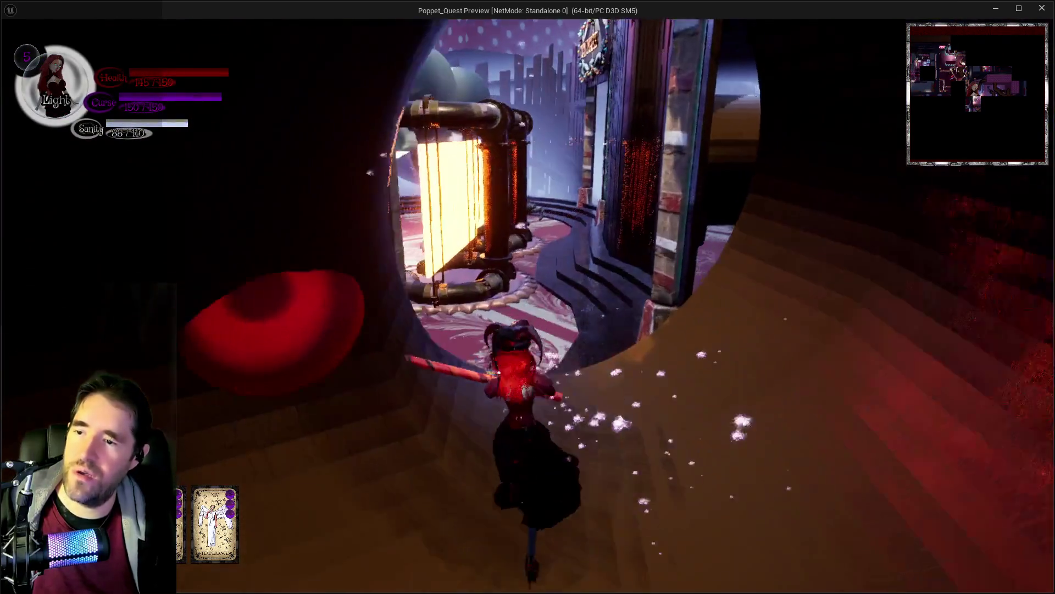
key("w")
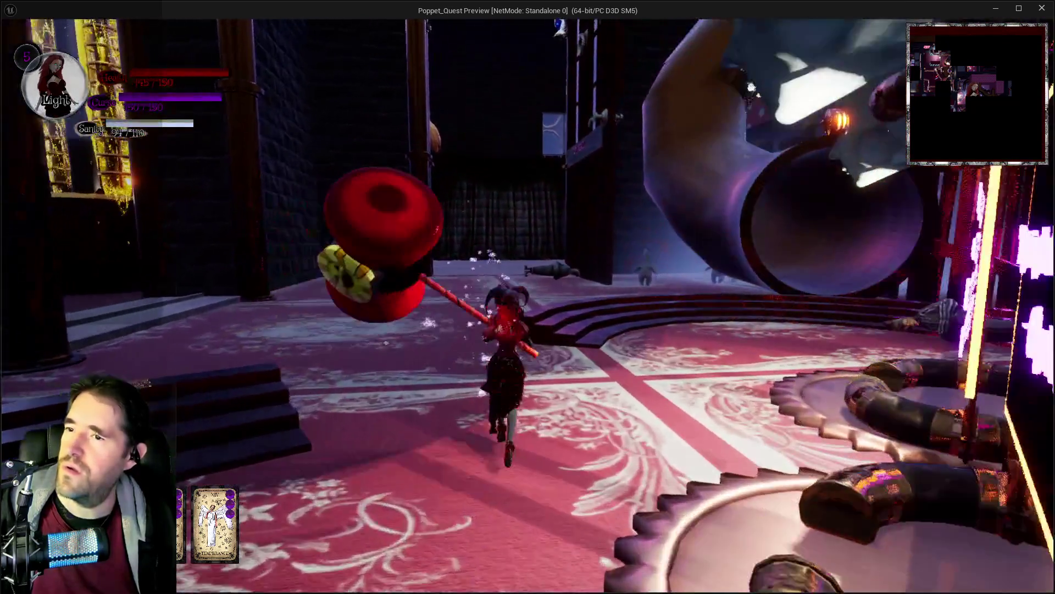
key("w")
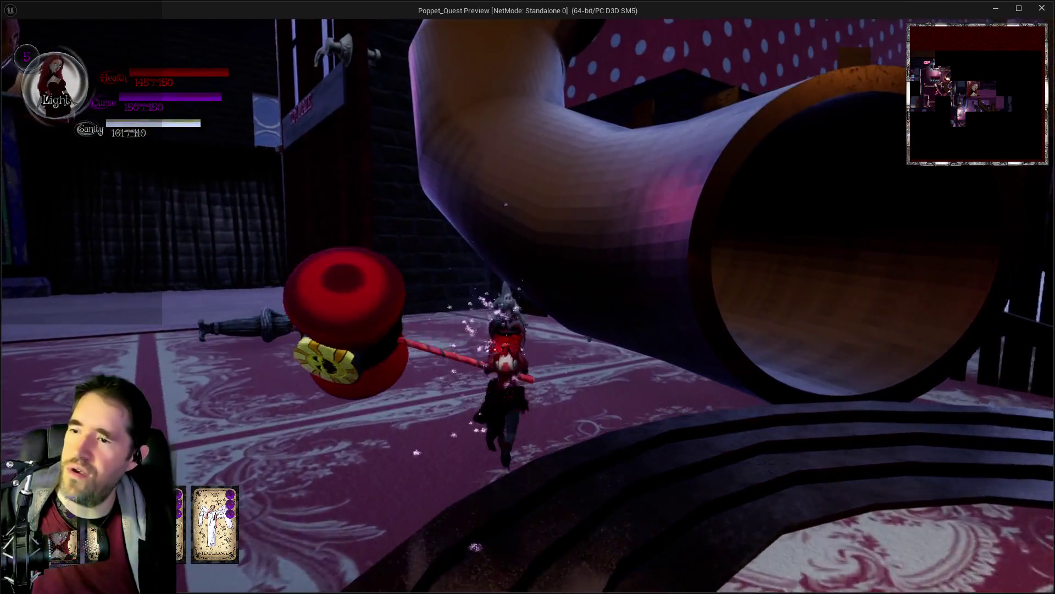
key("w")
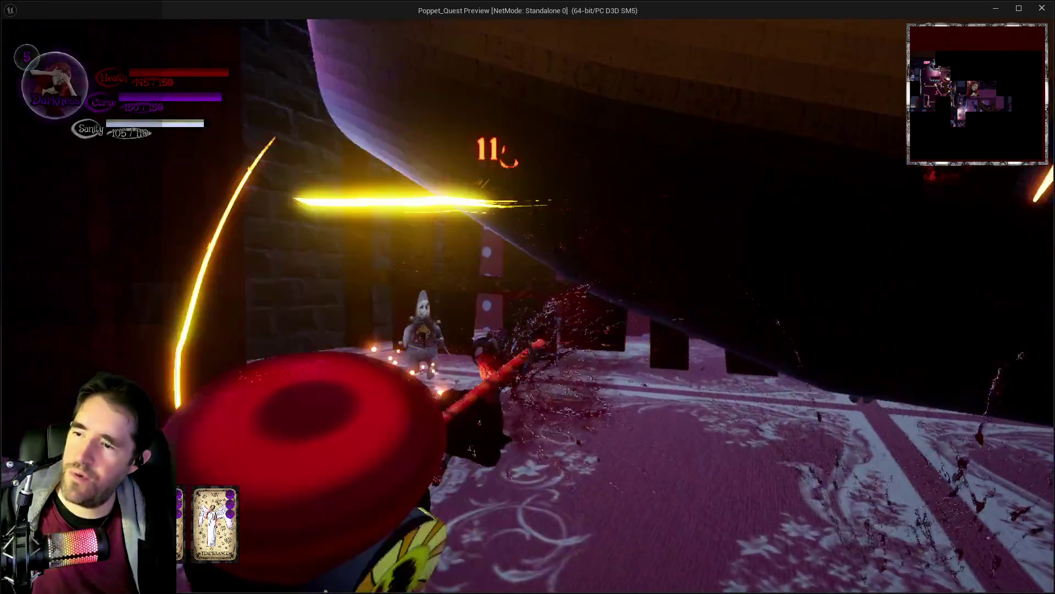
key("q")
key("w")
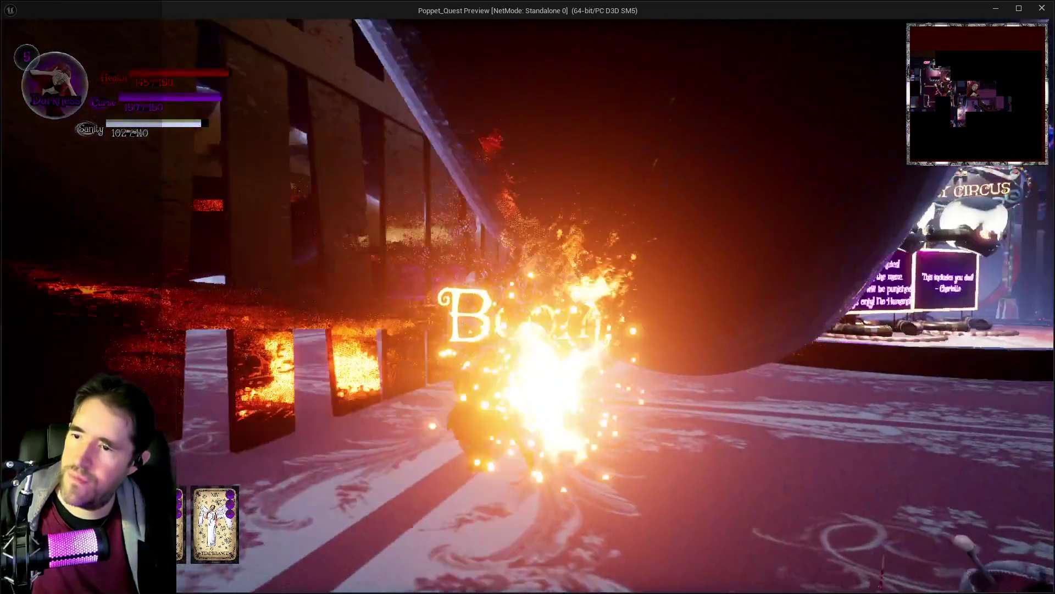
Run past the slide and Tiny Circus stage into the Toy Maze tunnel in Light form.
key("w")
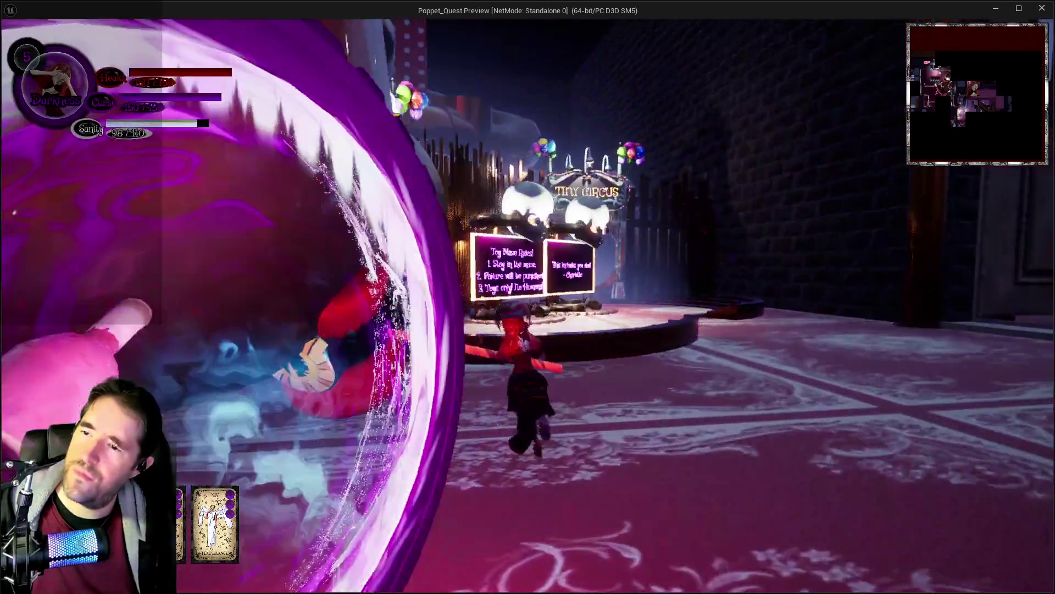
key("w")
key("q")
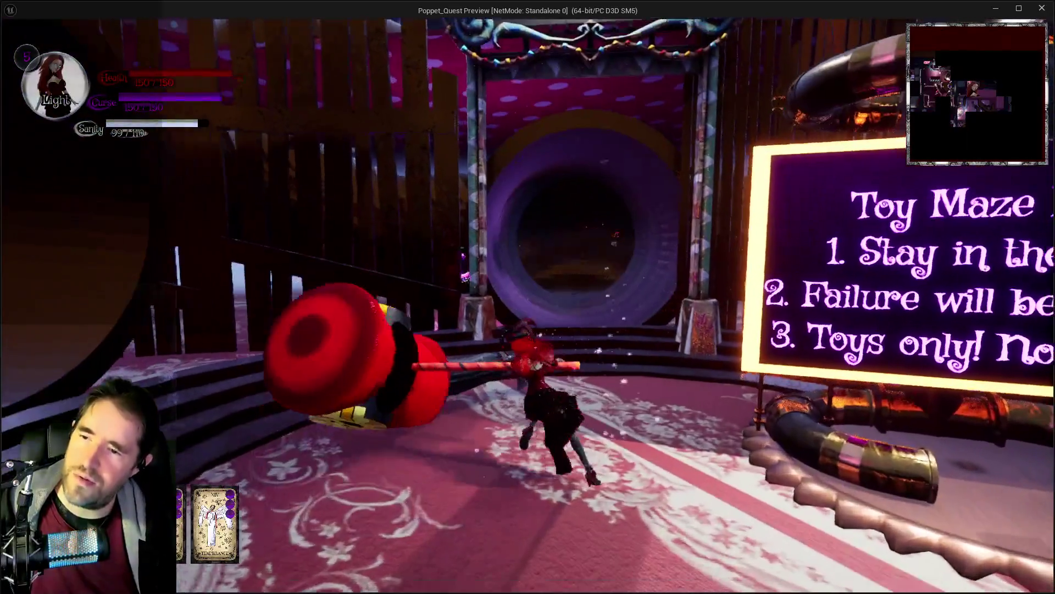
key("w")
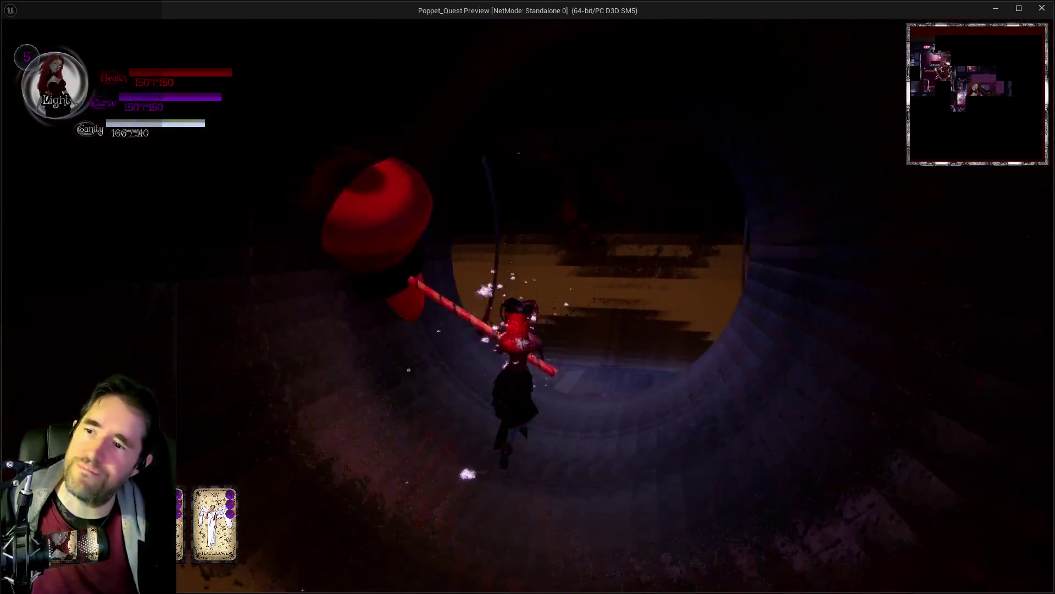
key("w")
key("q")
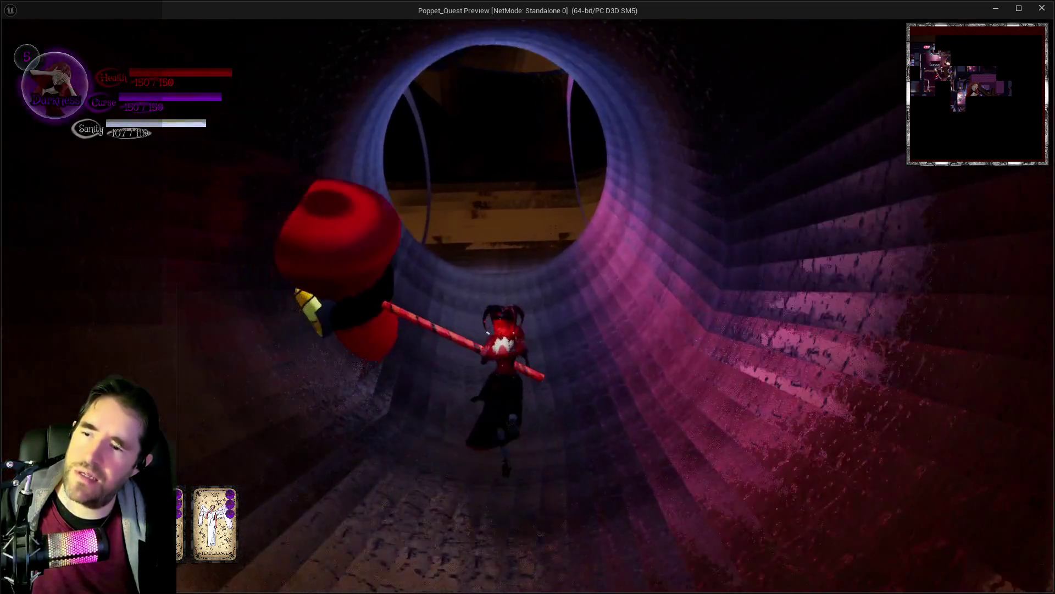
Pass the orange room and teddy-bear room, then follow the tunnel to its round opening.
key("w")
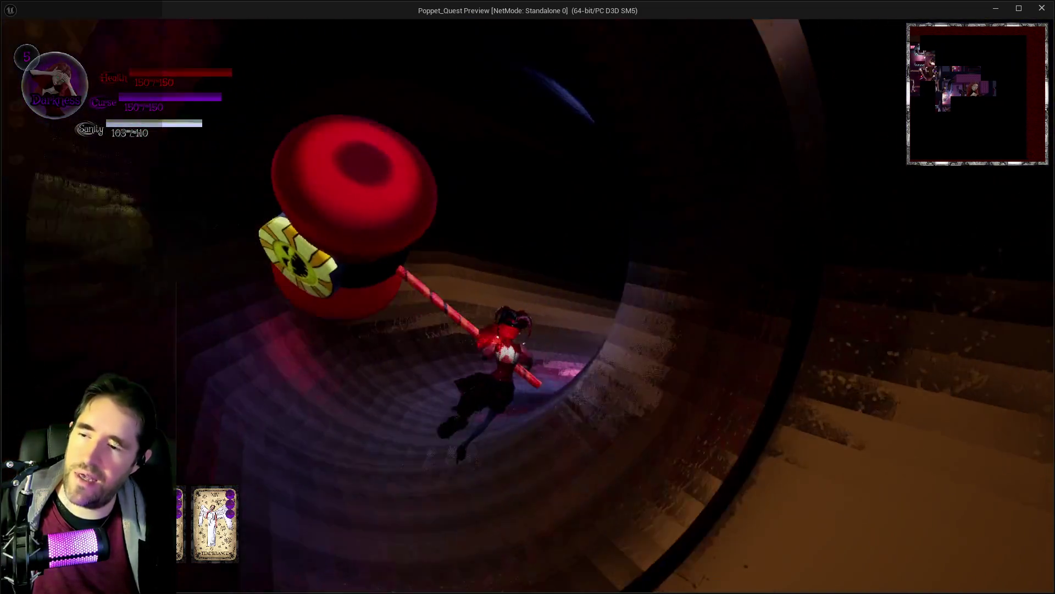
key("w")
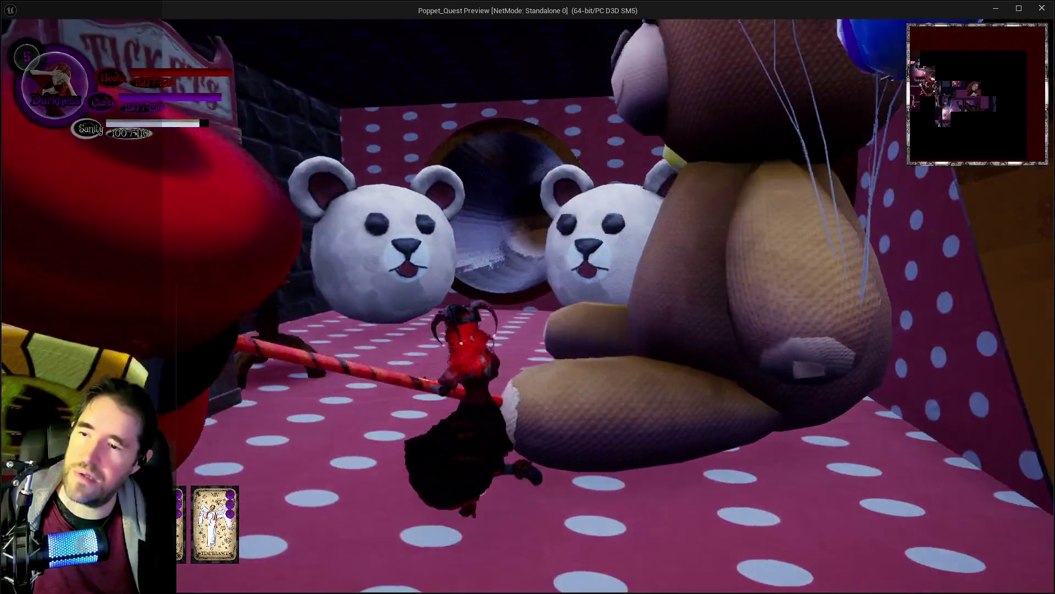
key("w")
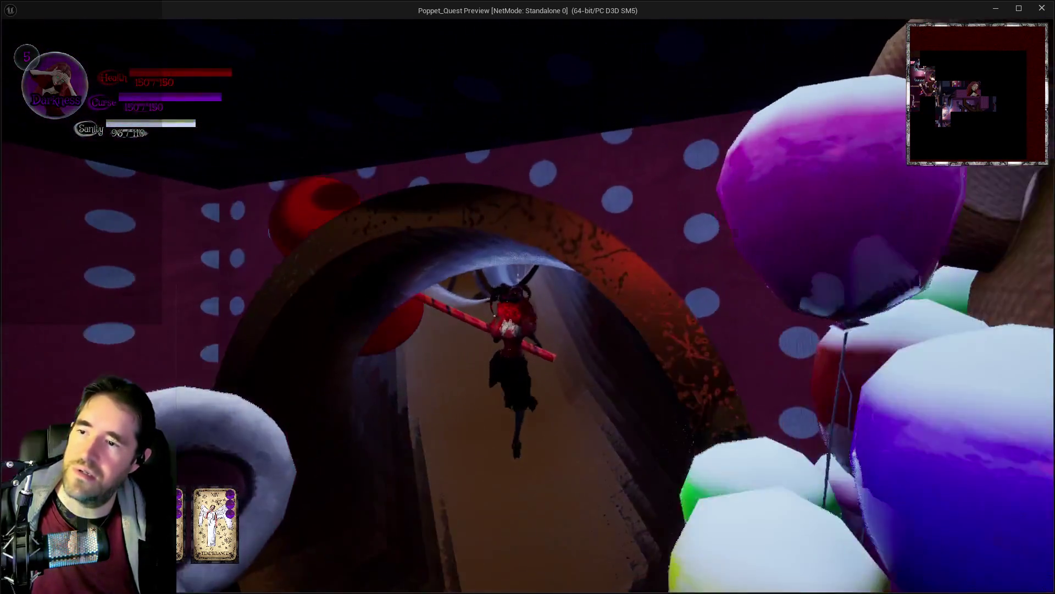
key("w")
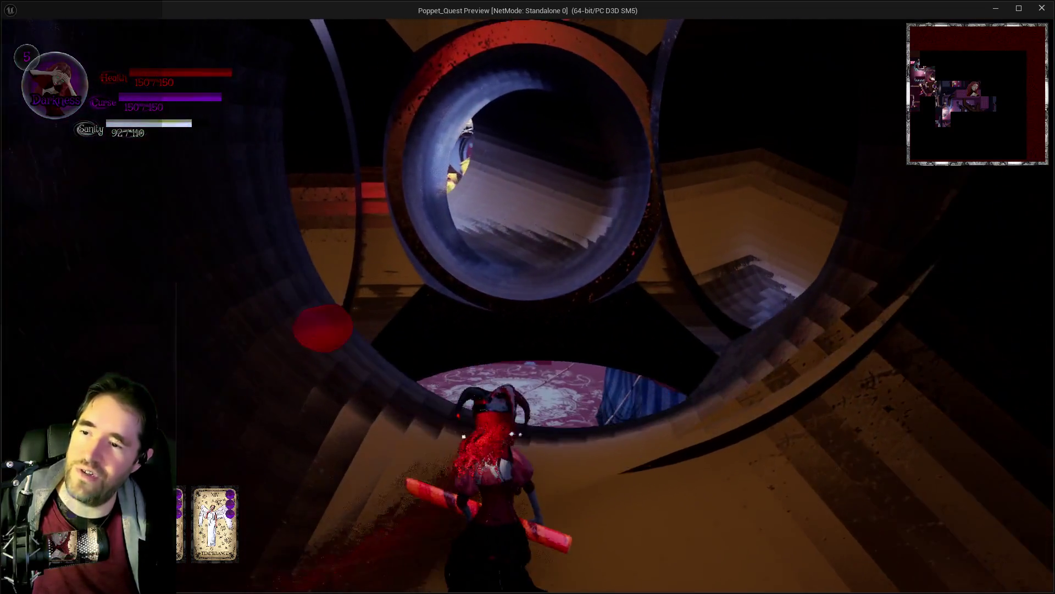
key("w")
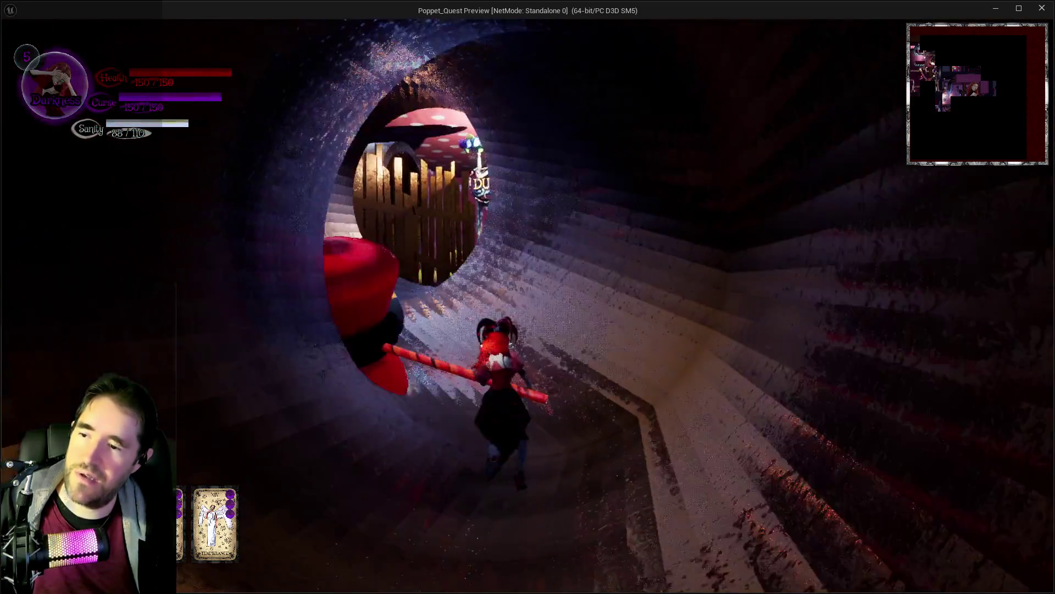
Enter Ducky Land and attack the ducks with hammer hits and energy bursts.
key("w")
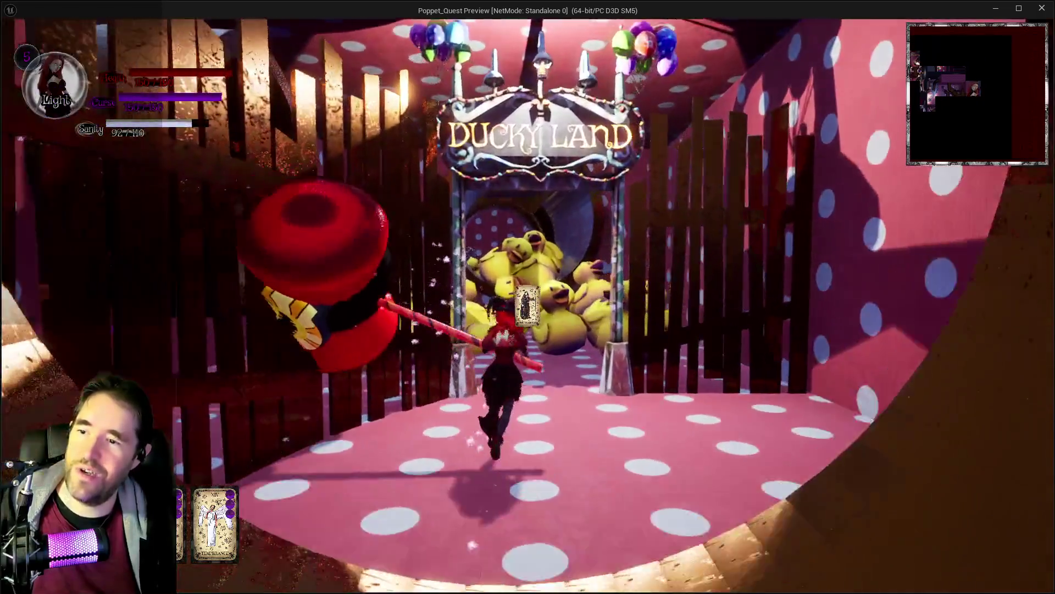
key("w")
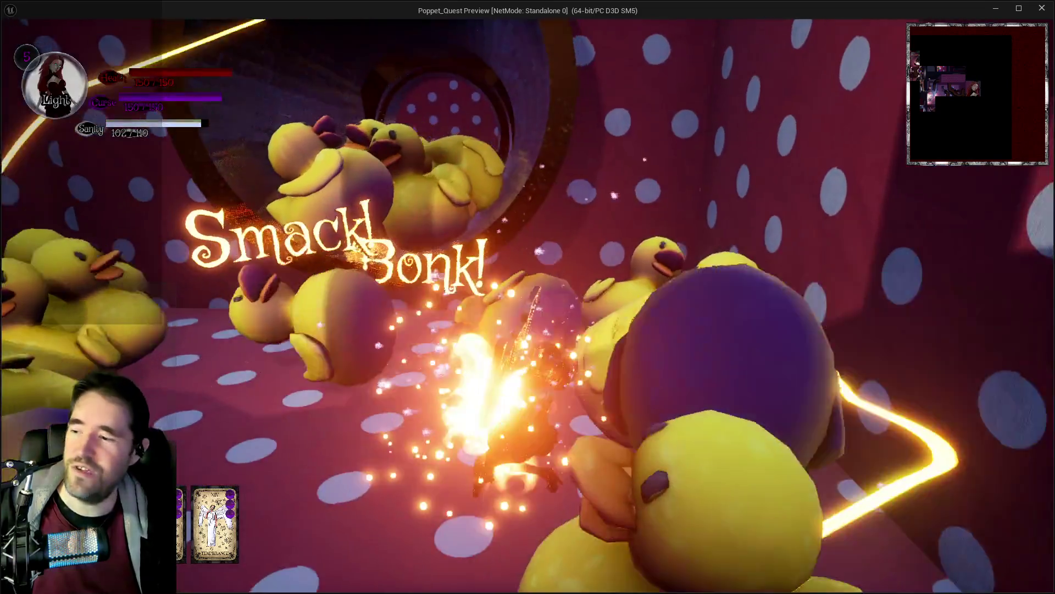
left_click(527, 297)
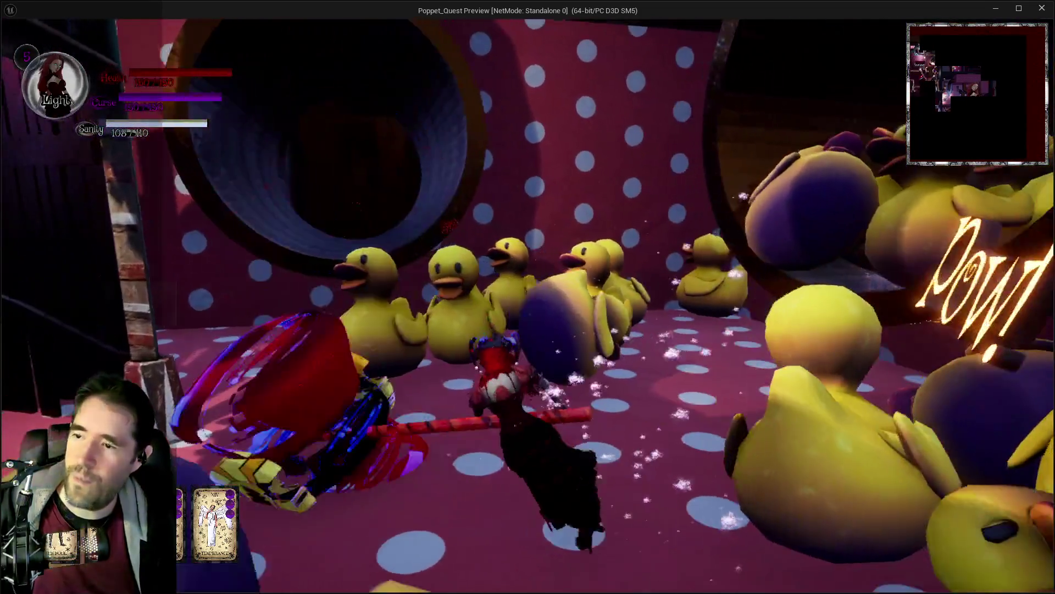
left_click(527, 306)
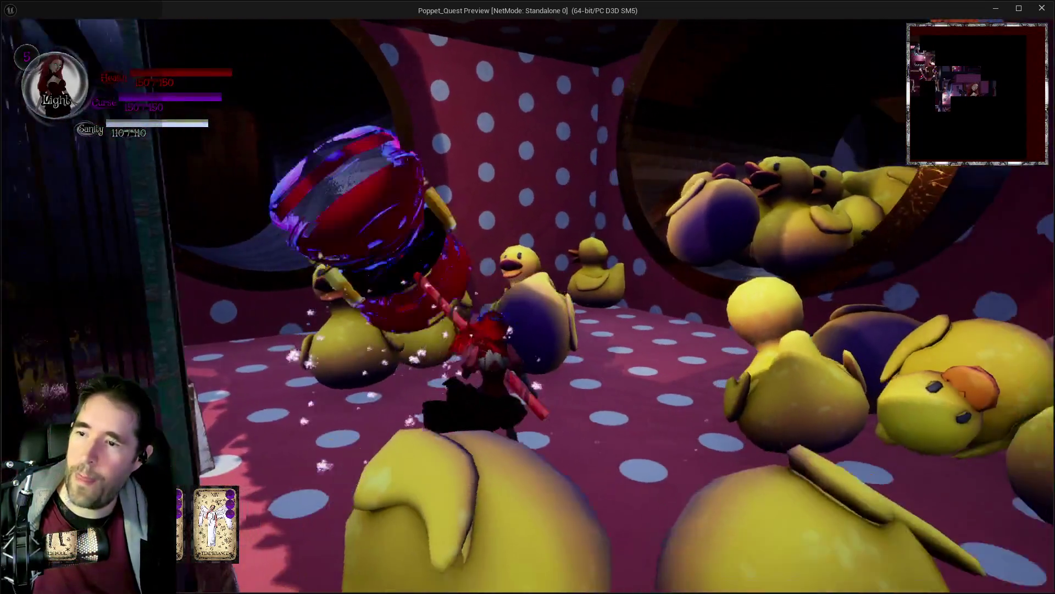
left_click(526, 306)
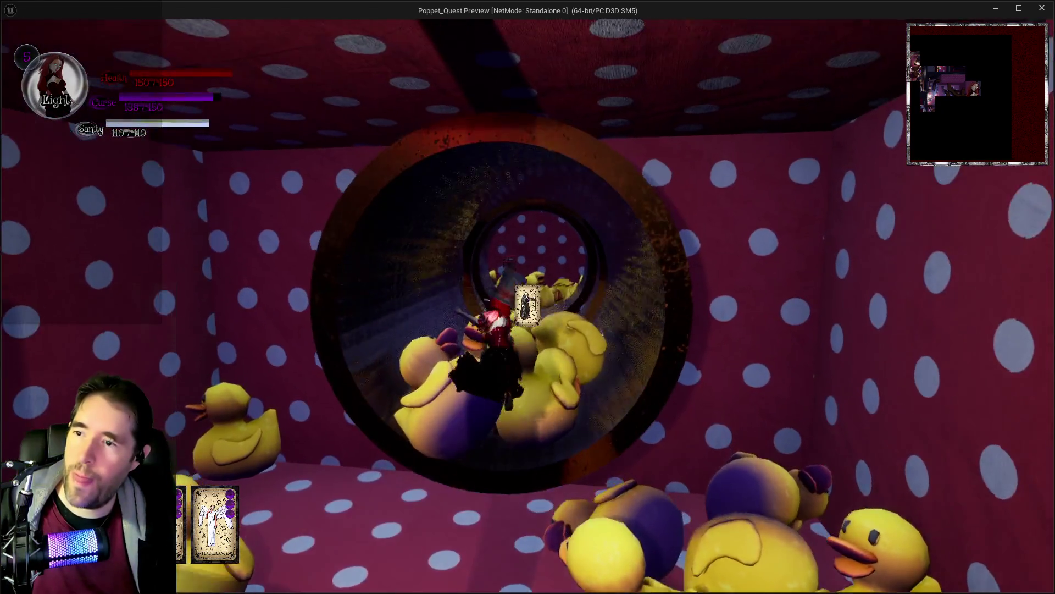
left_click(526, 306)
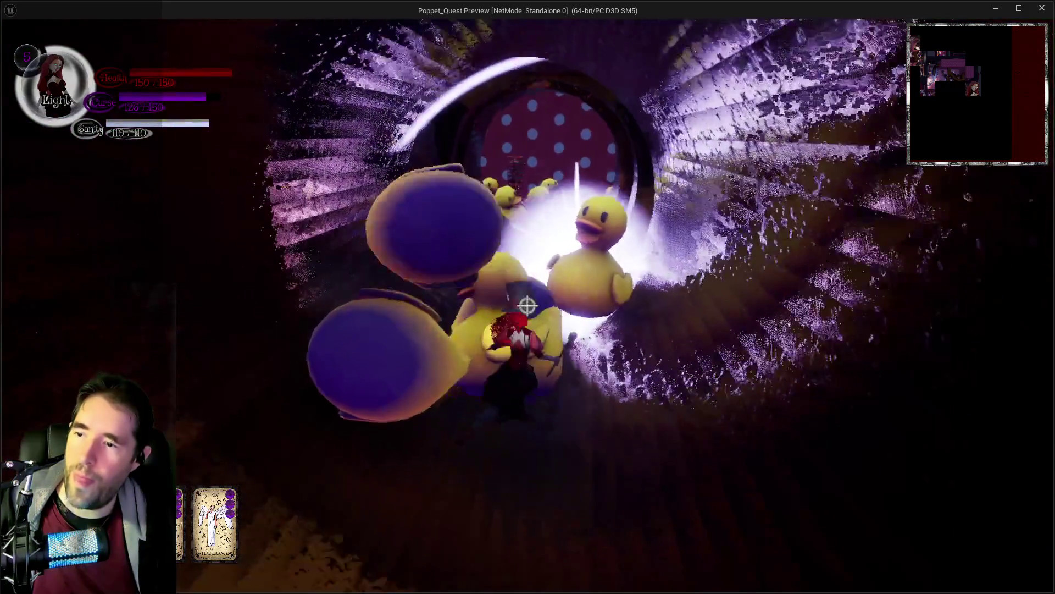
left_click(526, 306)
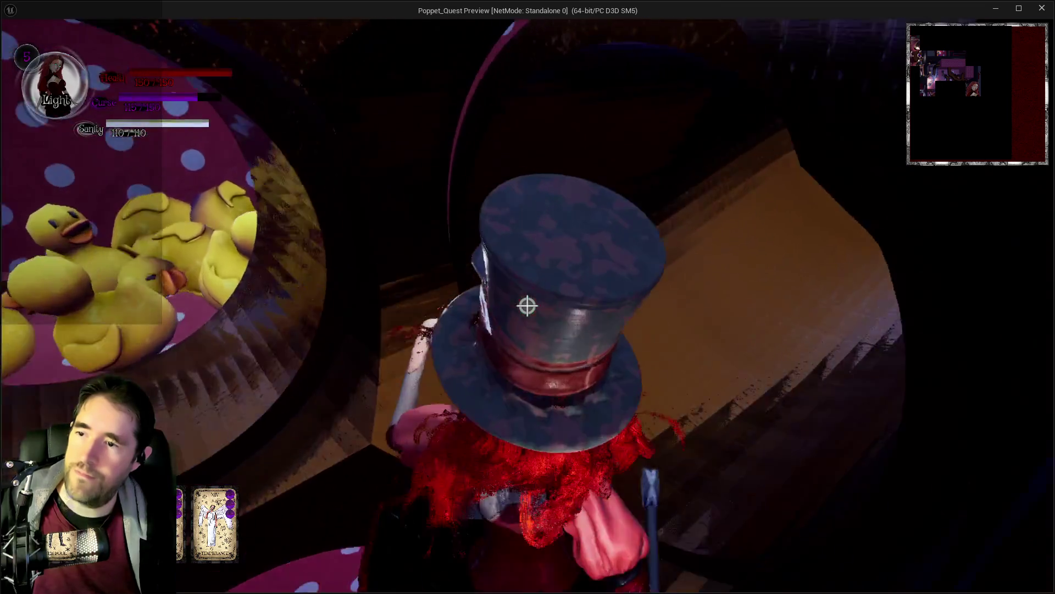
Run through the tunnel past the rubber ducks and blow up the clockwork skull machine.
key("w")
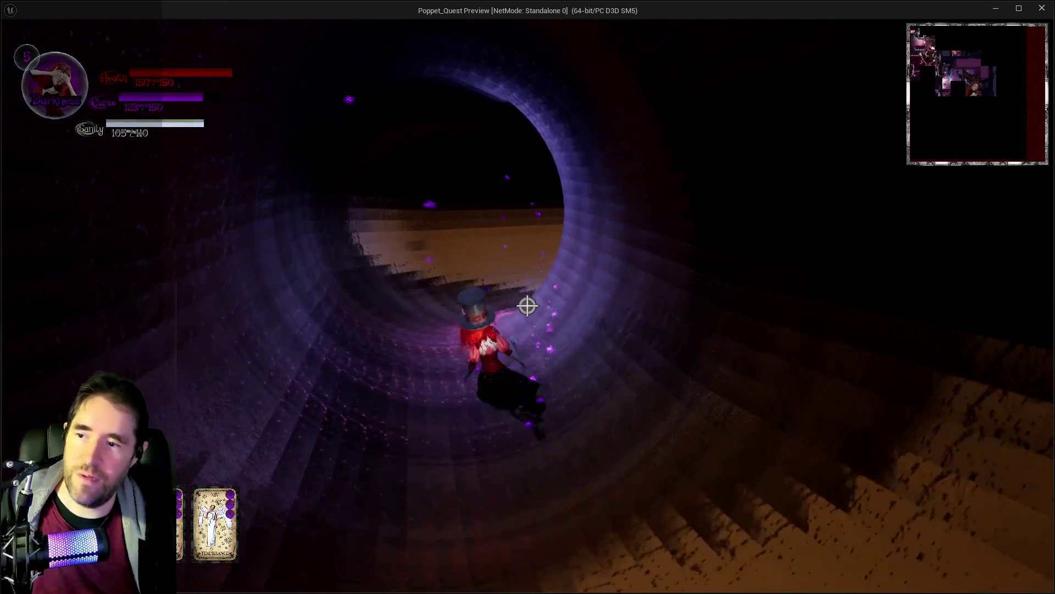
key("w")
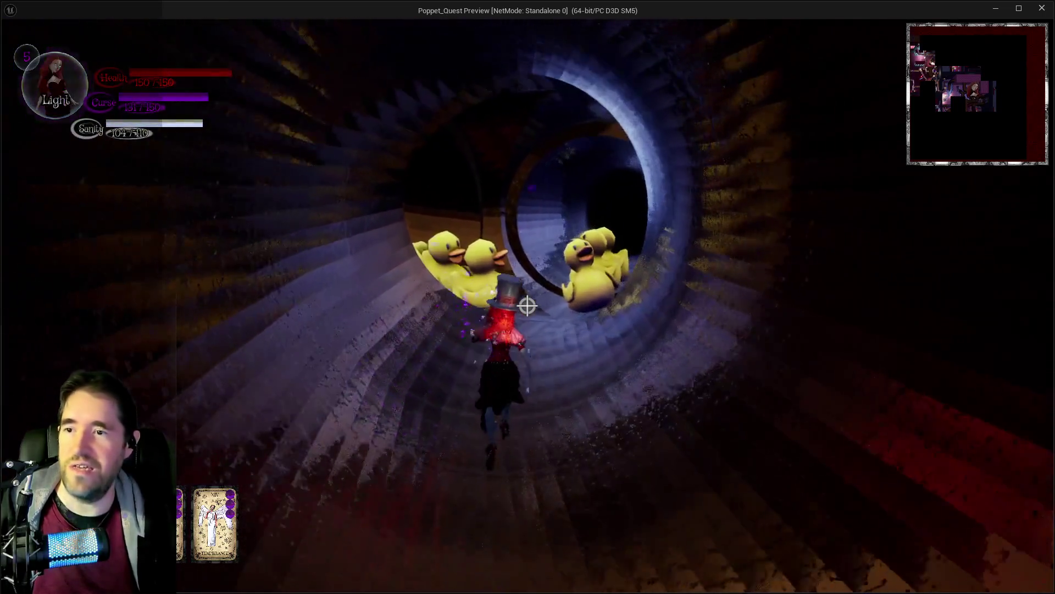
key("w")
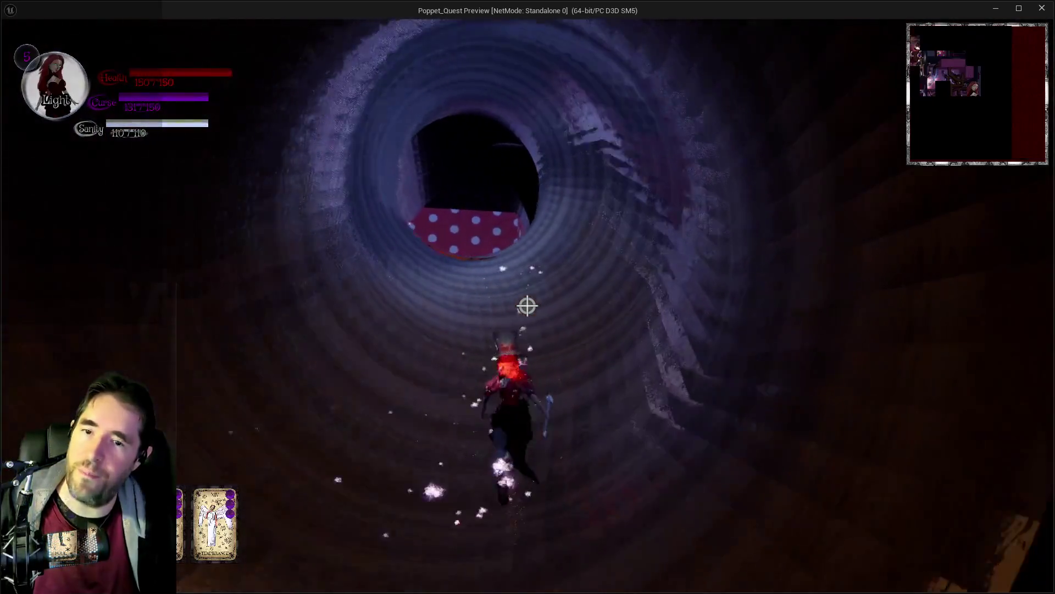
key("w")
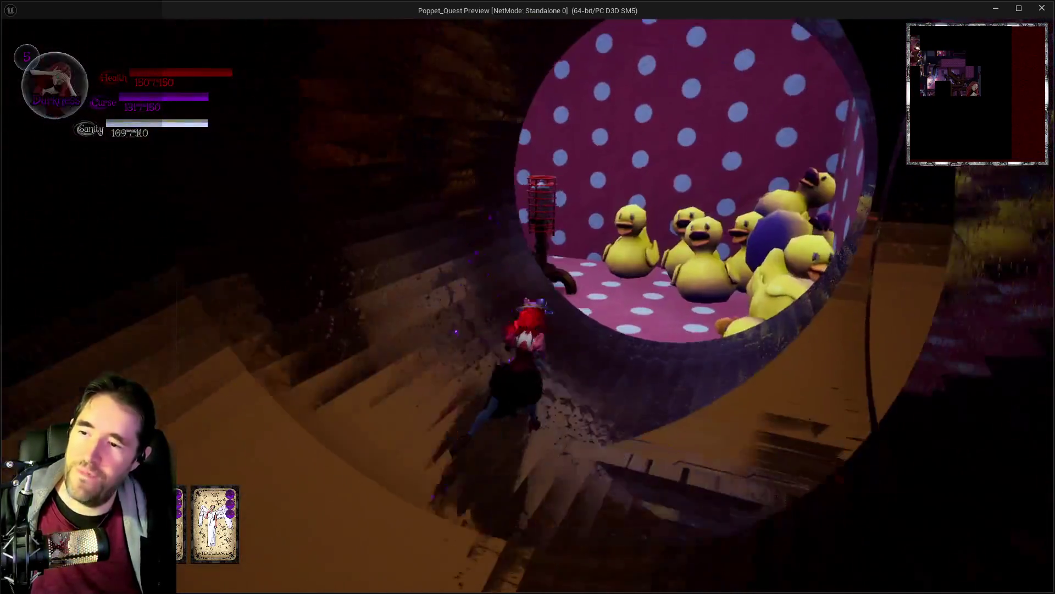
key("w")
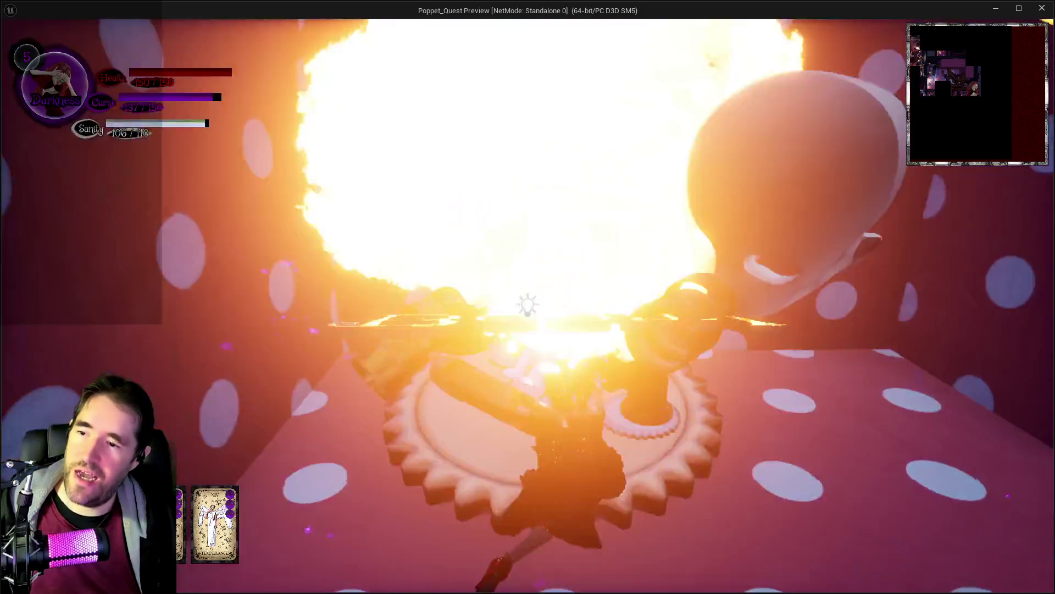
key("w")
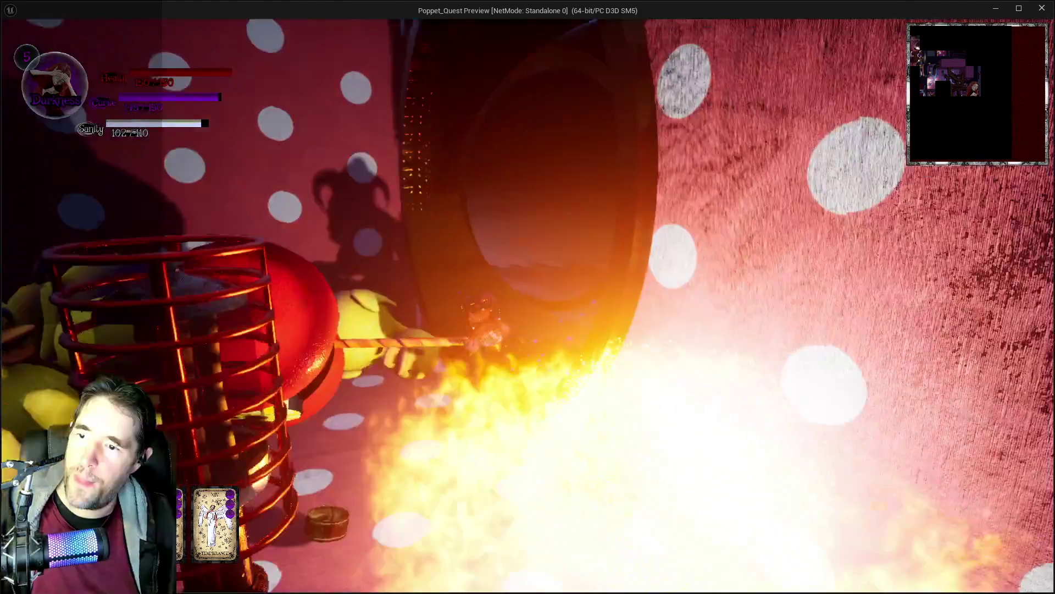
key("w")
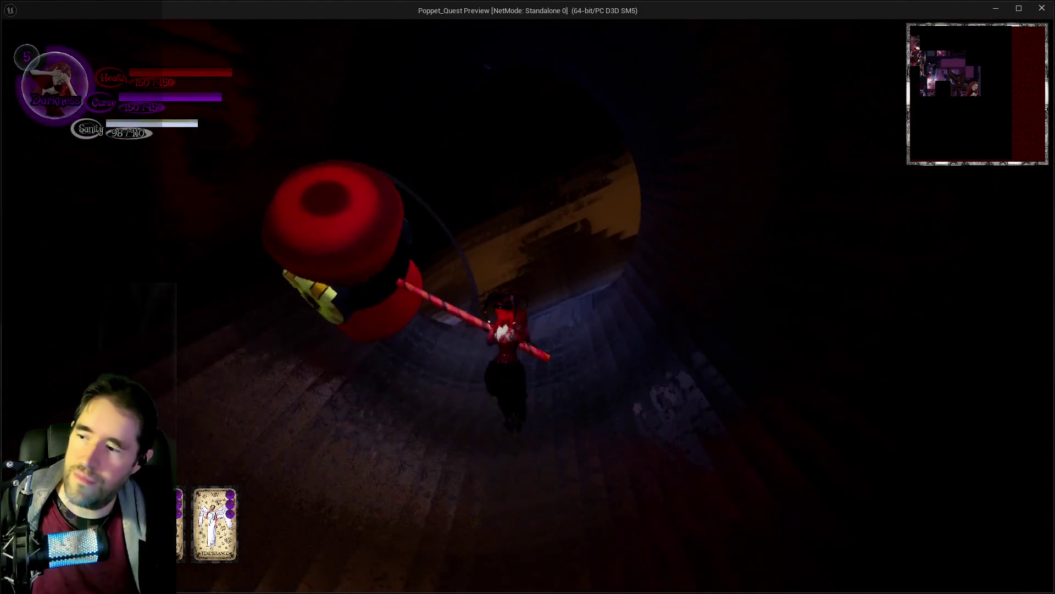
key("w")
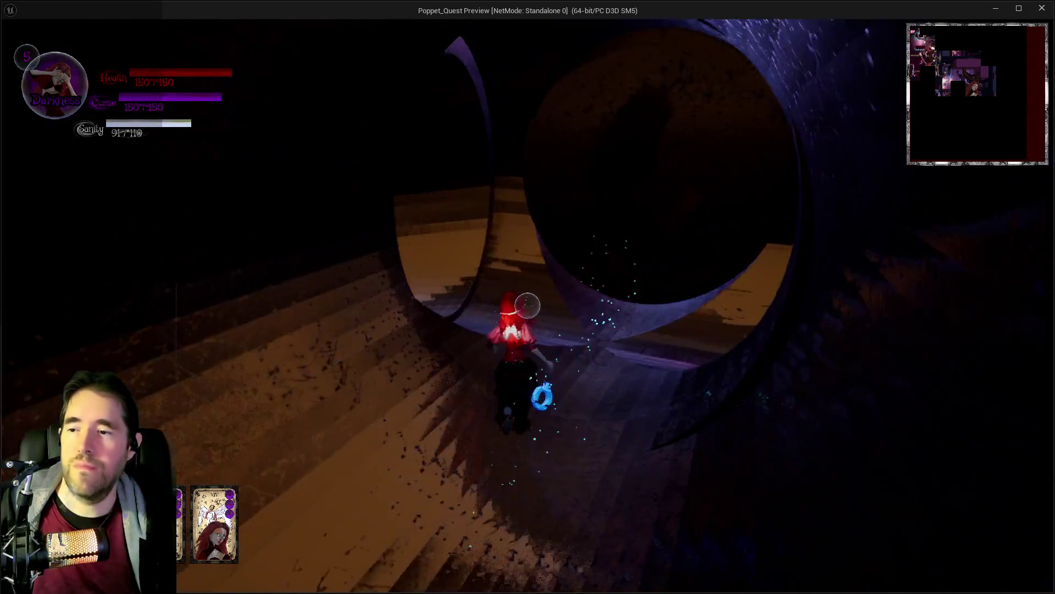
Run through the spiral tunnel into the polka-dot room, defeat its enemies, and face the tunnel opening.
key("w")
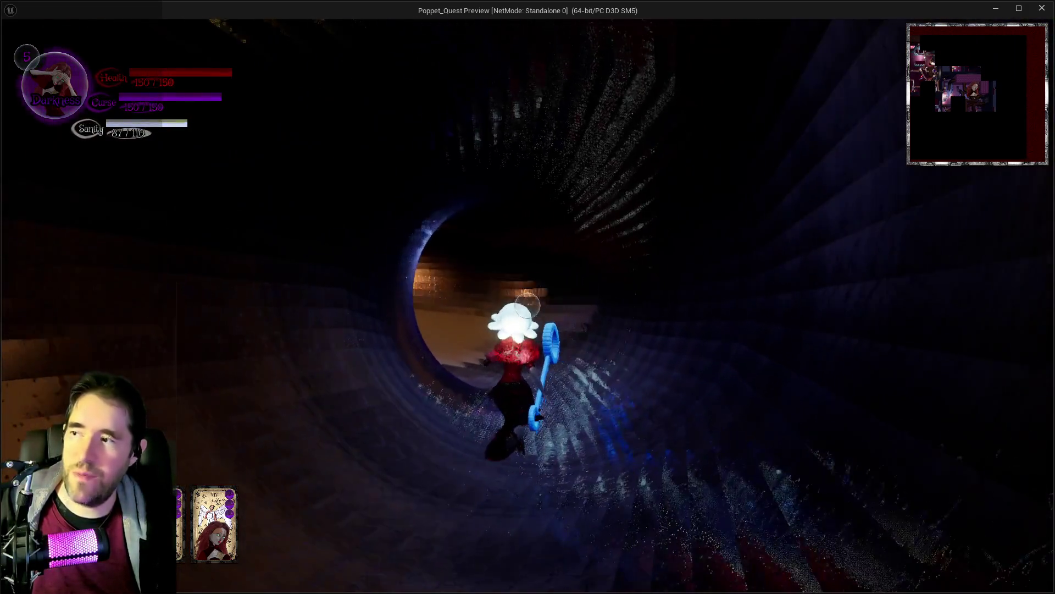
key("w")
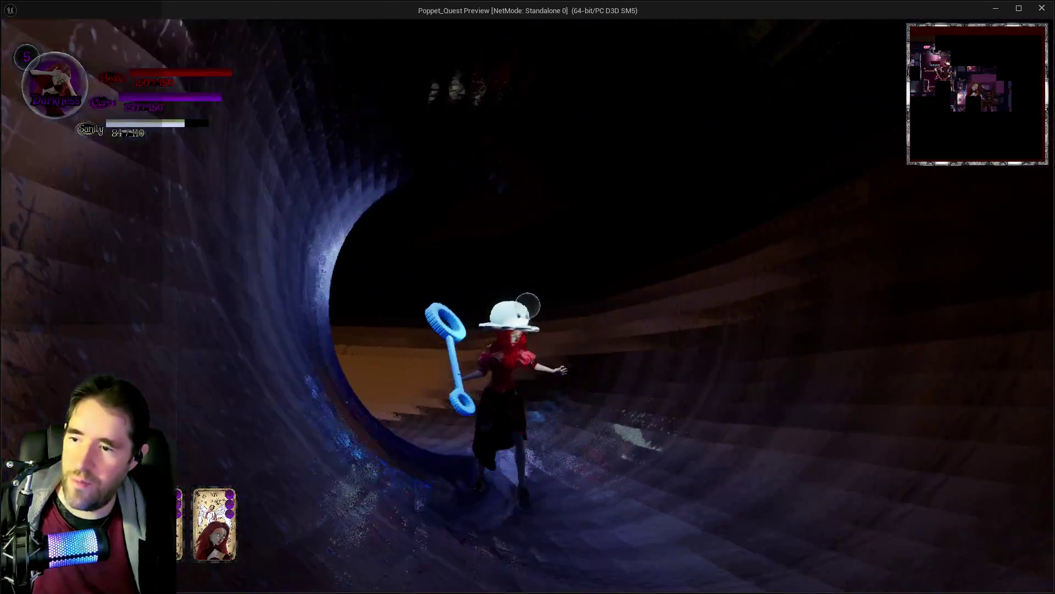
key("w")
key("w")
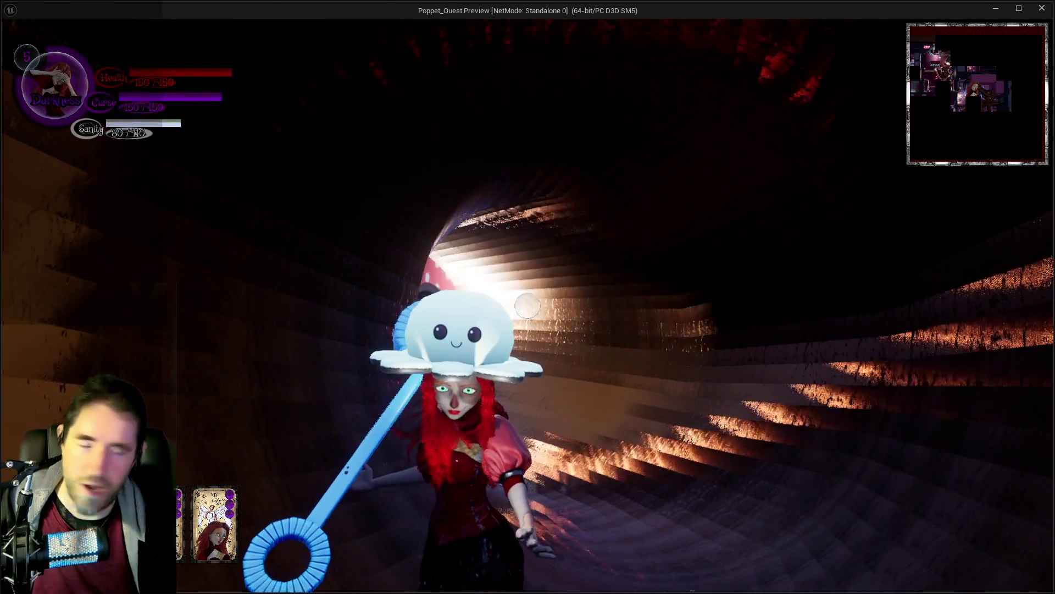
key("w")
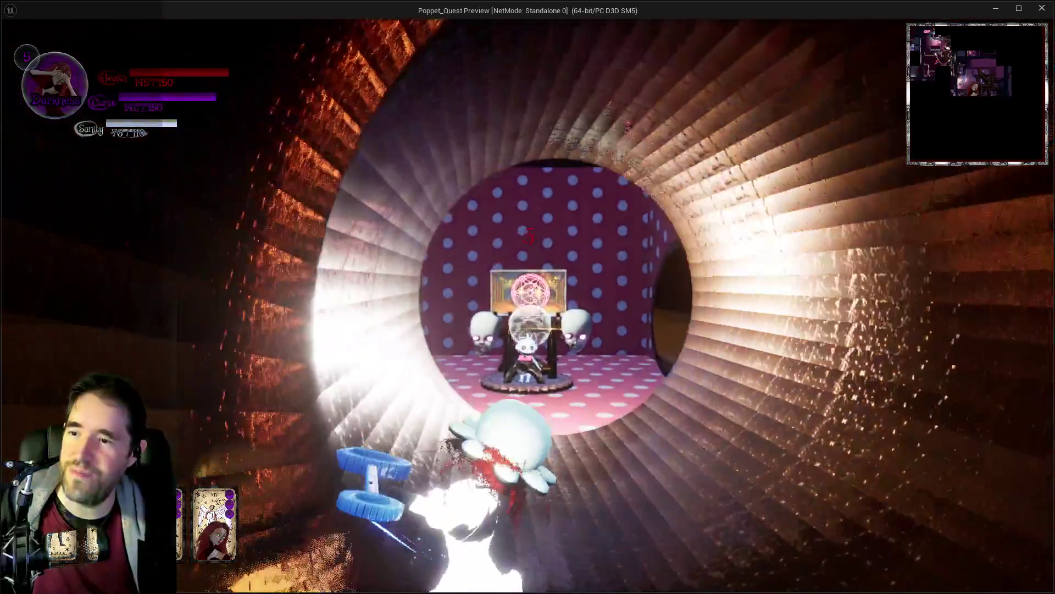
key("w")
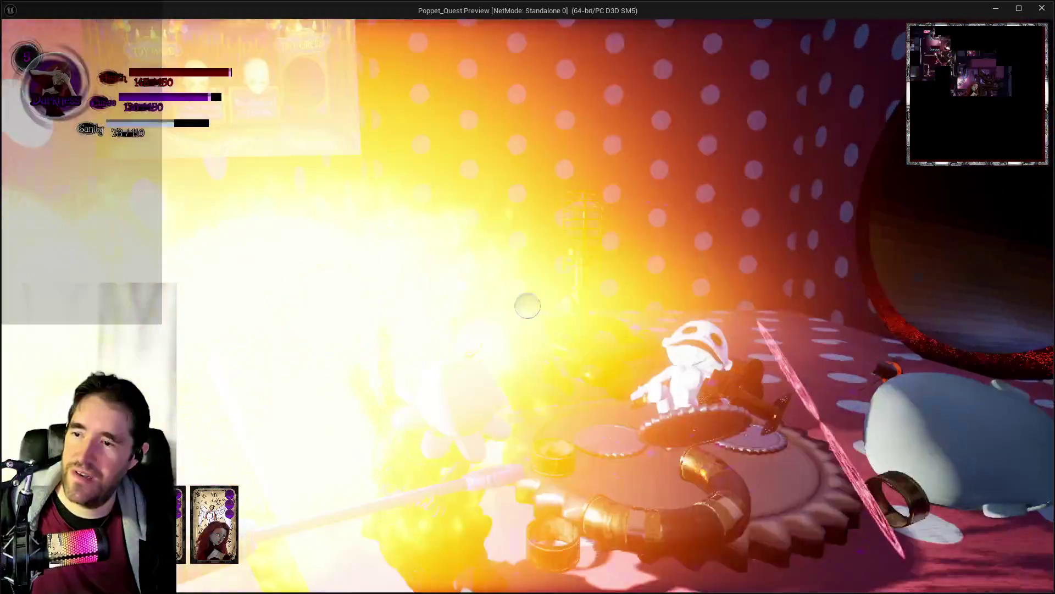
key("w")
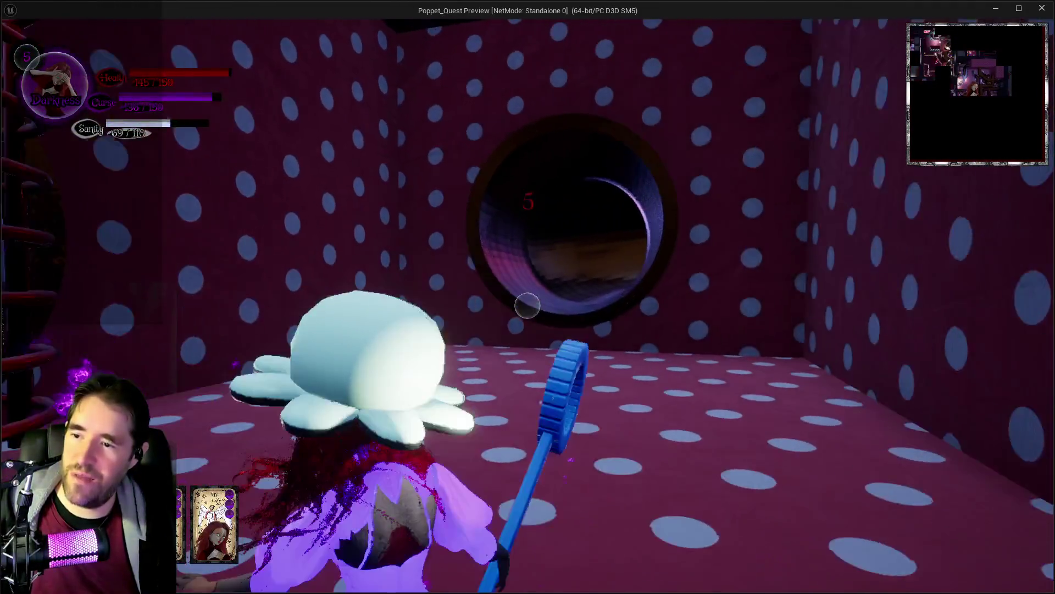
key("w")
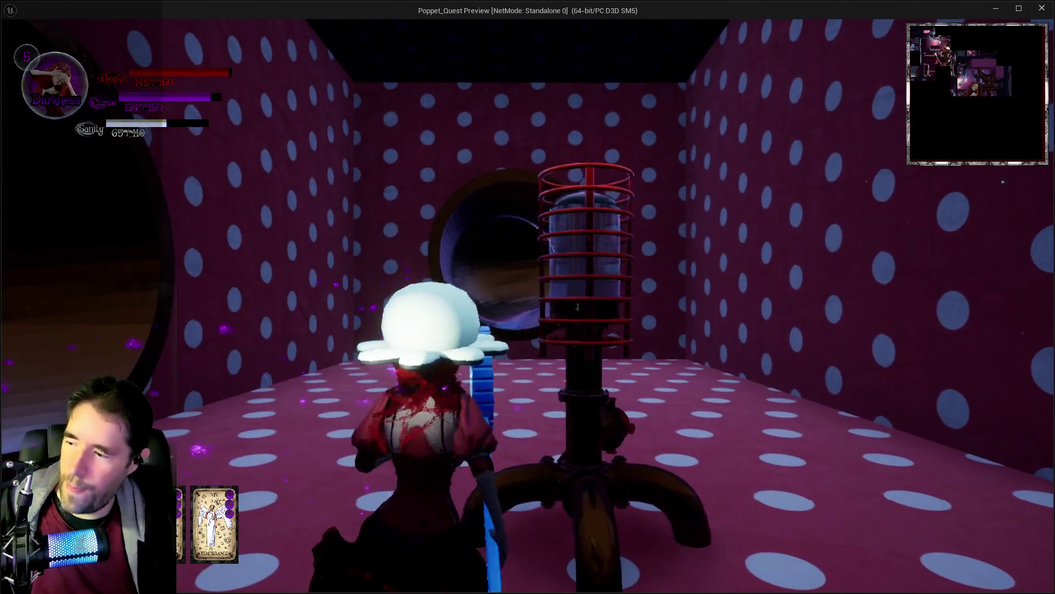
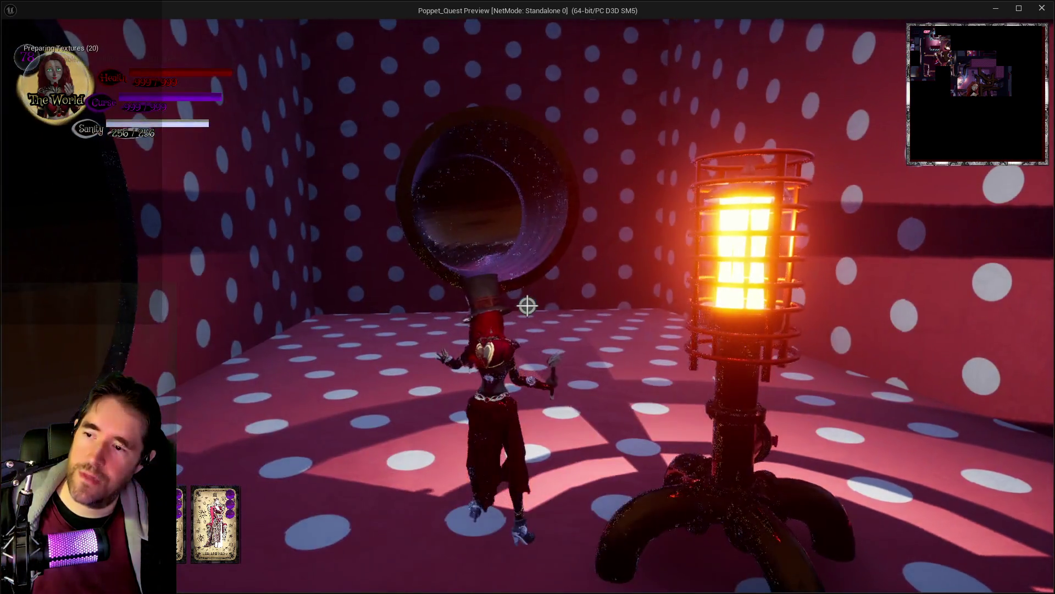
Open the tarot card menu with Tab and equip a different tarot card.
key("Tab")
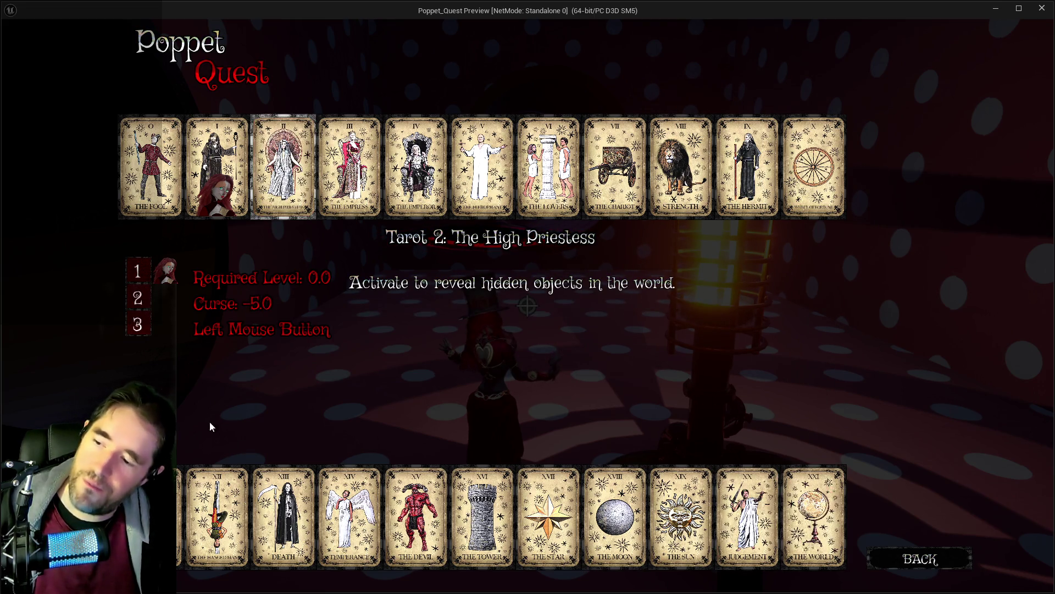
left_click(265, 513)
Run the character through the long polka-dot tunnel onto the Toy Maze platform.
key("w")
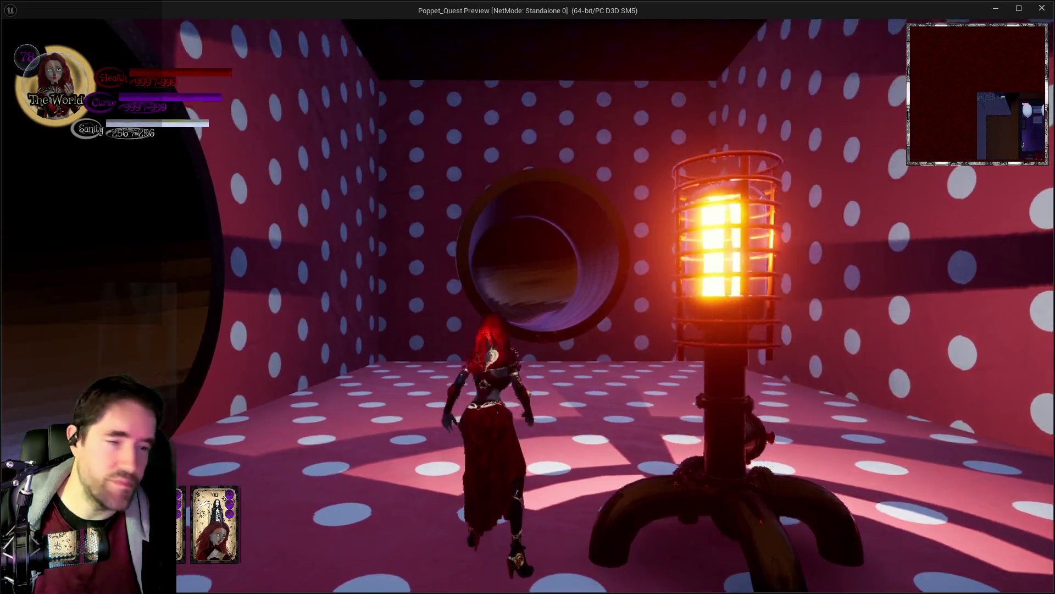
key("w")
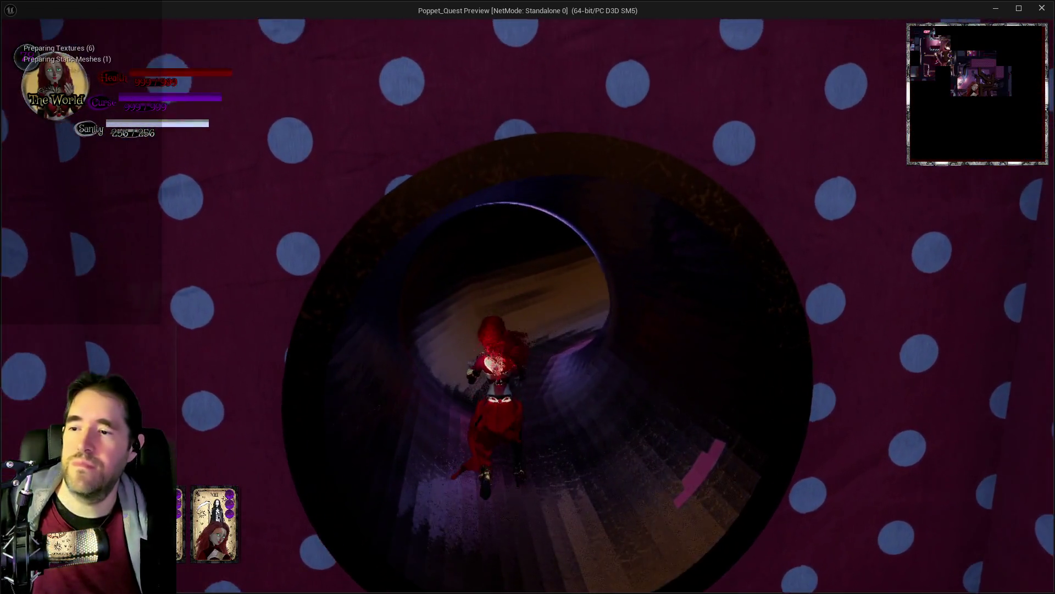
key("w")
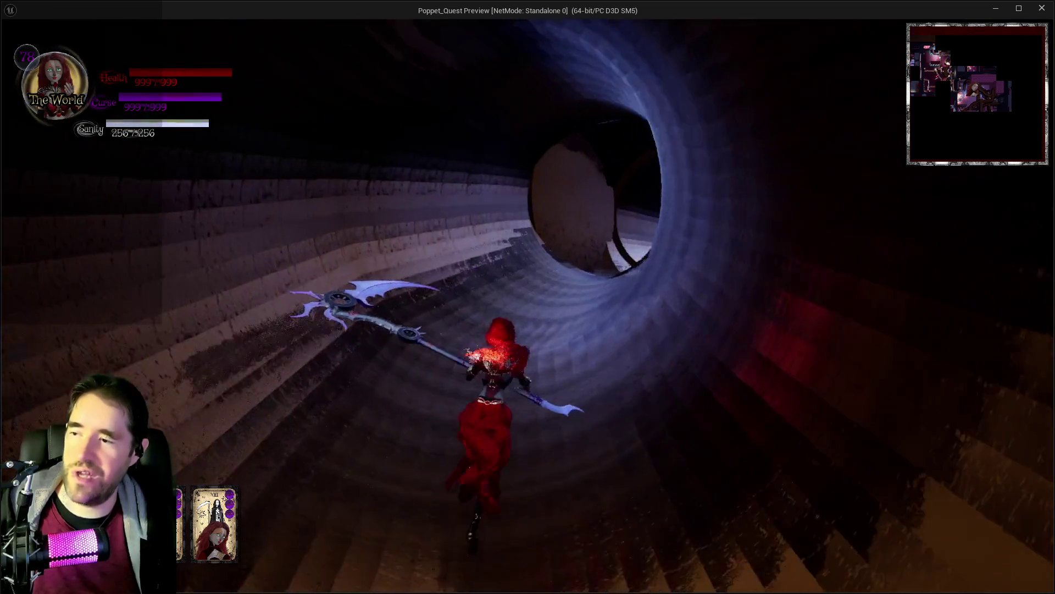
key("w")
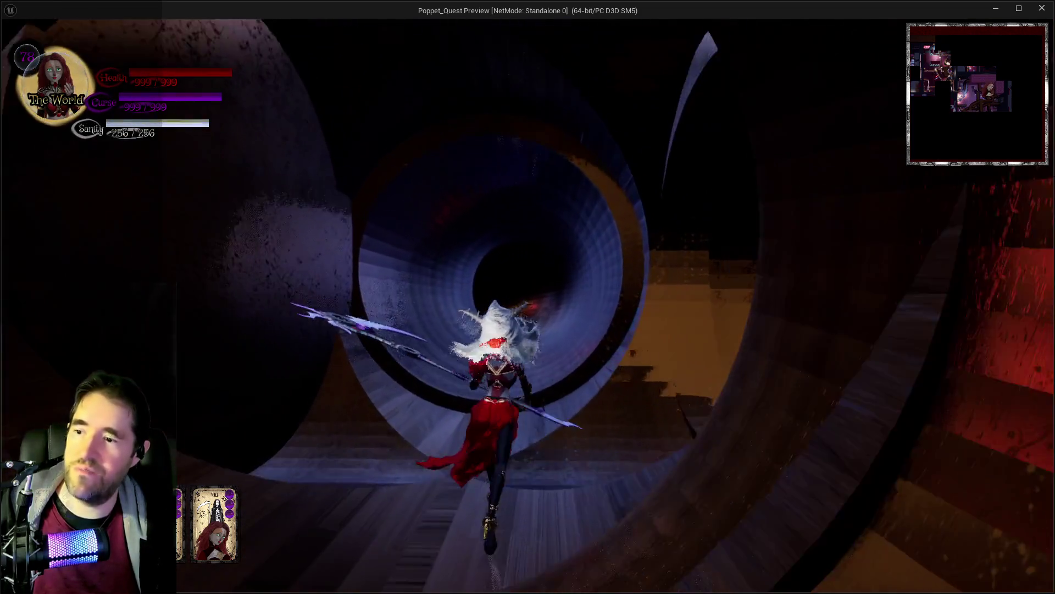
key("s")
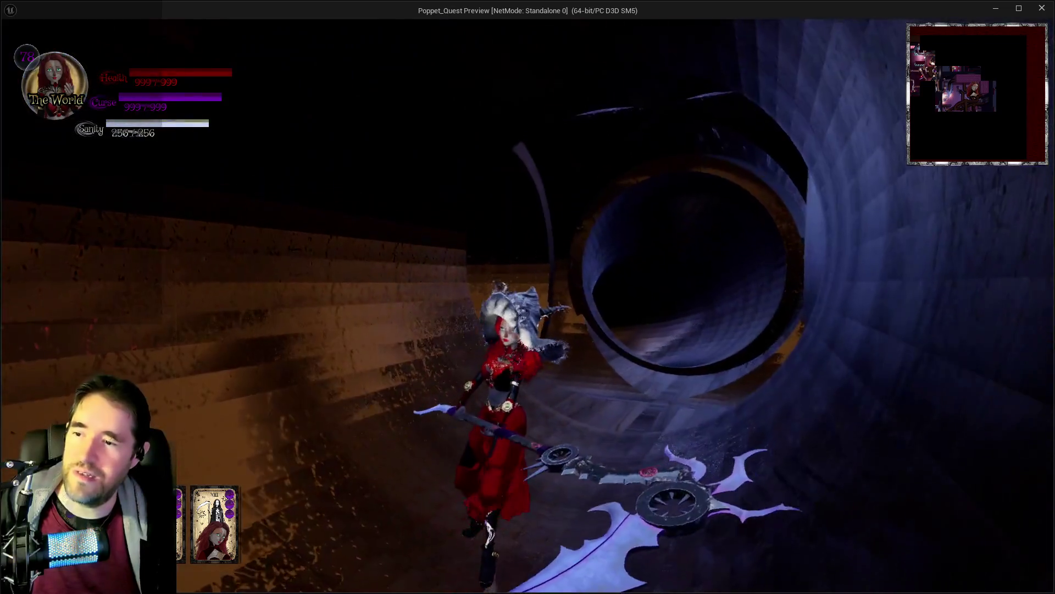
key("s")
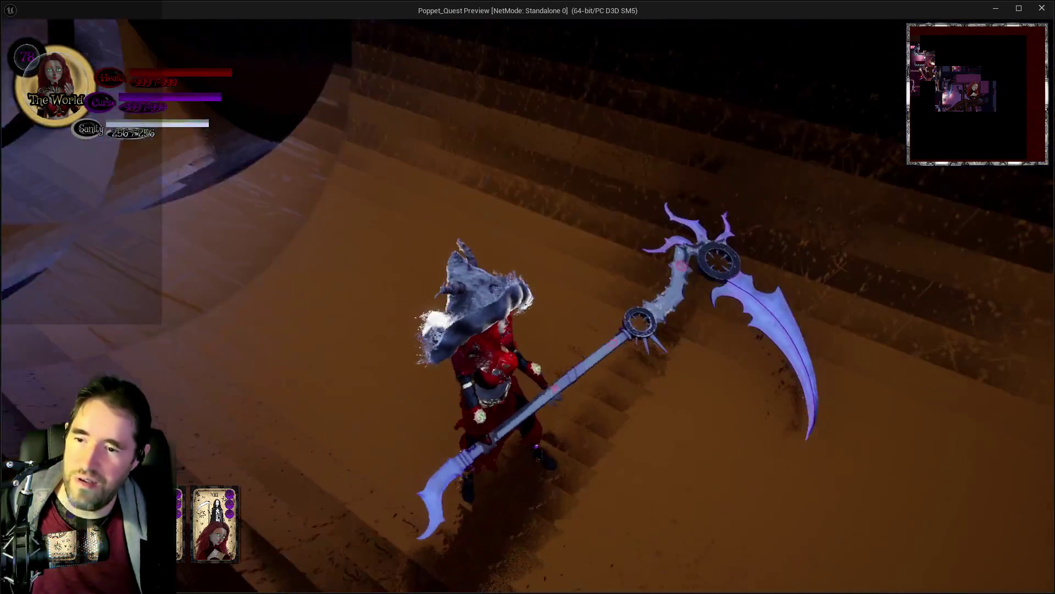
key("w")
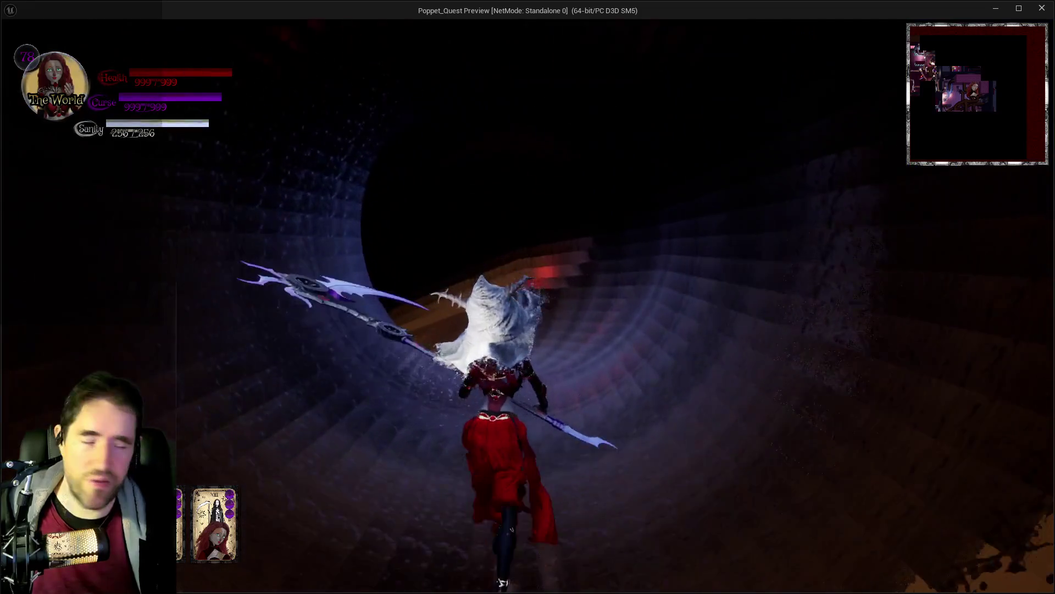
key("w")
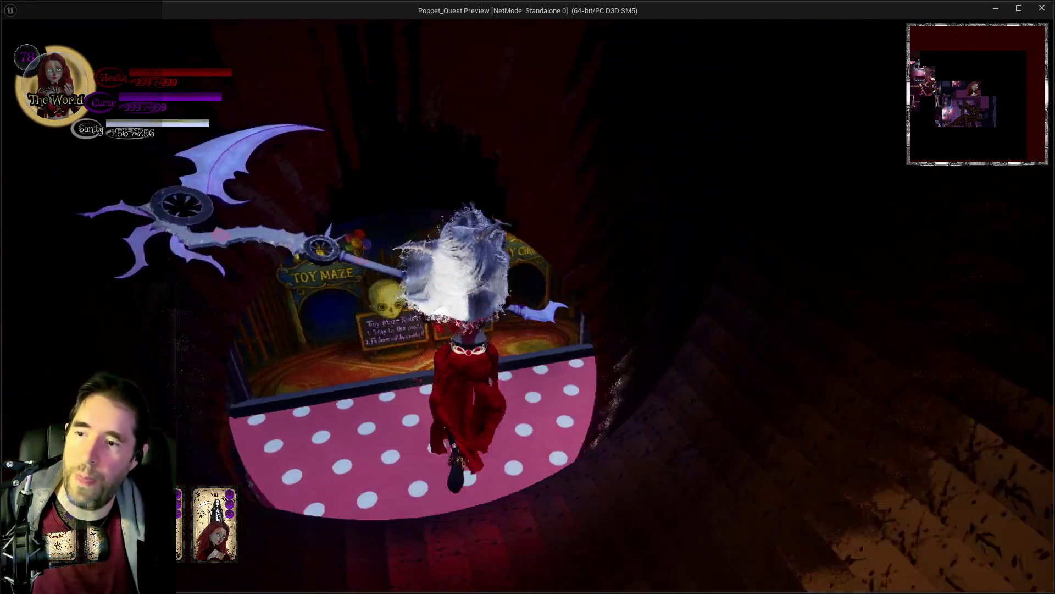
key("w")
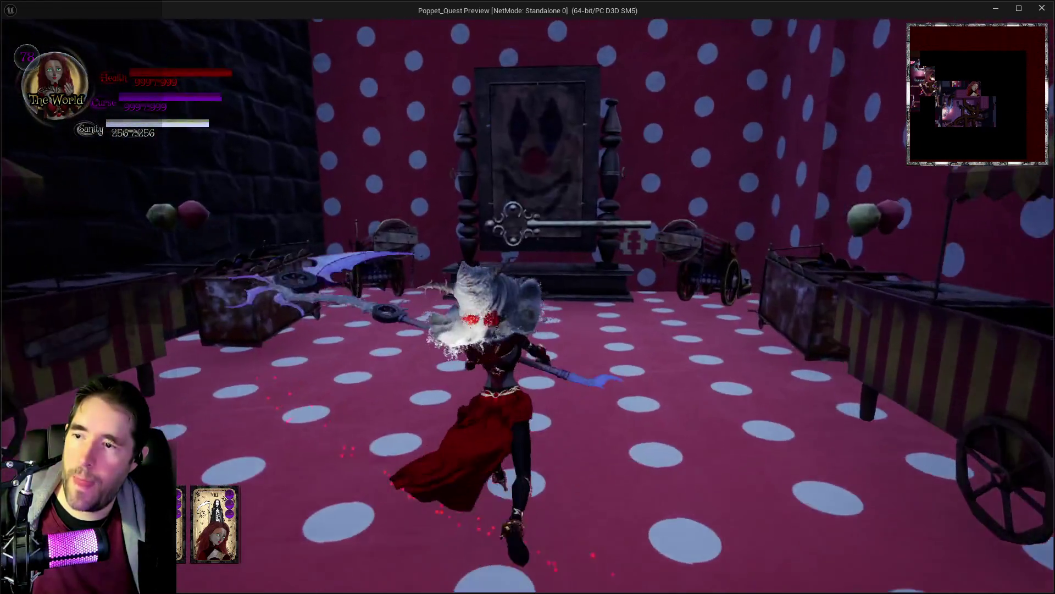
Grab the Waiting Room Key among the circus carts, get Tinka's Permission, and enter the Haunted Gallery.
key("w")
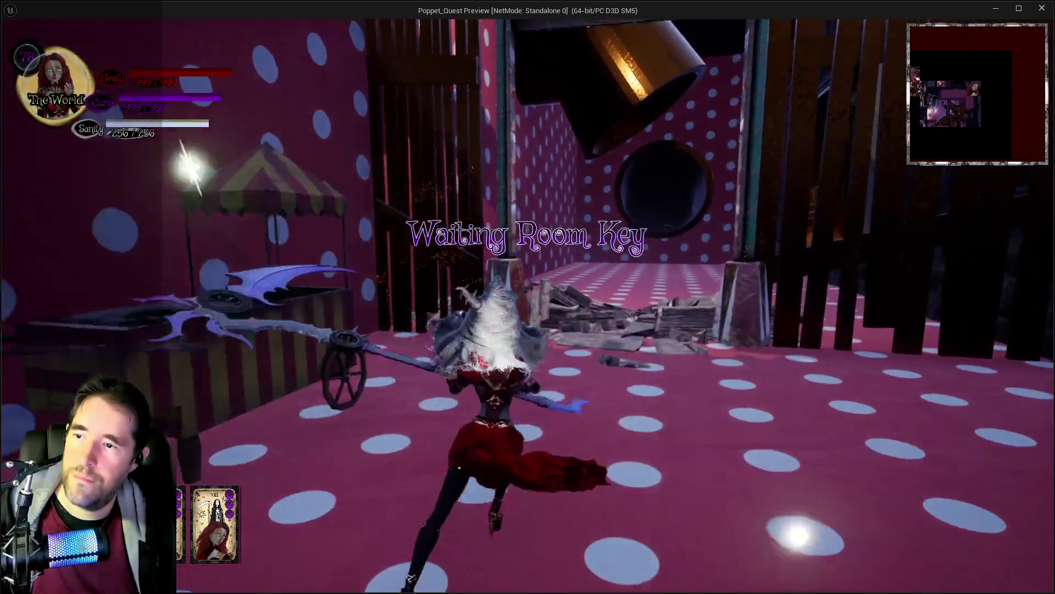
key("w")
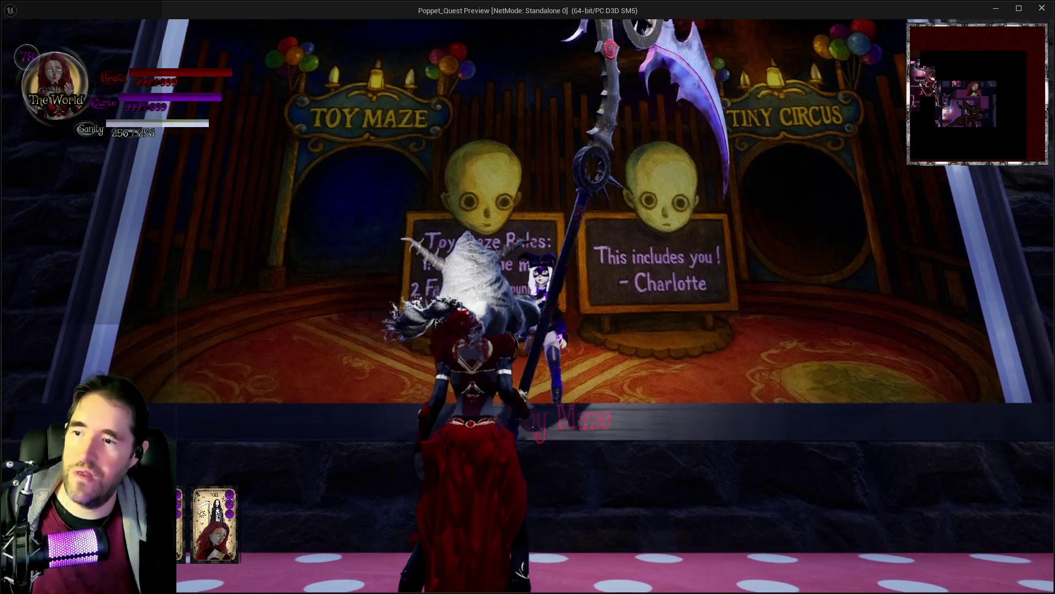
key("e")
key("e")
key("w")
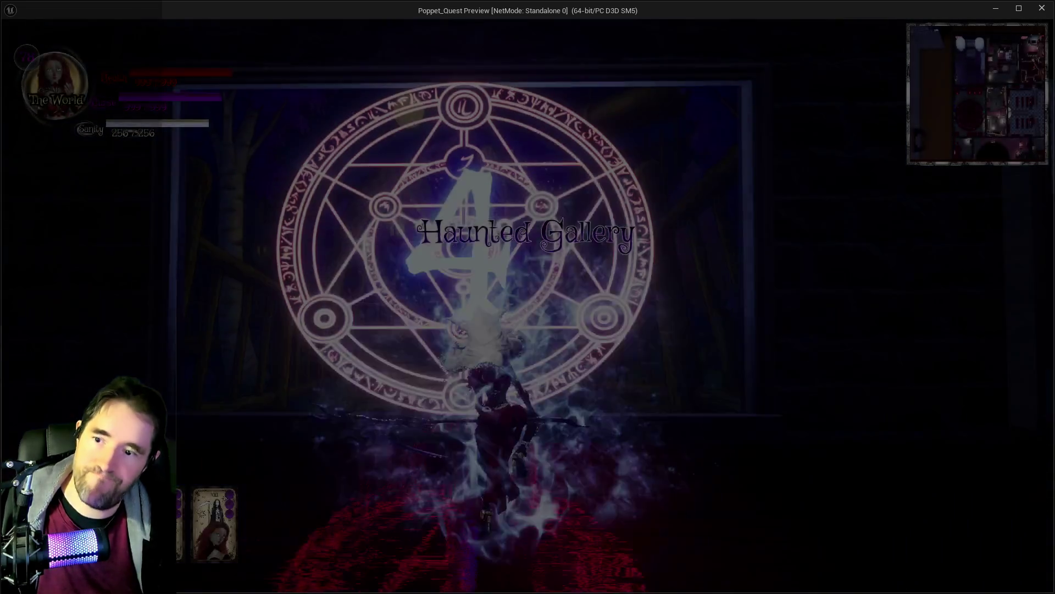
Run and dash along the red gallery walkway, briefly flying with the bat wings.
key("w")
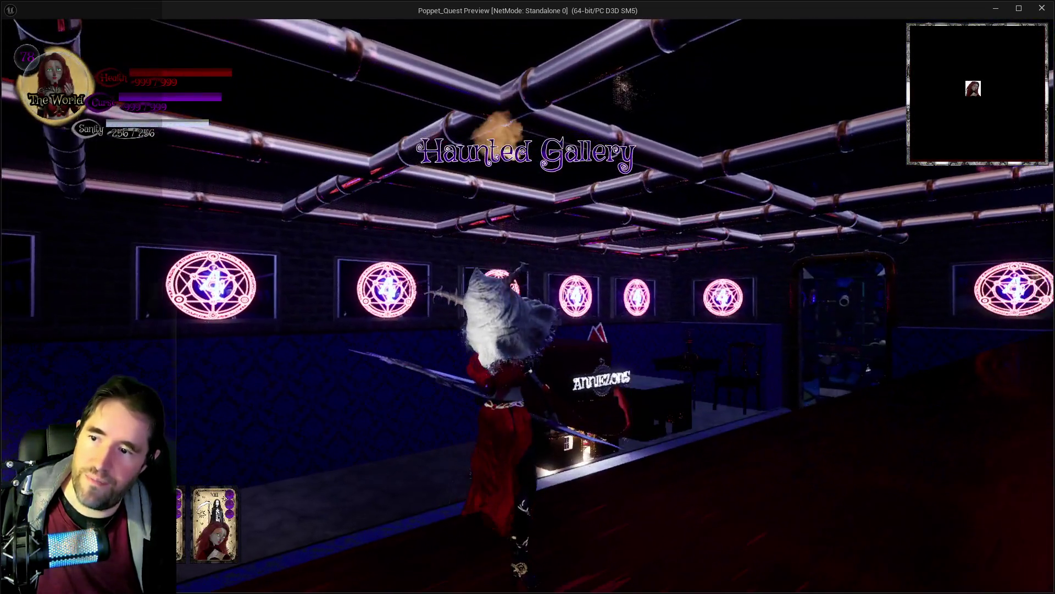
key("shift")
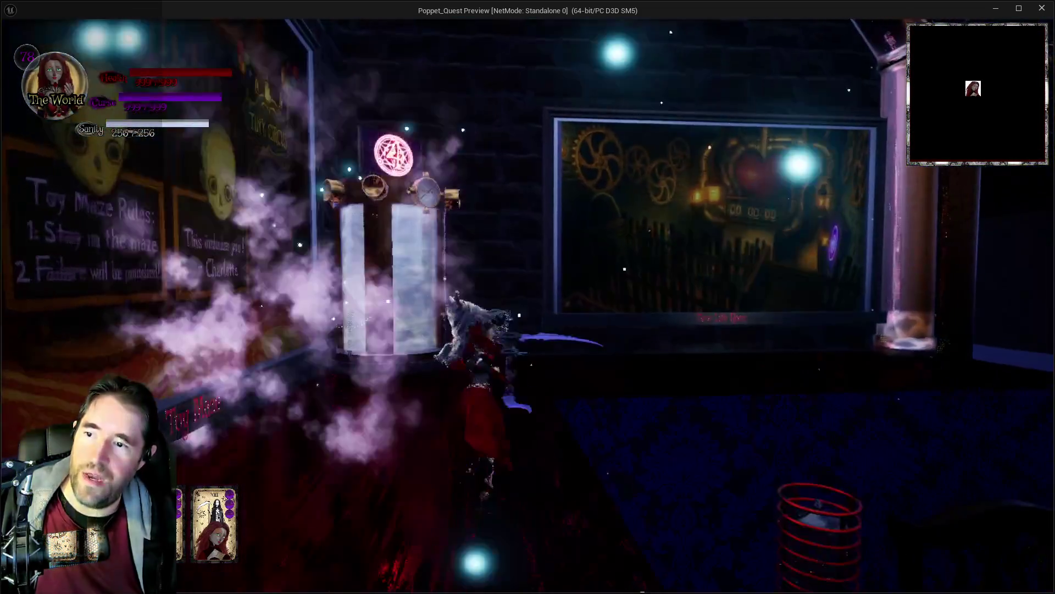
key("w")
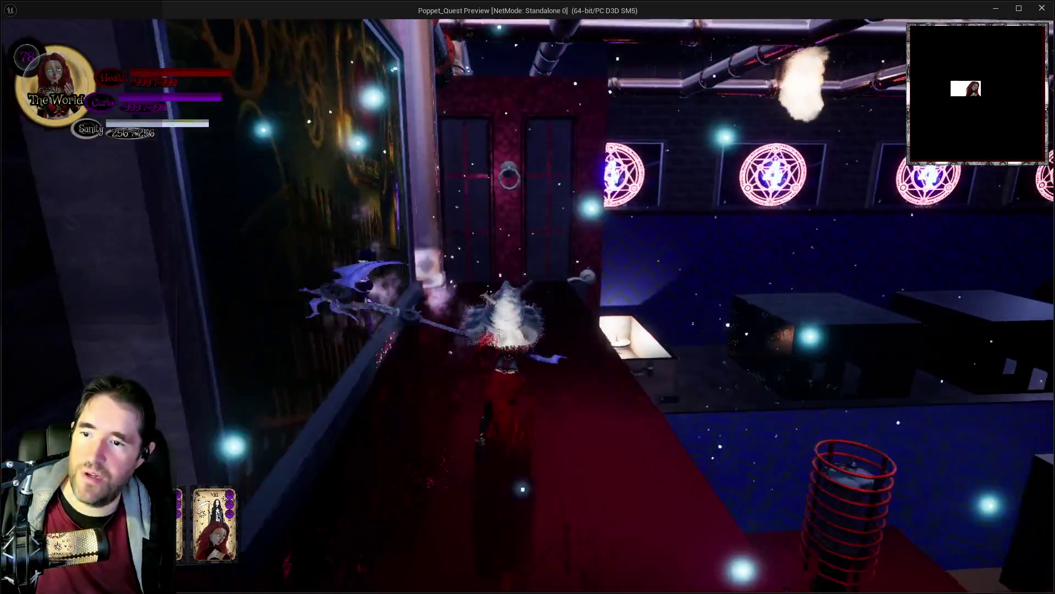
key("w")
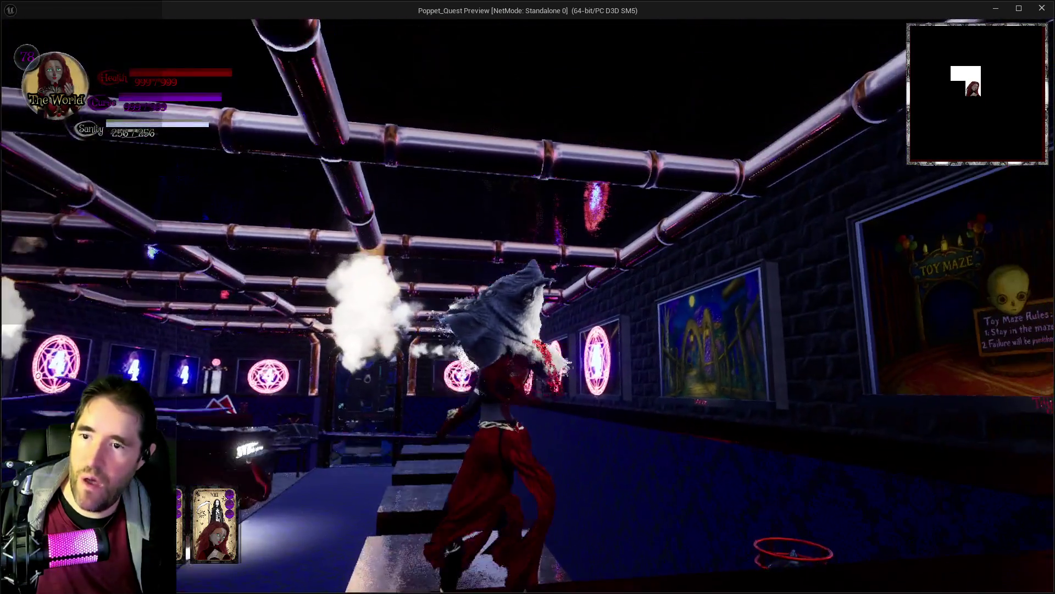
key("space")
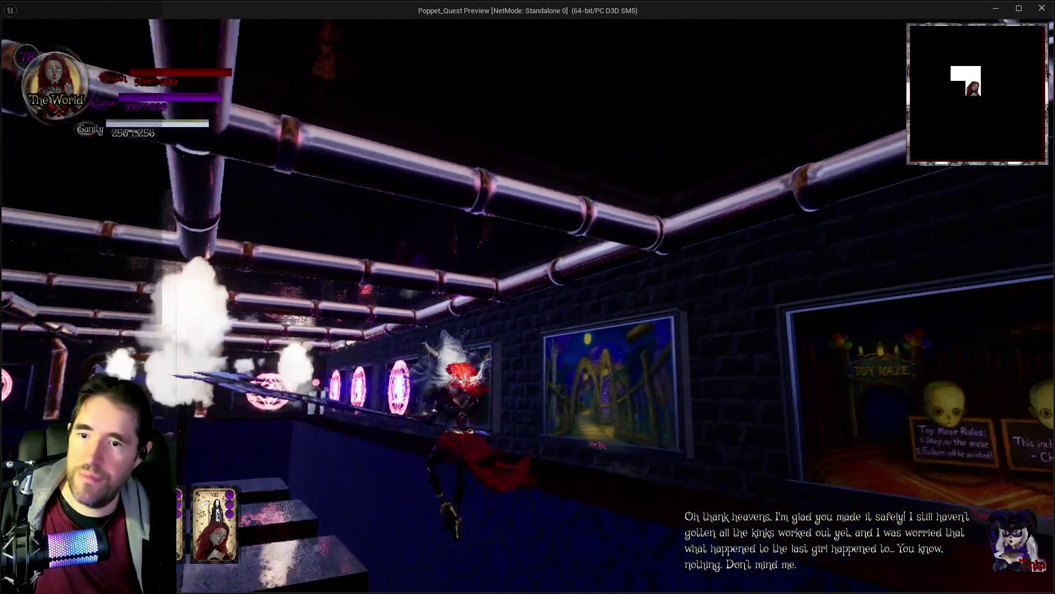
key("w")
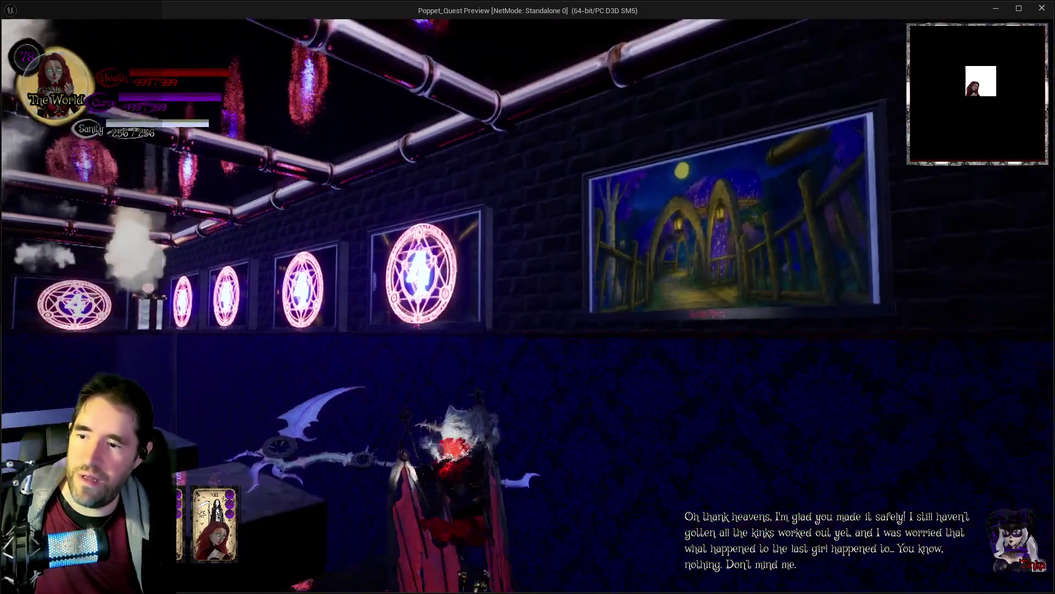
key("w")
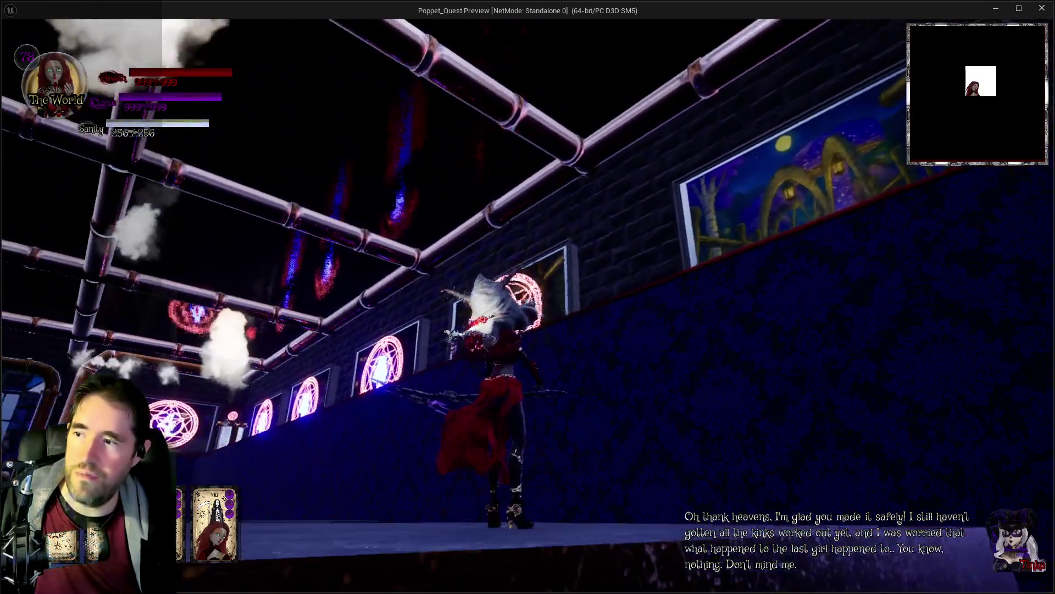
Reach the Poppet chest beside the doorway, climb inside to safety, and open the pause menu.
key("w")
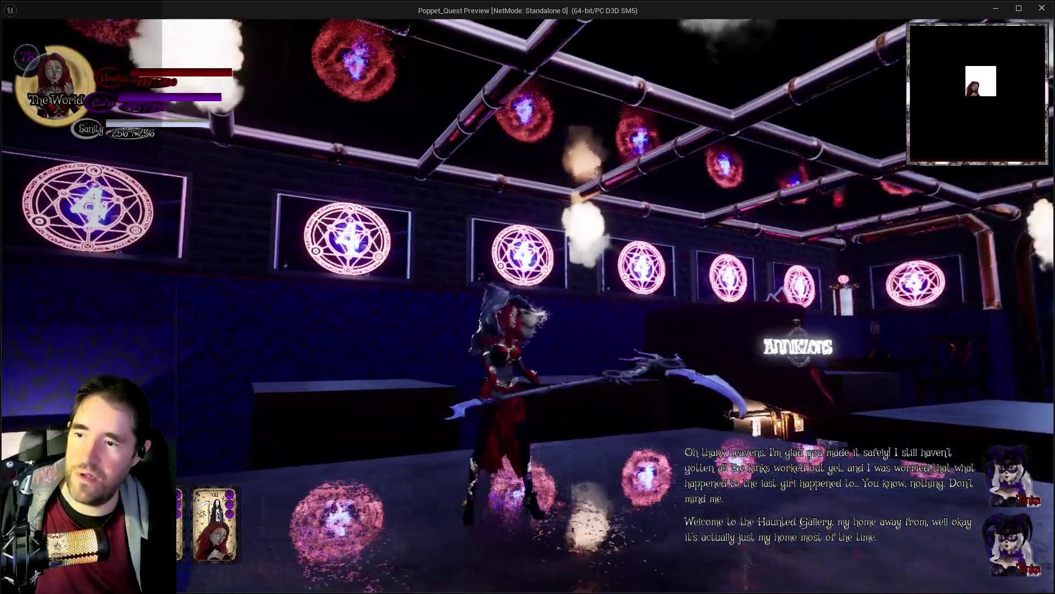
key("w")
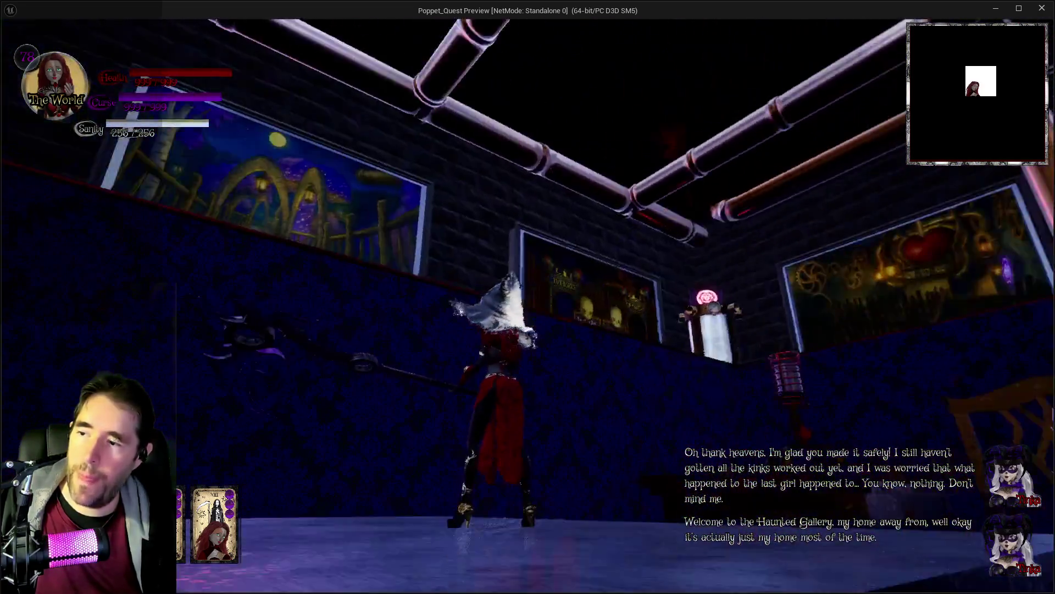
key("w")
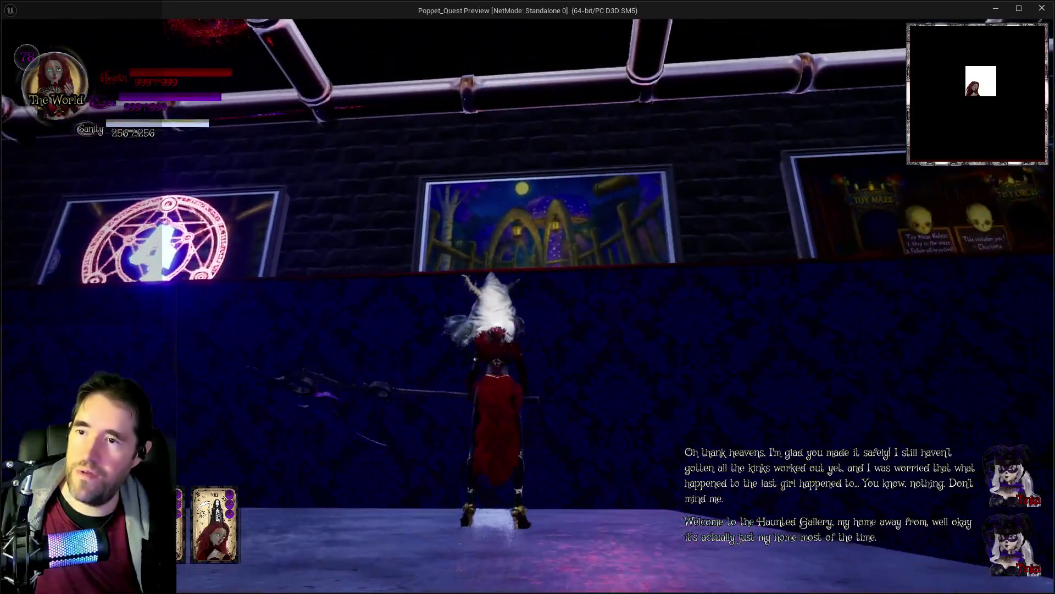
key("w")
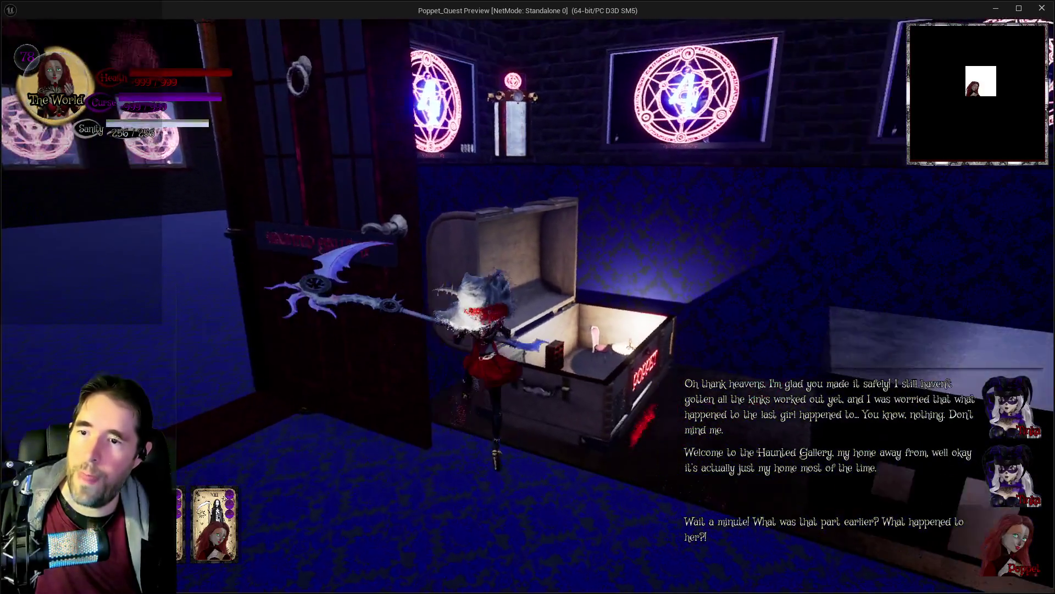
key("e")
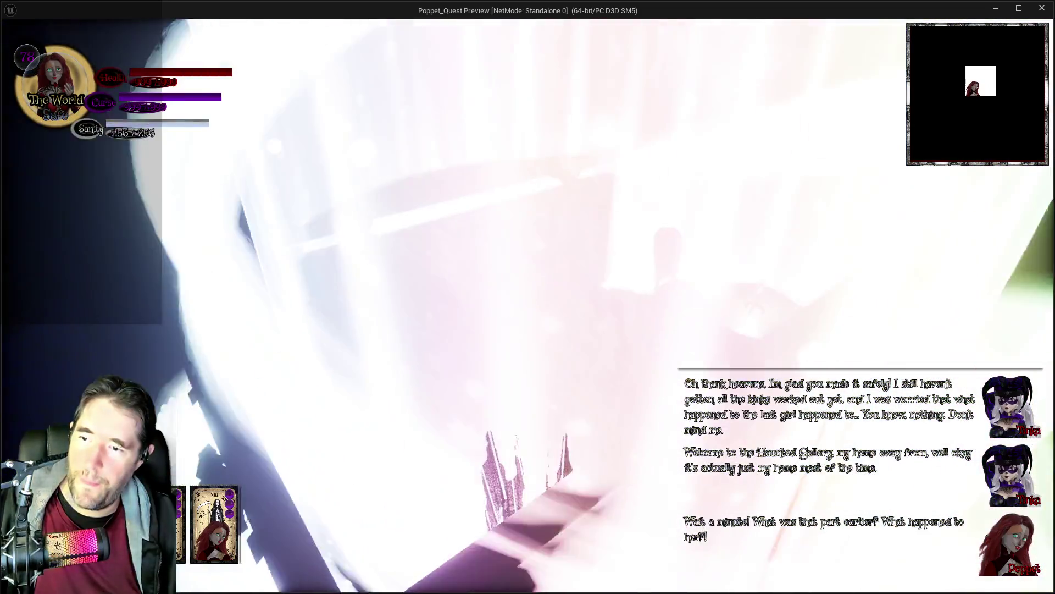
key("Escape")
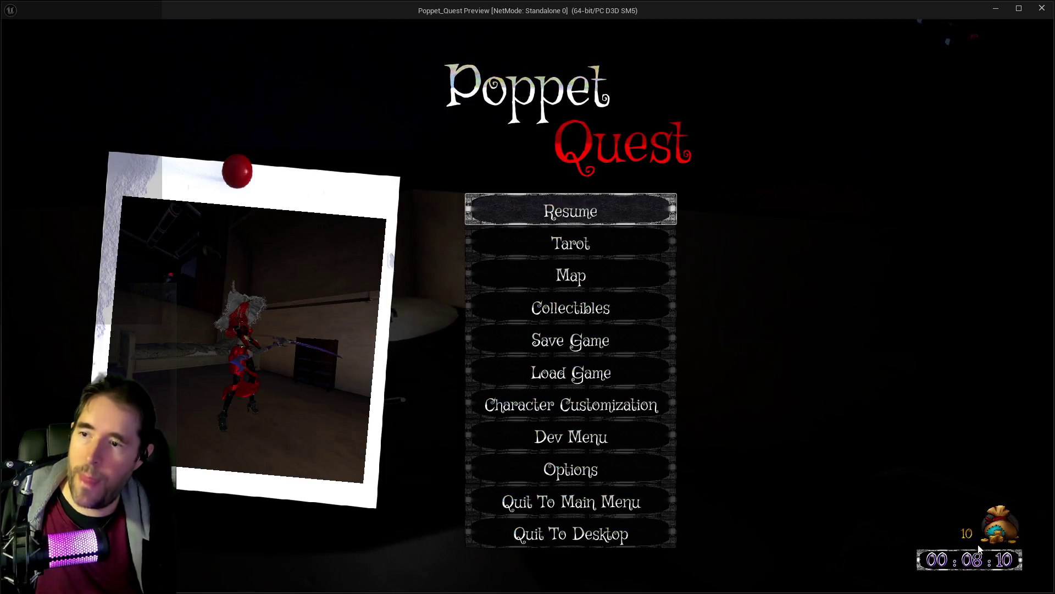
Overwrite save slot 1 with the current game progress.
left_click(608, 340)
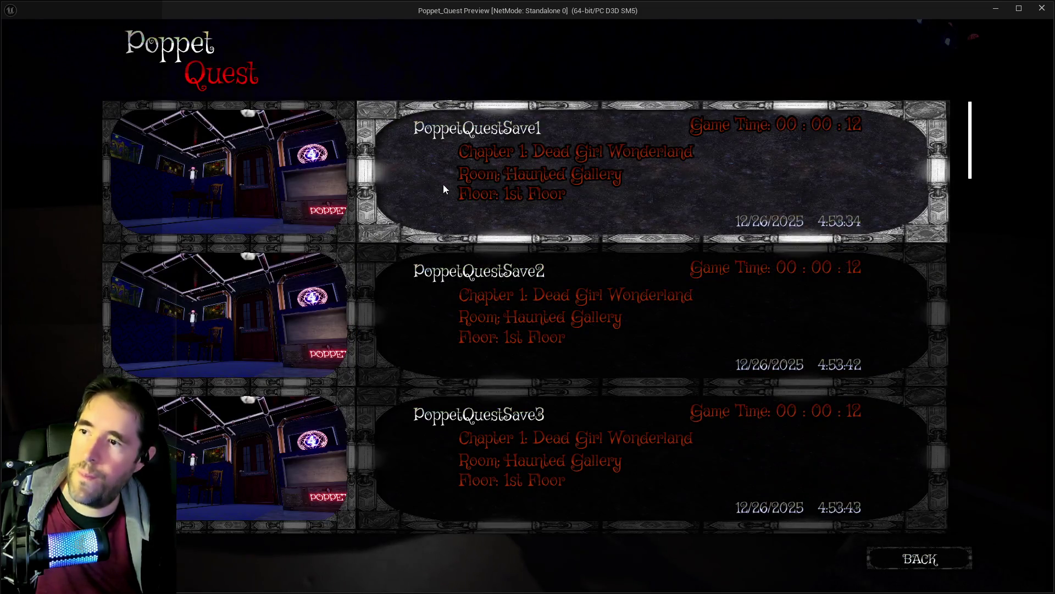
left_click(444, 188)
left_click(627, 367)
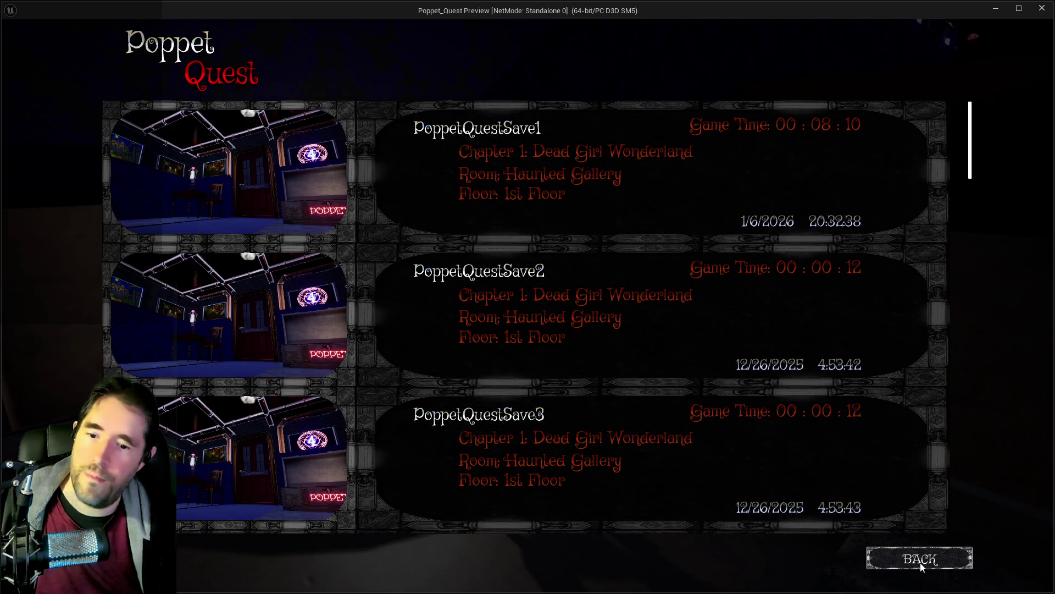
left_click(900, 555)
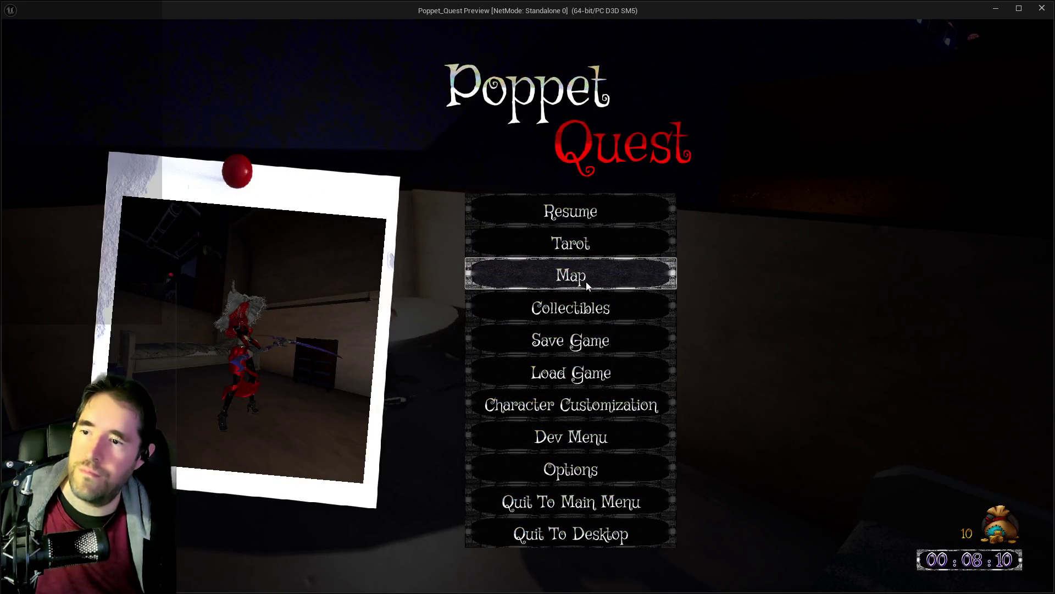
Browse the collected door keys and paintings, previewing the Safari Room painting.
left_click(570, 303)
left_click(176, 204)
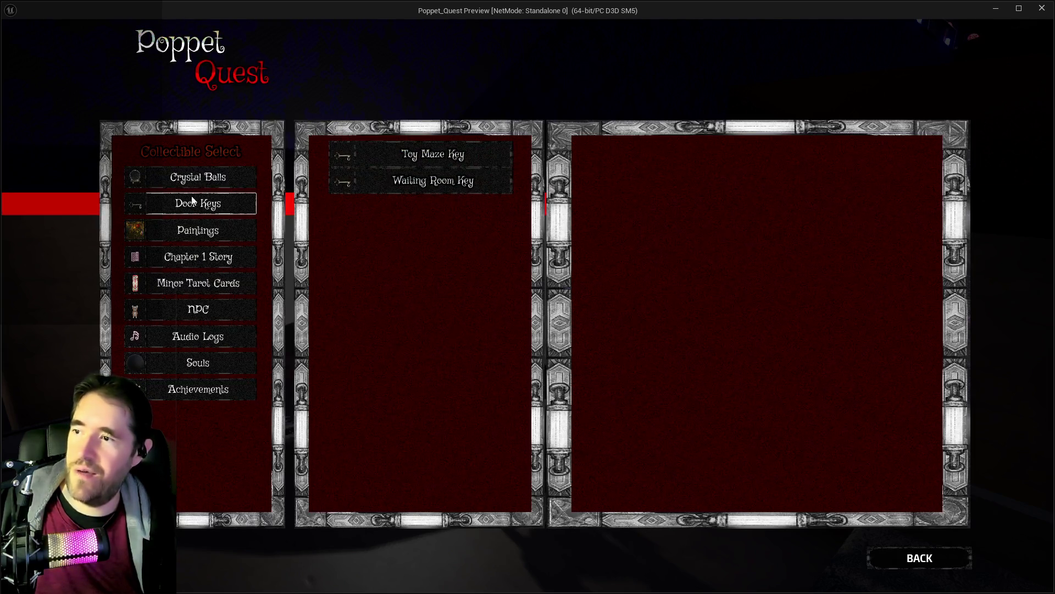
left_click(423, 156)
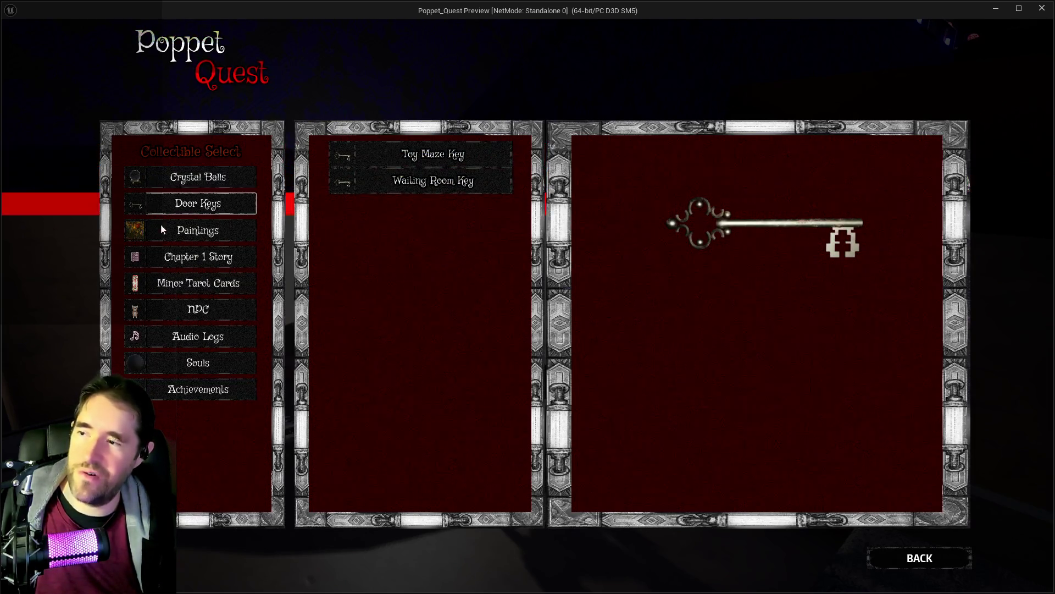
left_click(165, 230)
left_click(387, 155)
left_click(391, 180)
left_click(398, 212)
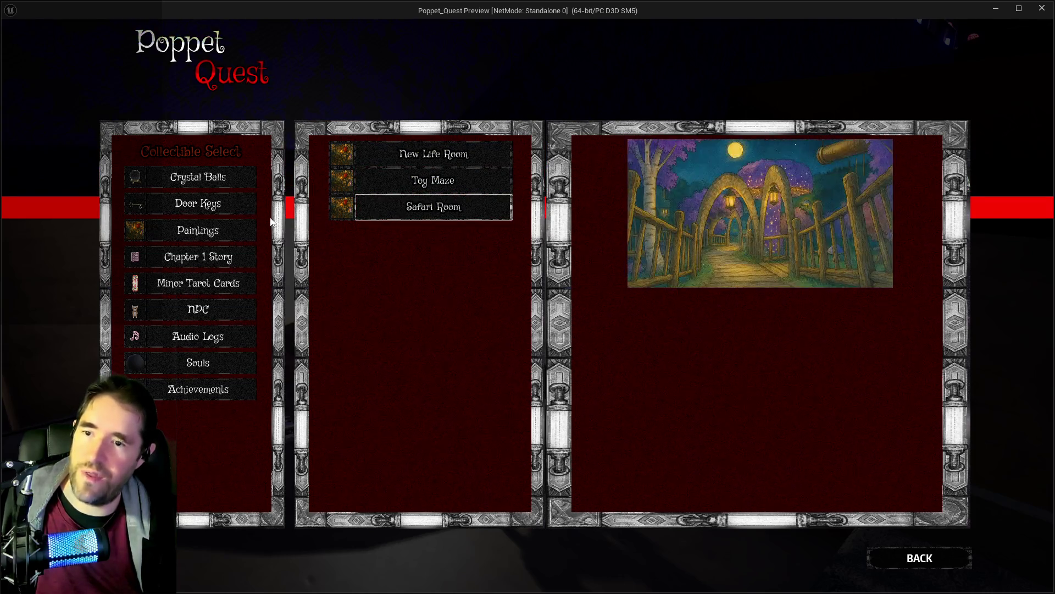
Read the Chapter 1 Story entry 'Welcome To The Haunted Gallery', then return to the pause menu.
left_click(203, 181)
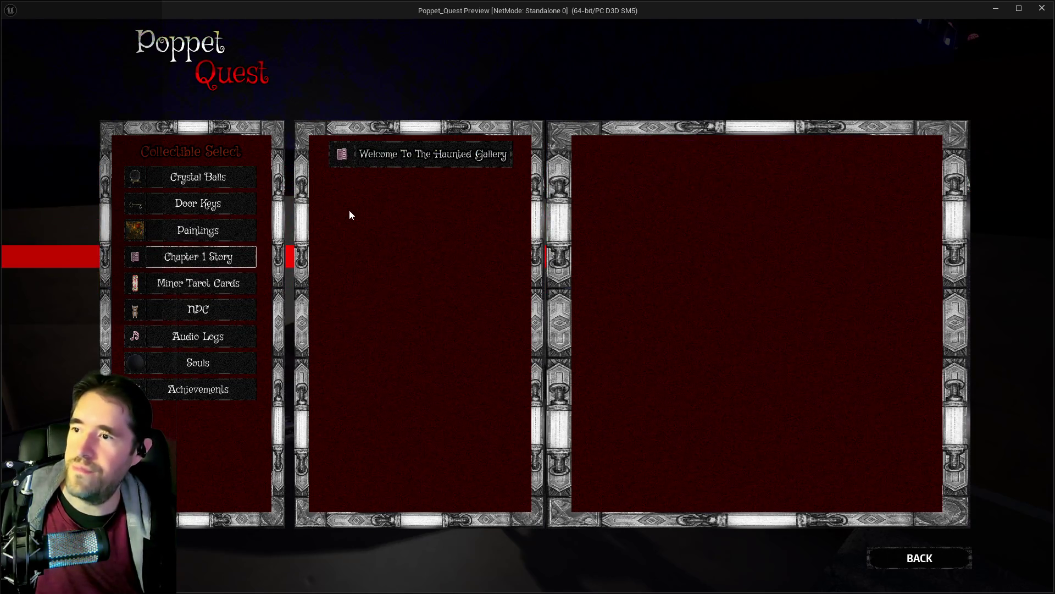
left_click(454, 157)
scroll(869, 374, "down", 15)
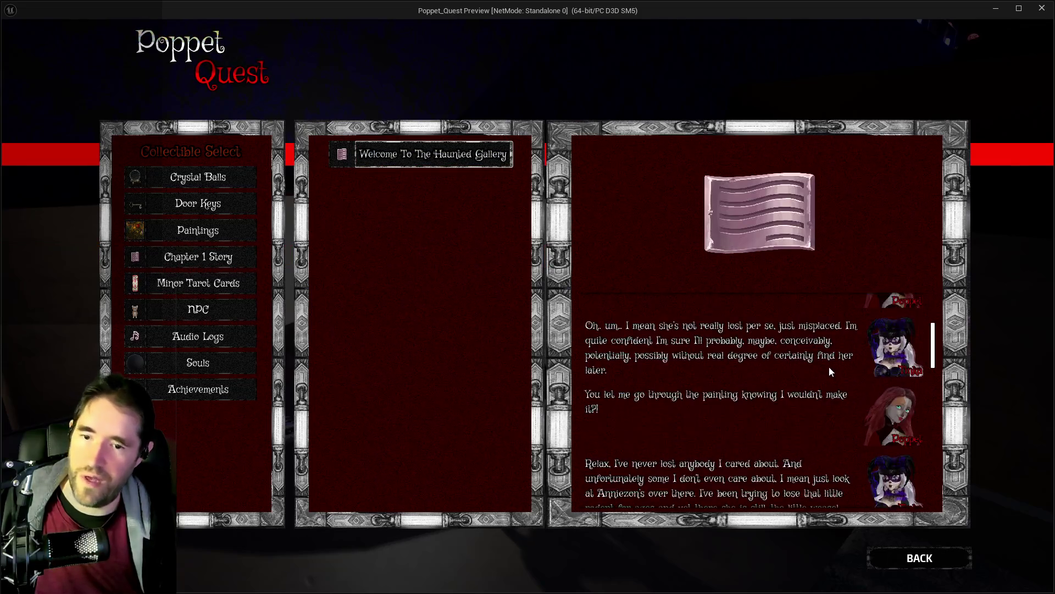
left_click(907, 561)
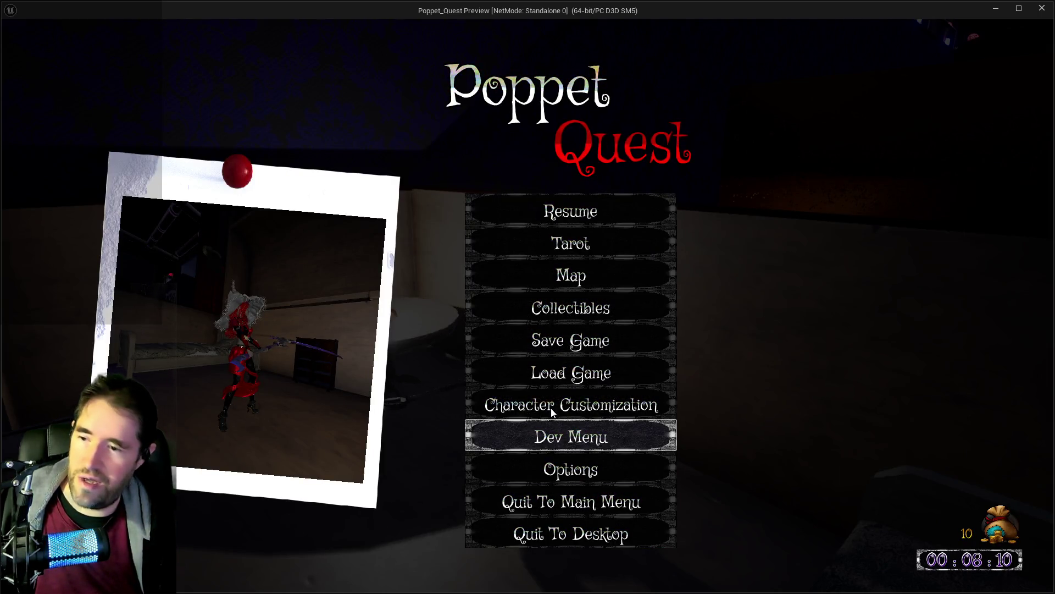
Check the Video, Audio and Input settings in the game options.
left_click(593, 454)
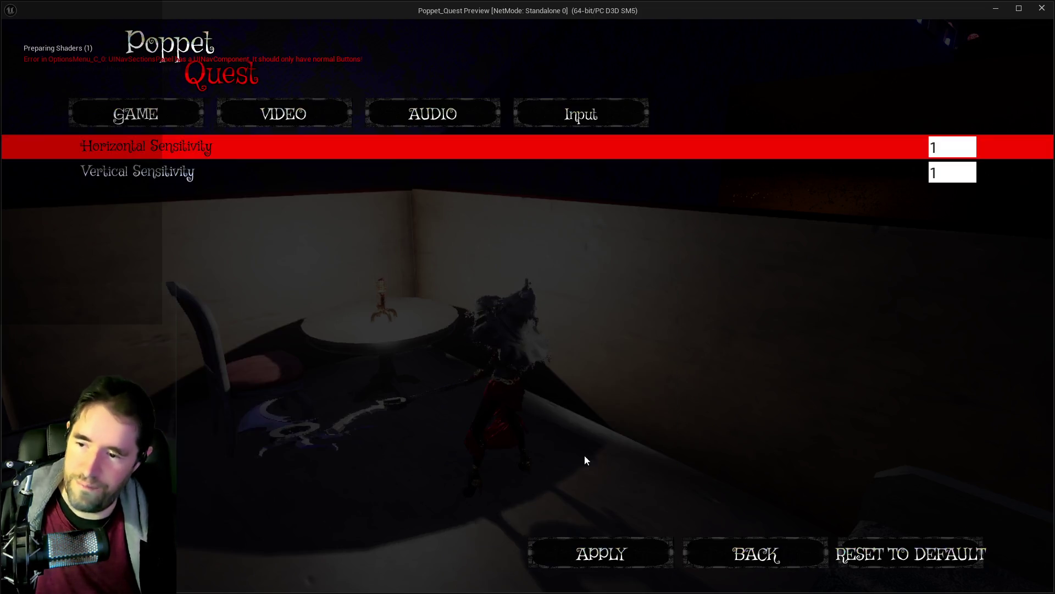
left_click(292, 122)
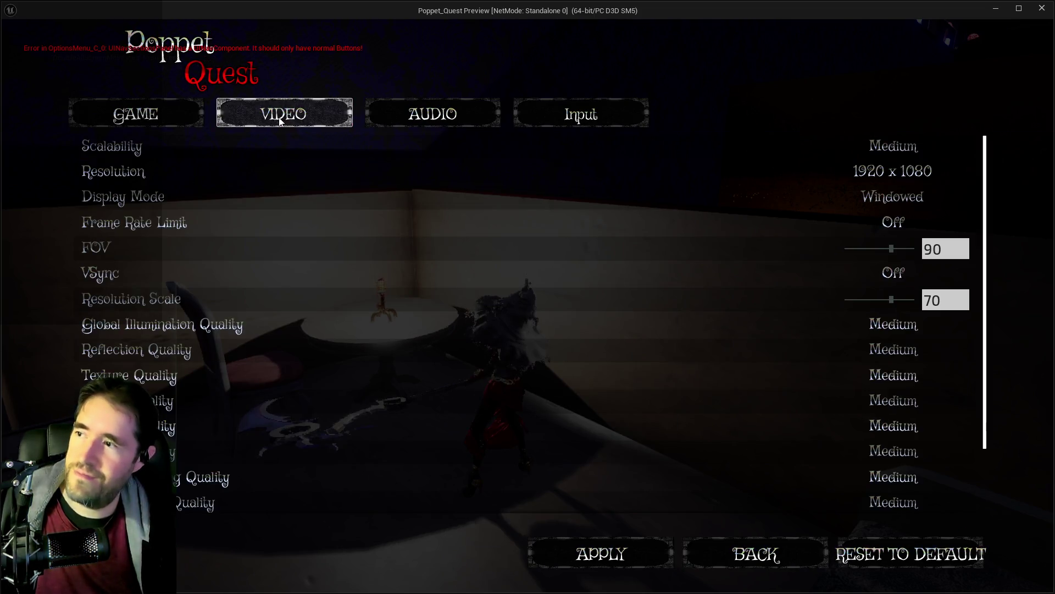
left_click(414, 120)
left_click(538, 111)
left_click(735, 561)
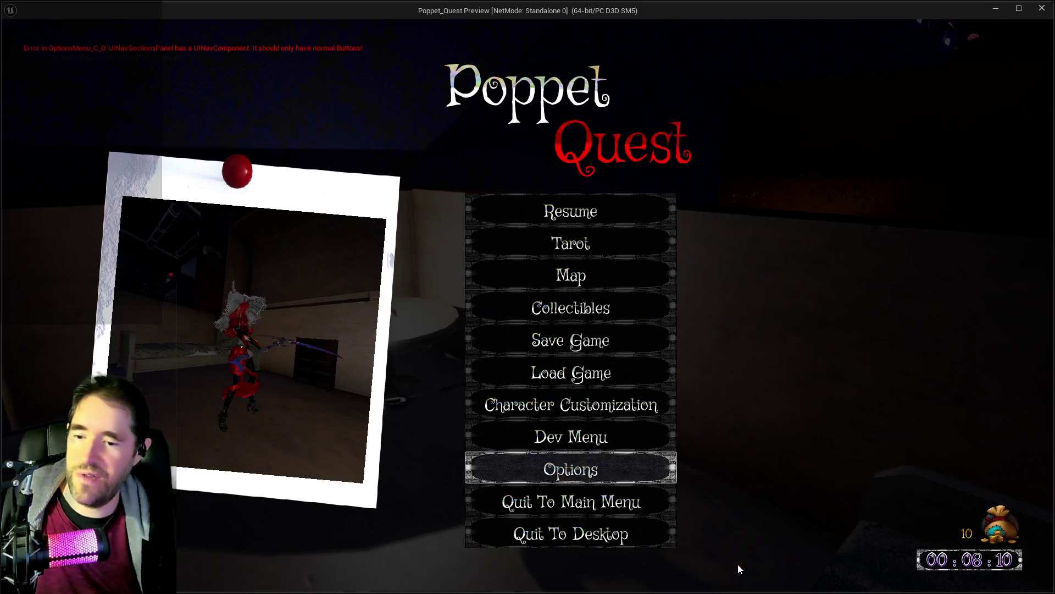
Inspect The Fool's level 1 and 2 abilities and The Magician's ability, then resume play.
left_click(564, 244)
left_click(953, 568)
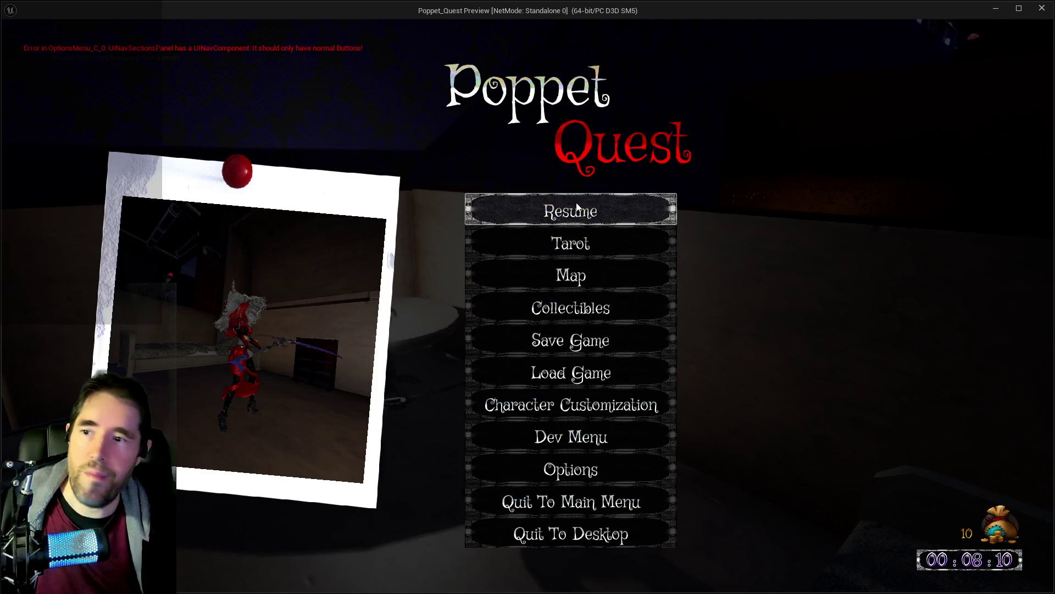
left_click(573, 236)
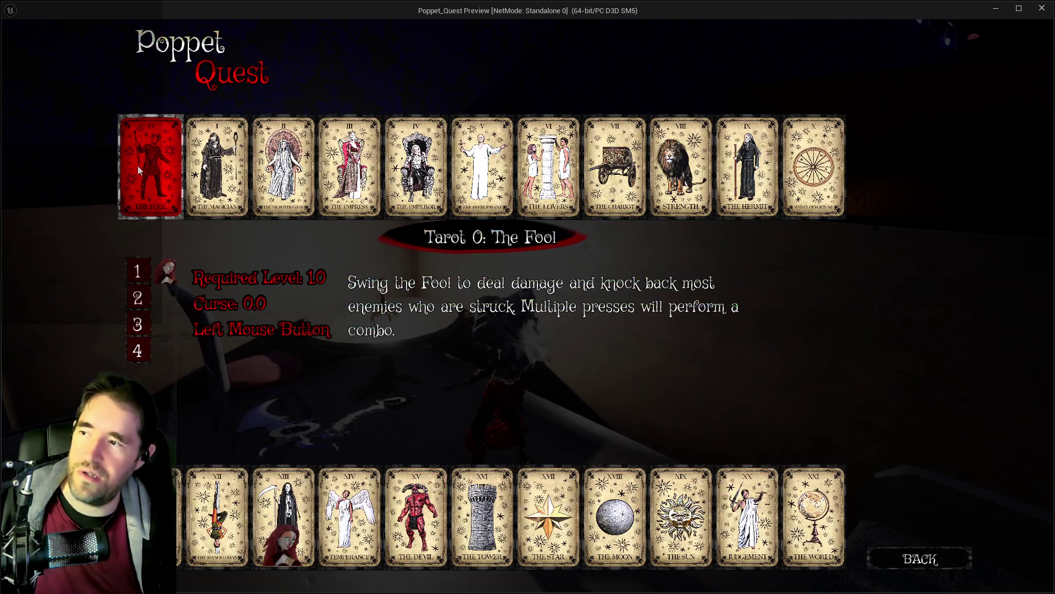
left_click(148, 301)
left_click(137, 271)
key("Right")
left_click(144, 302)
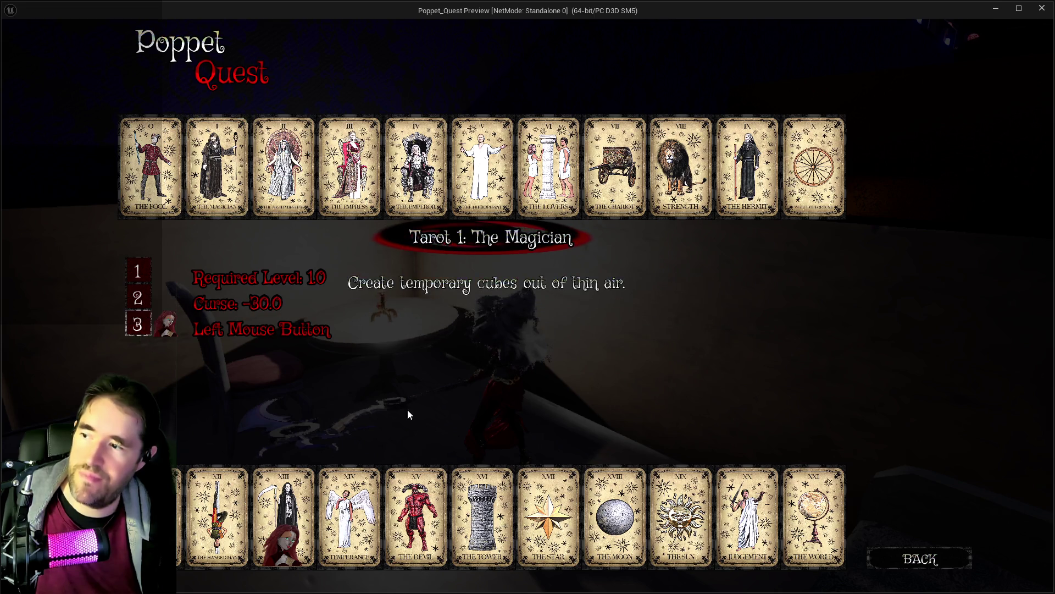
left_click(932, 559)
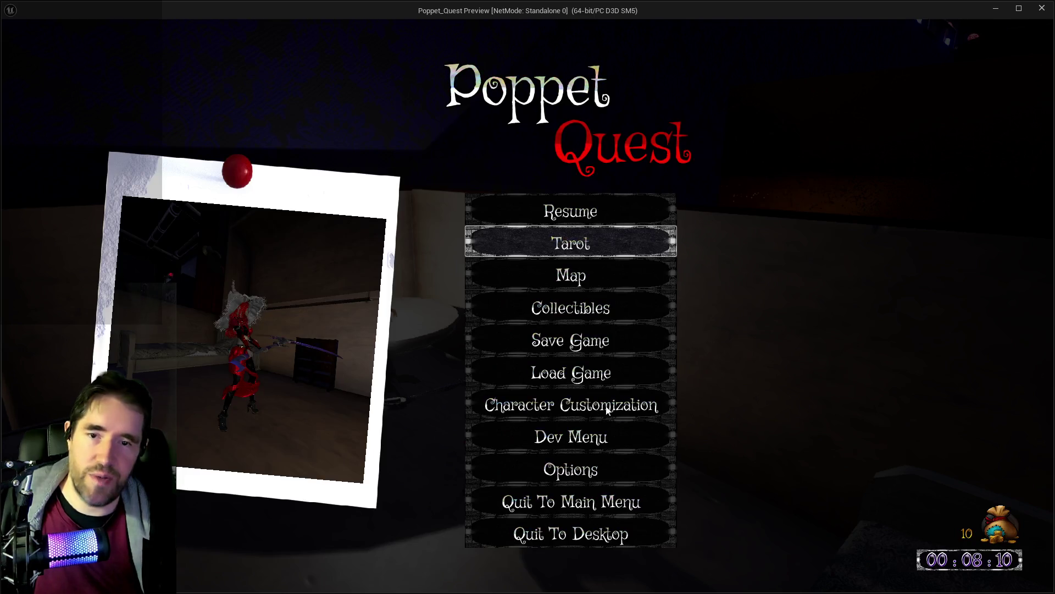
left_click(573, 201)
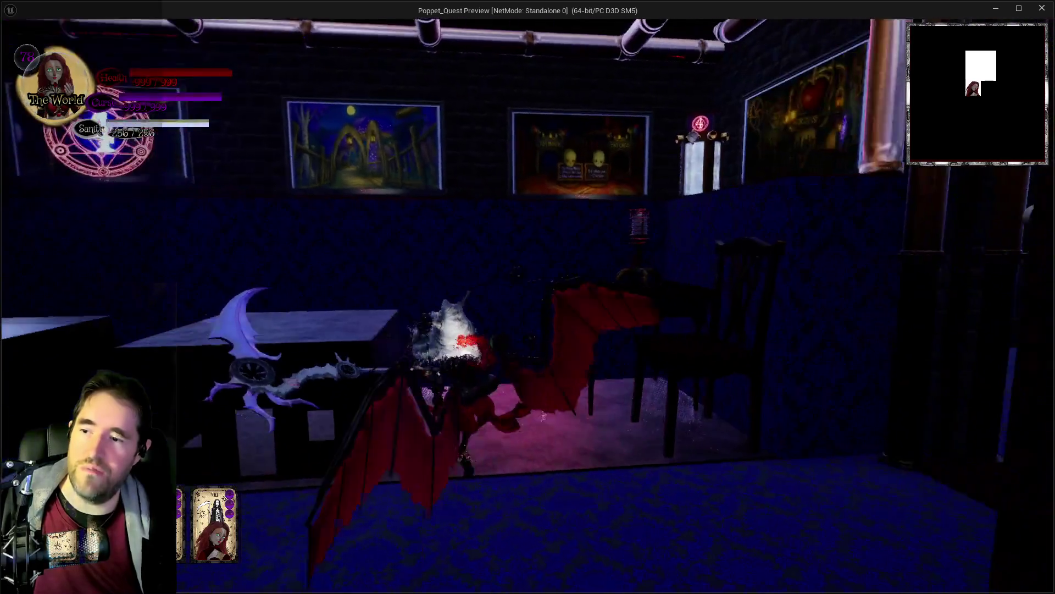
Run through the doorway painting into the Ritual Room and climb the staircase.
key("w")
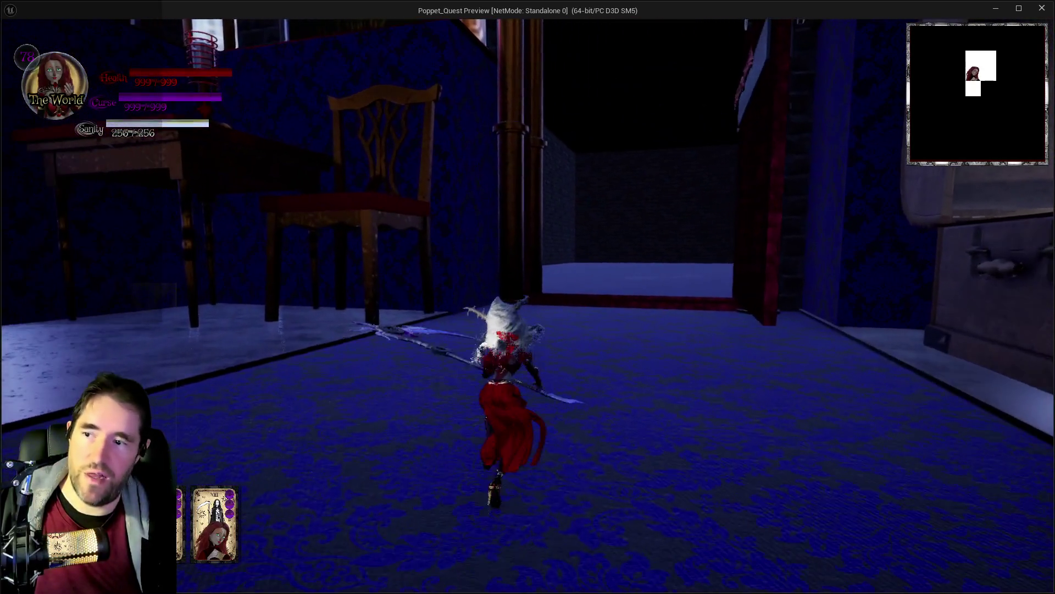
key("w")
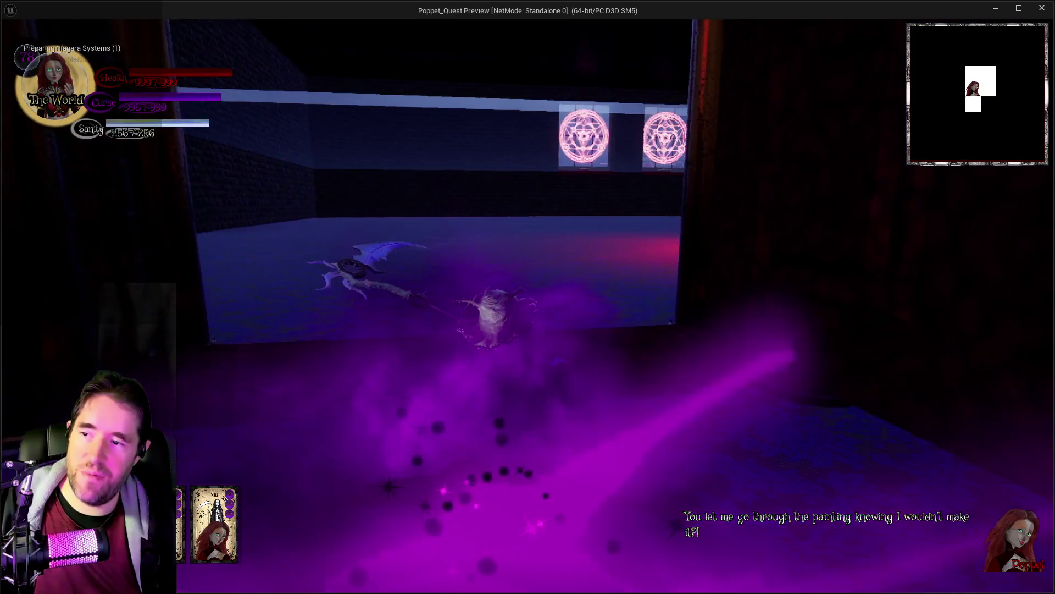
key("w")
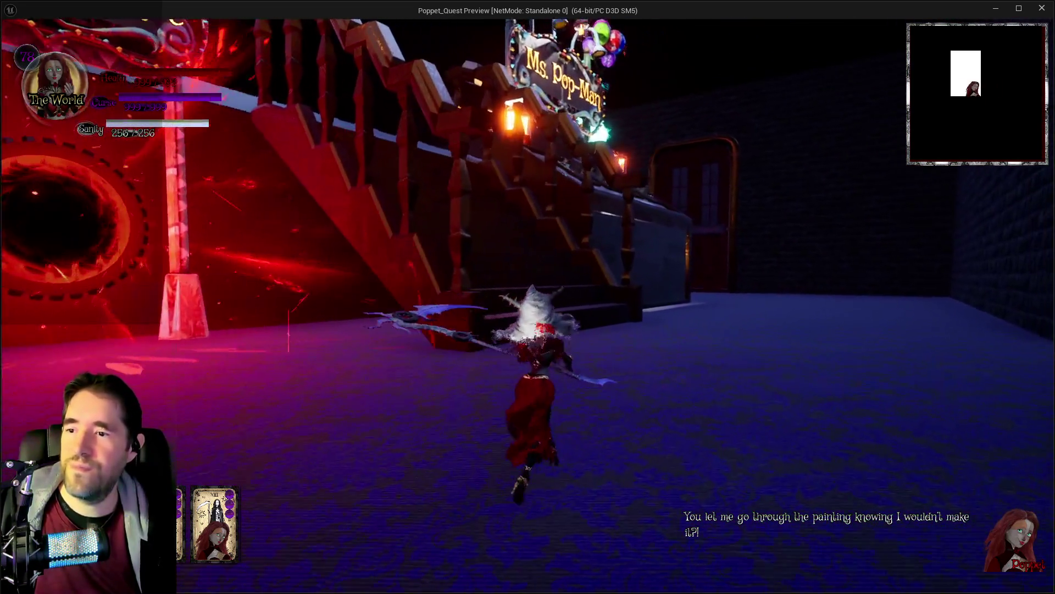
key("w")
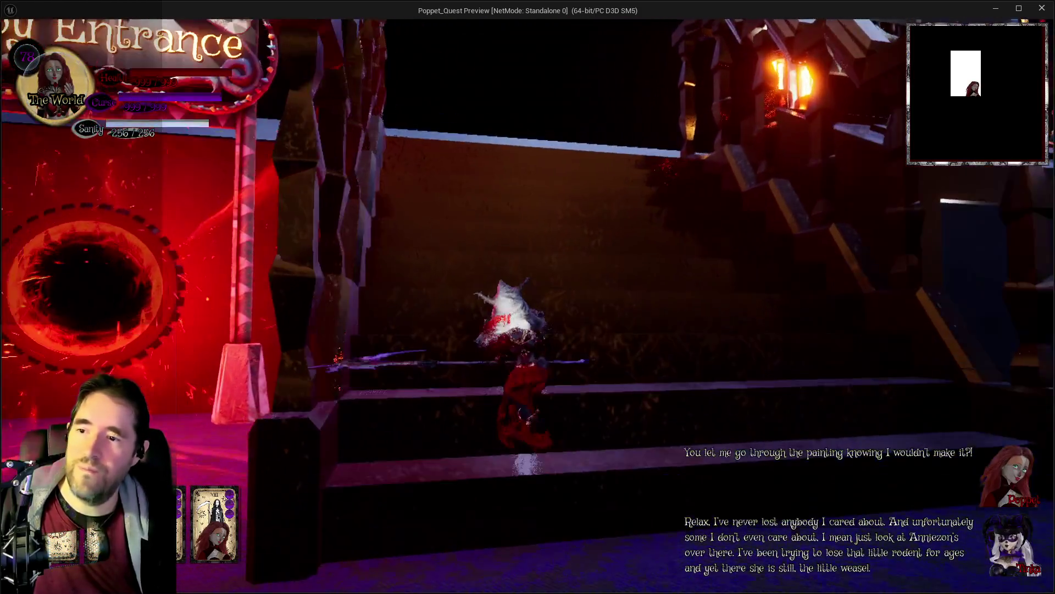
key("w")
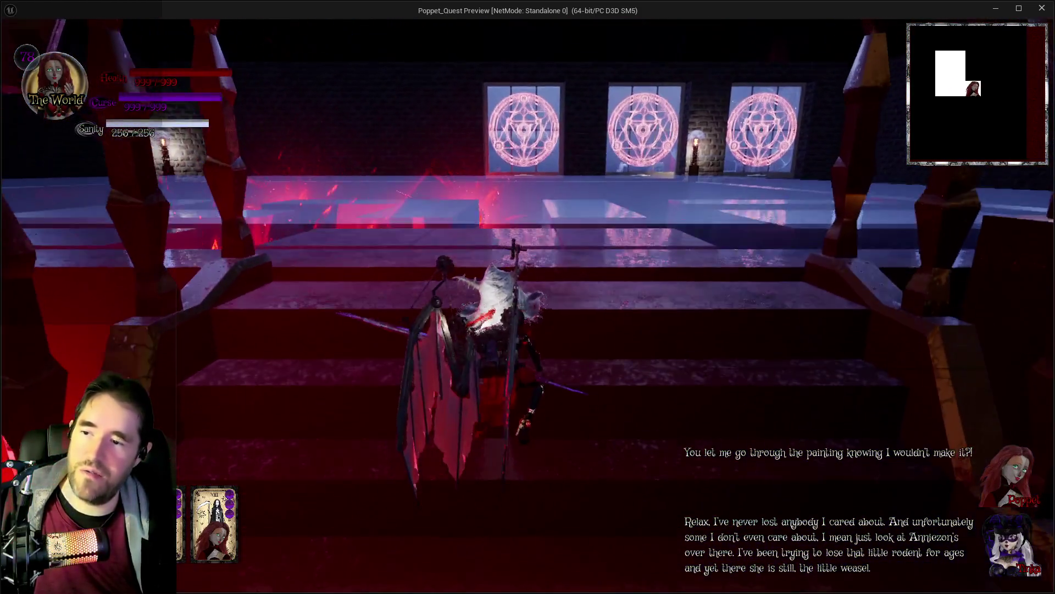
Cross the upper platform past the rune windows, spreading the bat wings, to reach the red portal.
key("w")
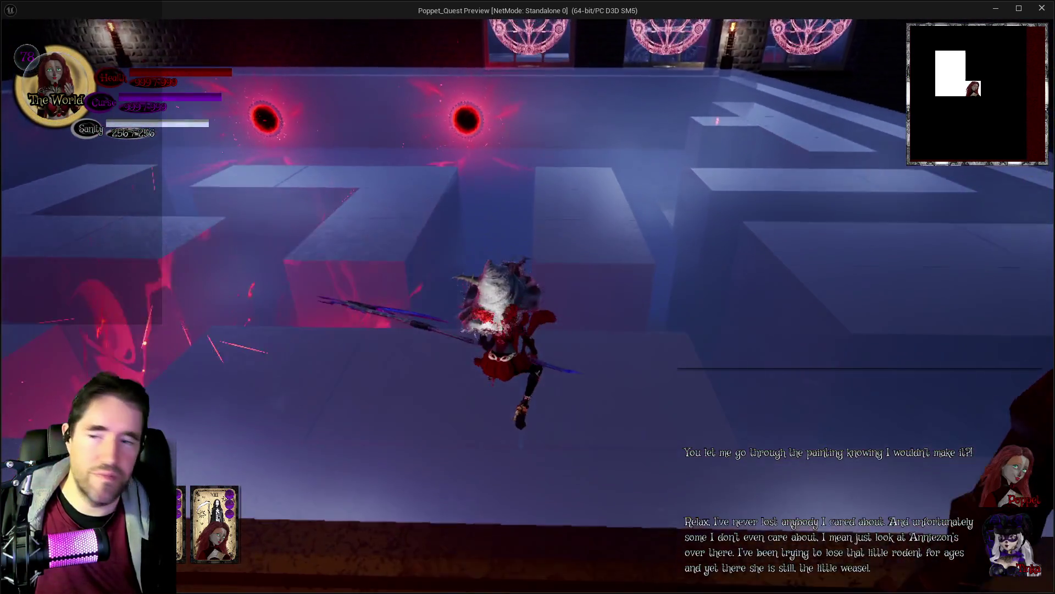
key("w")
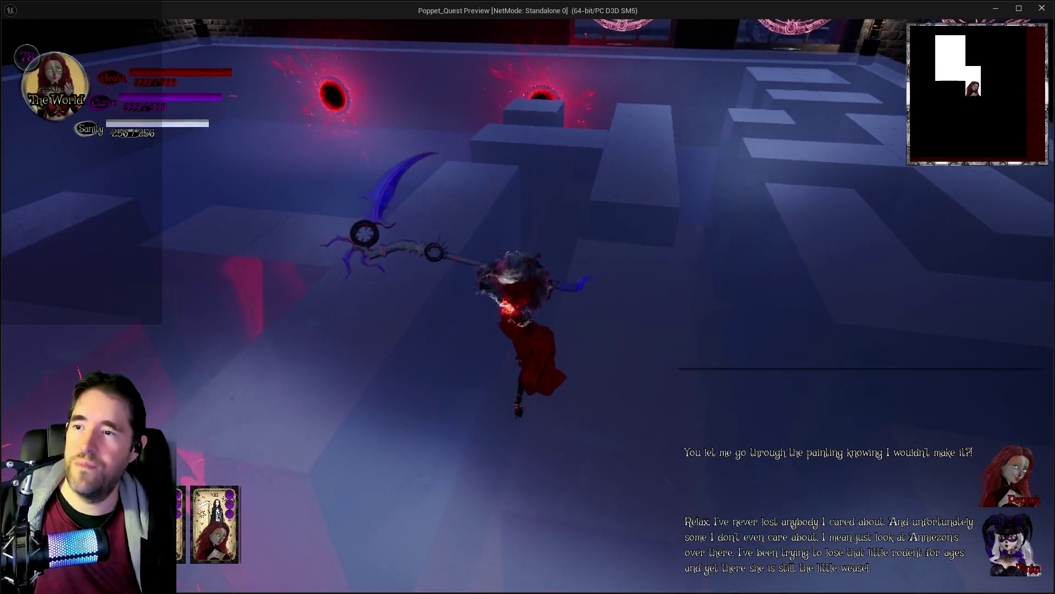
key("w")
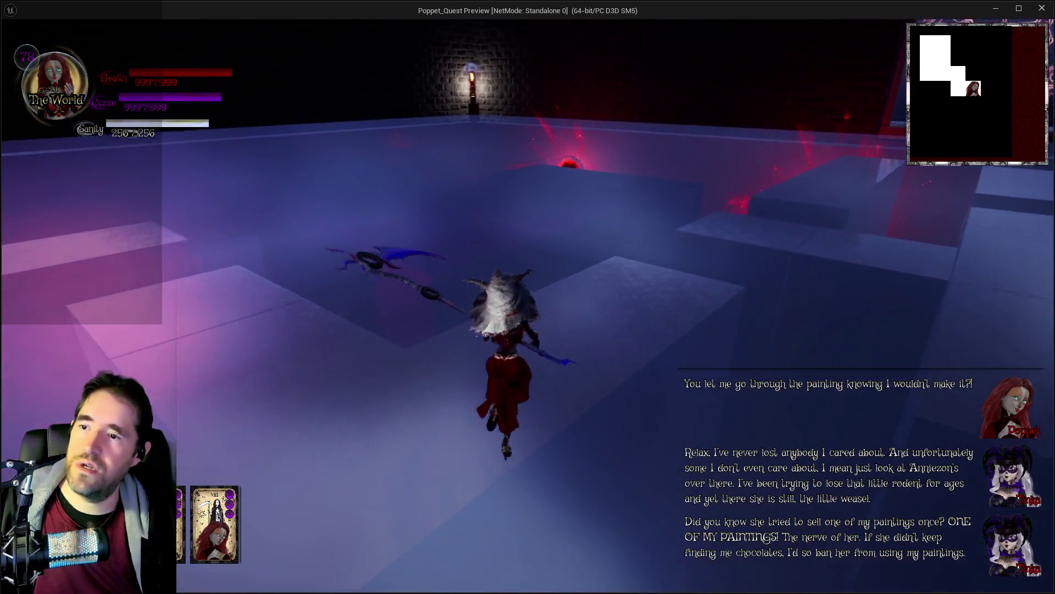
key("w")
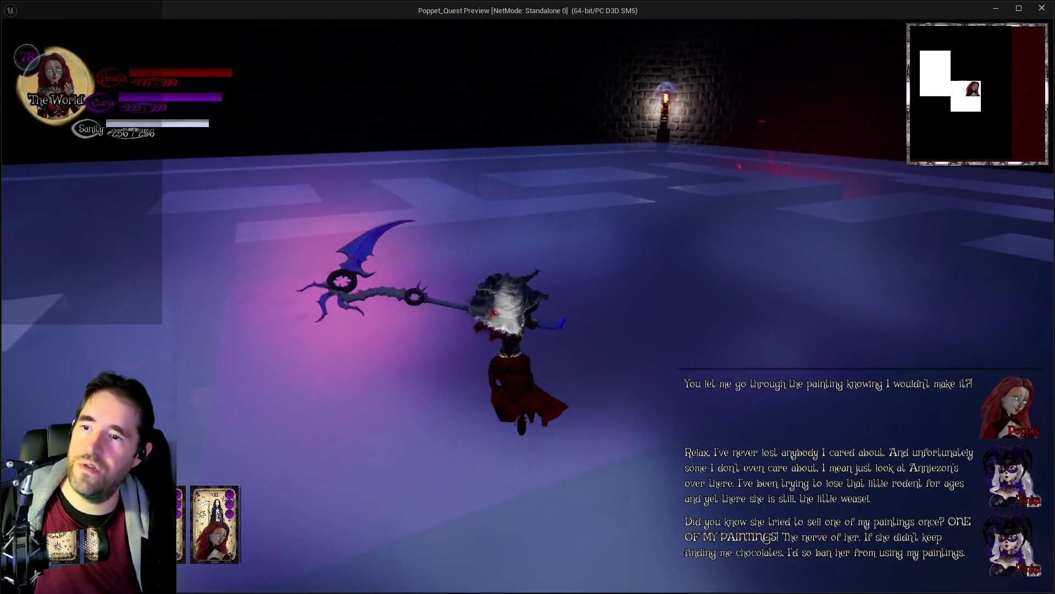
key("w")
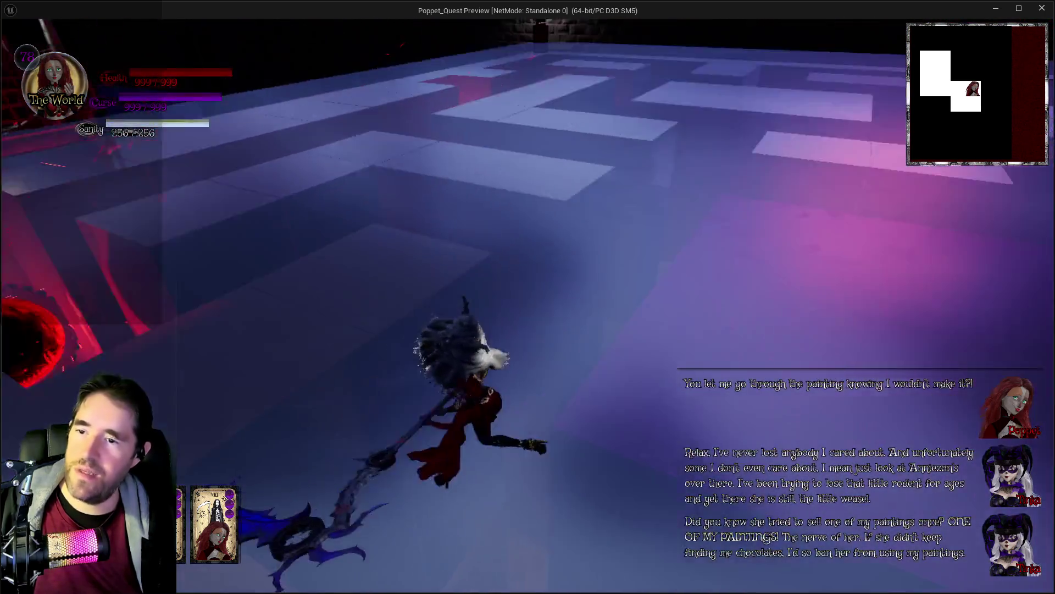
key("space")
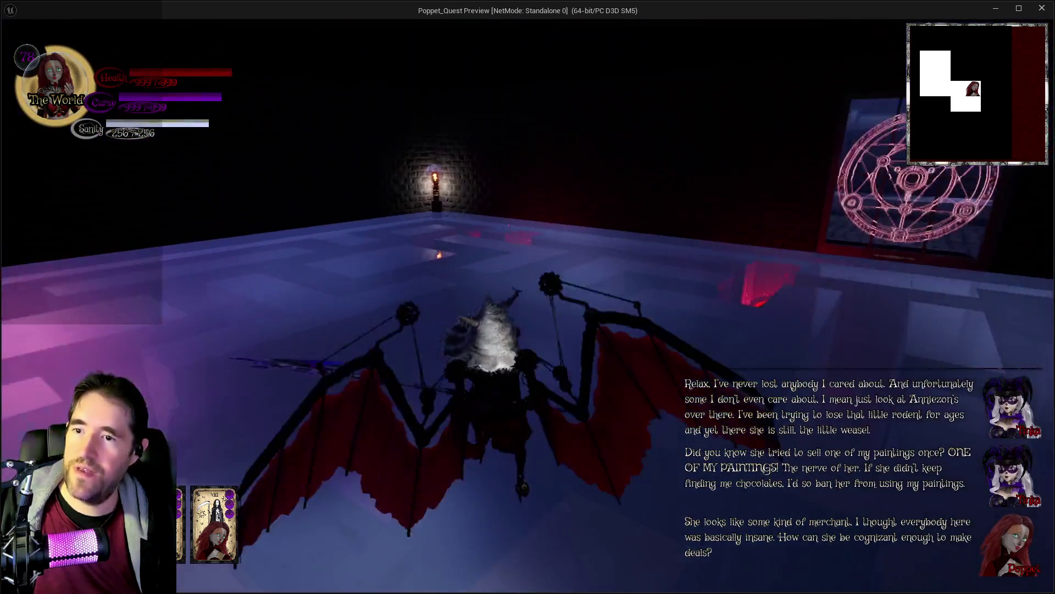
key("w")
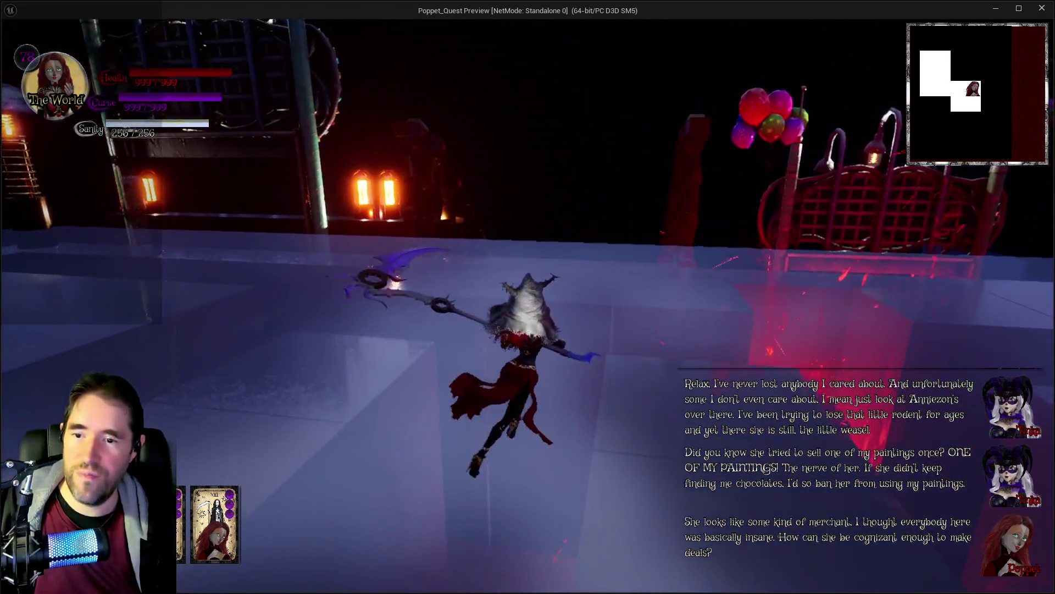
key("w")
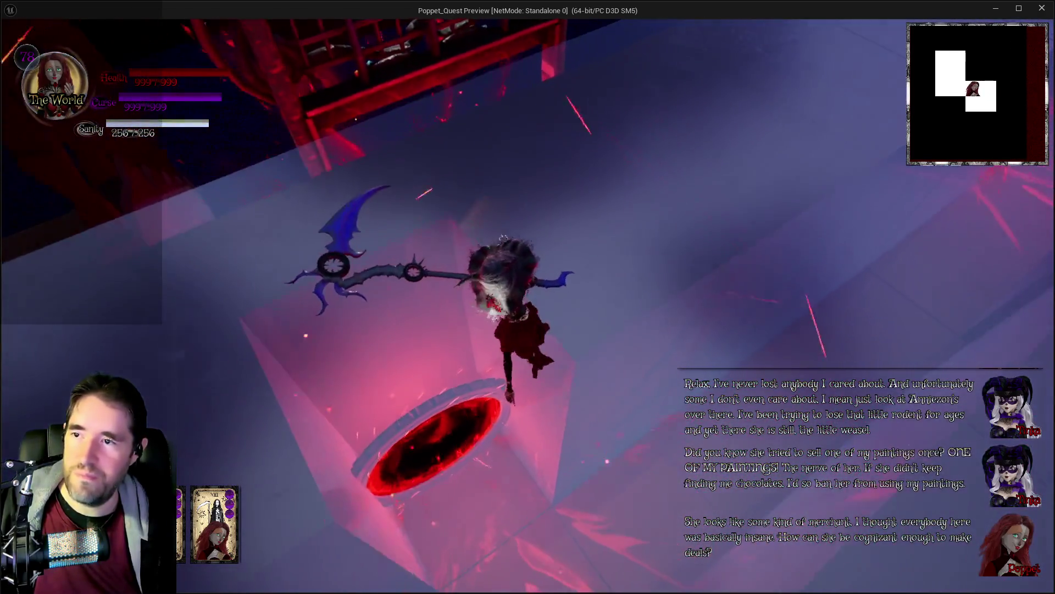
key("w")
key("w")
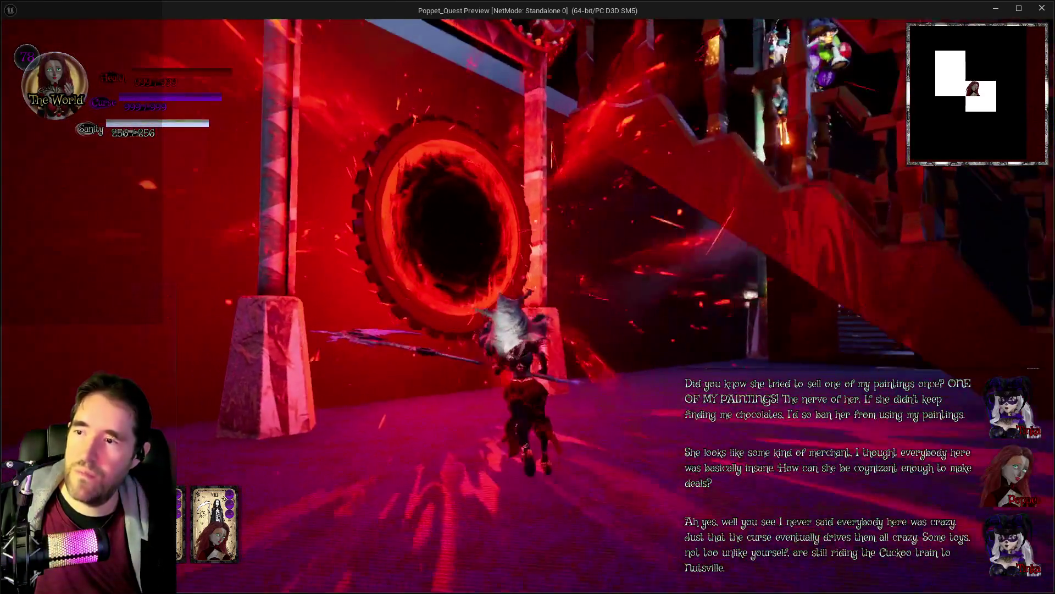
Go through the red portal and the following red rooms, then switch back to the Unreal Editor.
key("w")
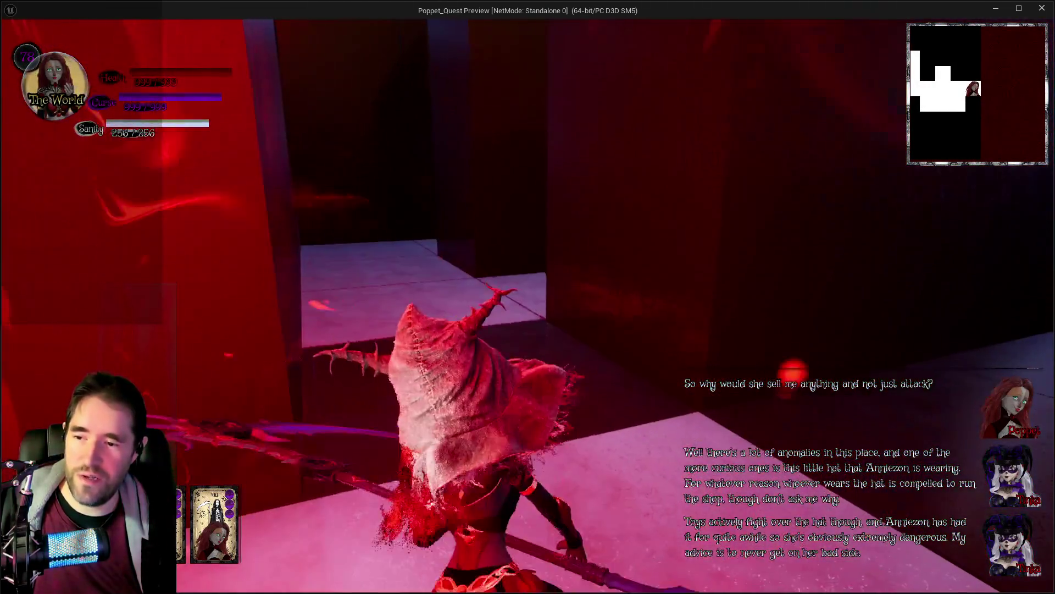
key("w")
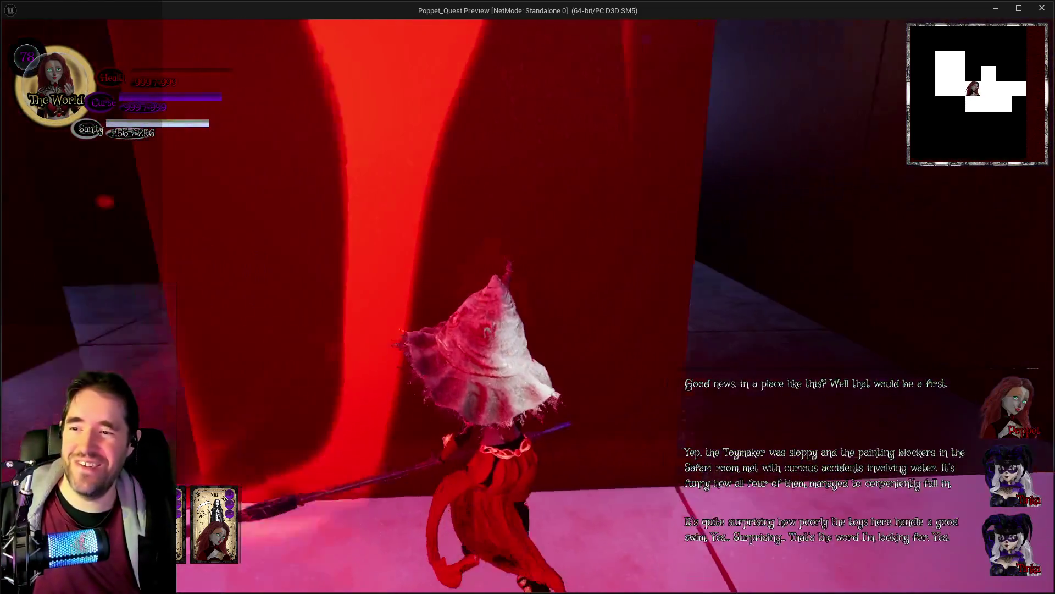
key("alt+Tab")
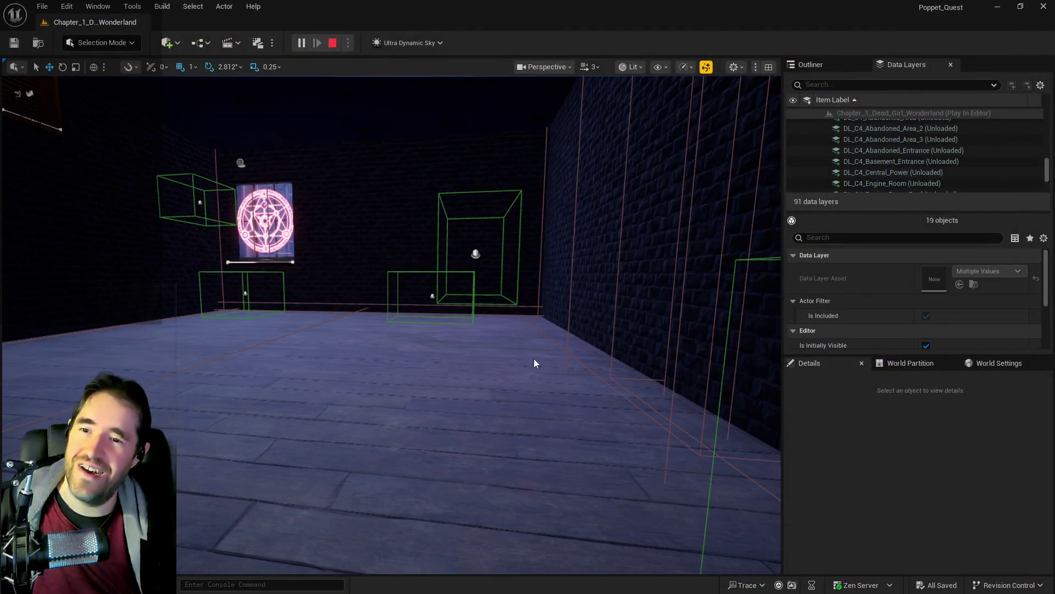
Stop the play session and select BP_Door_3, the WAITING ROOM door.
key("Escape")
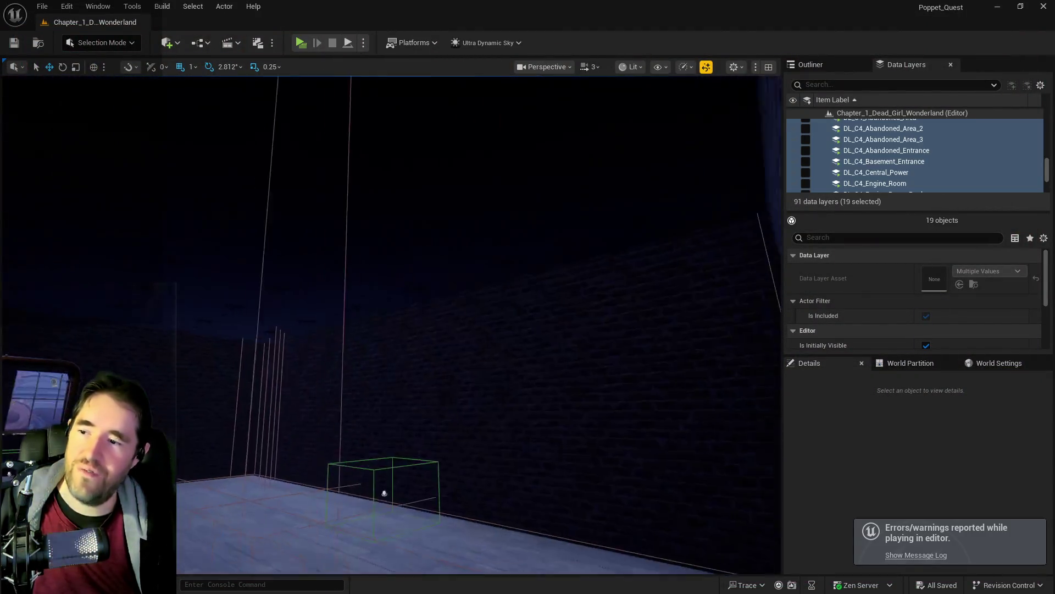
key("w")
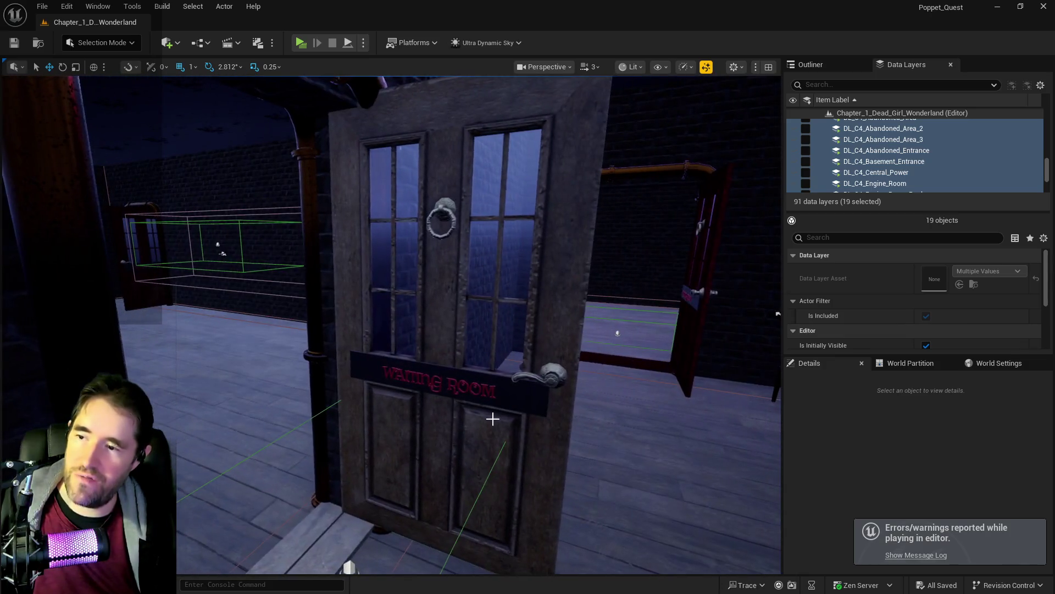
left_click(492, 417)
scroll(876, 517, "down", 2)
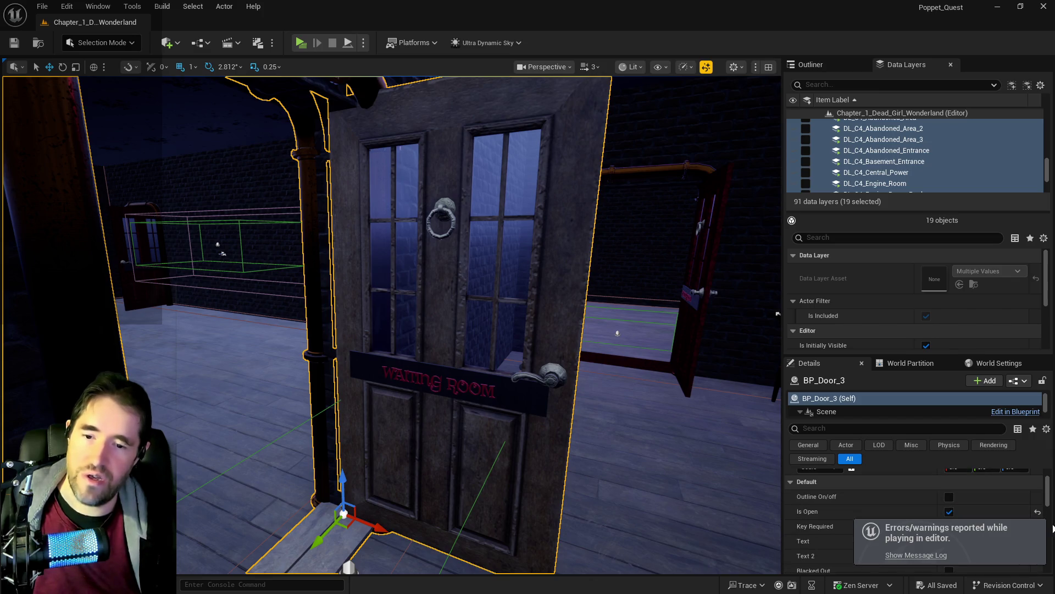
left_click_drag(473, 445, 508, 451)
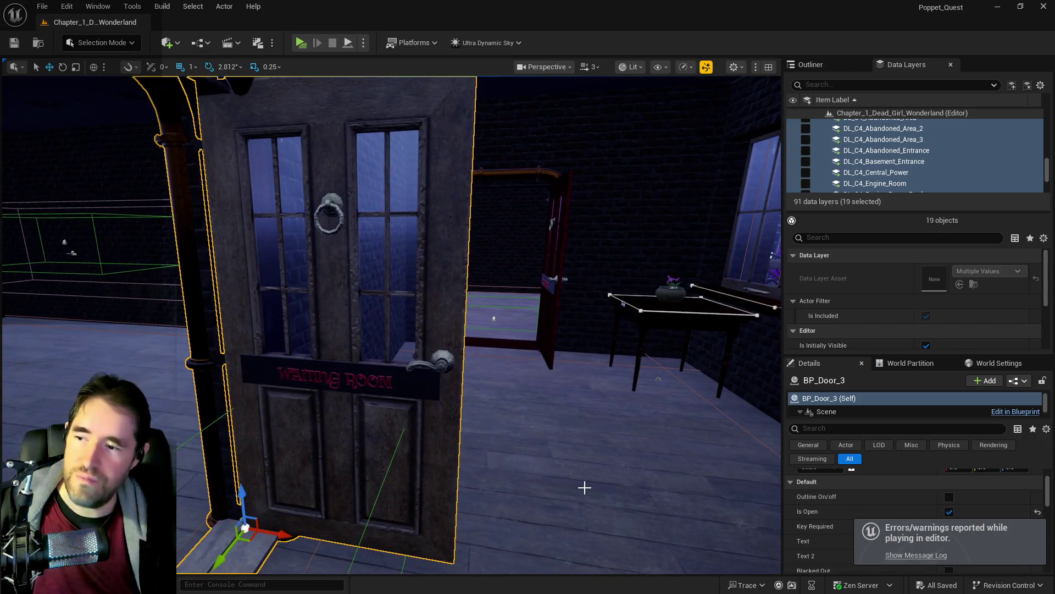
Uncheck Is Open, set the sign text to HALL OF RECORDS, and require the Hall Of Records Key.
left_click(950, 512)
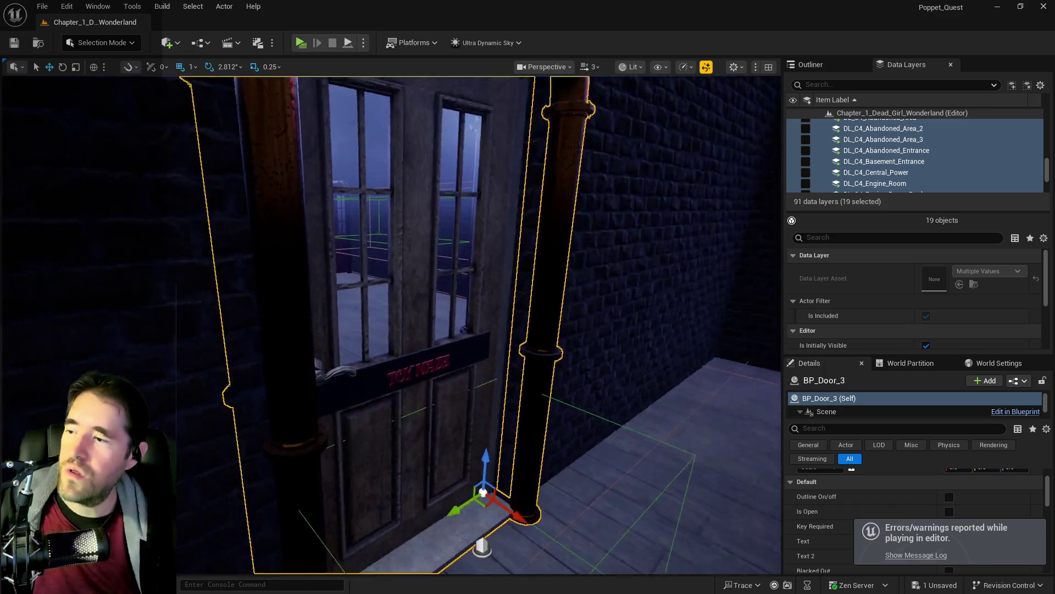
key("f")
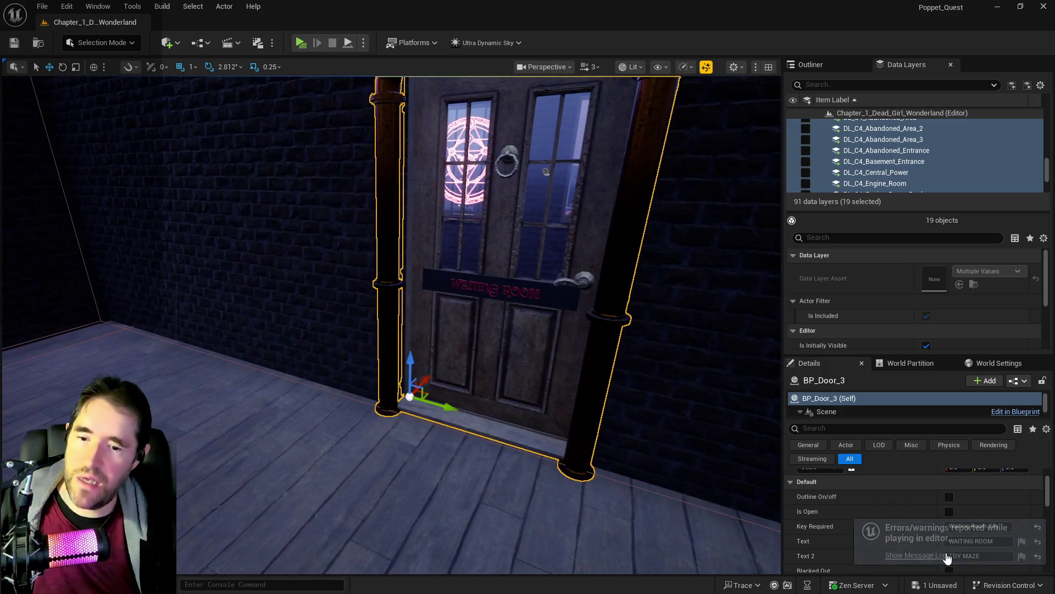
left_click(989, 541)
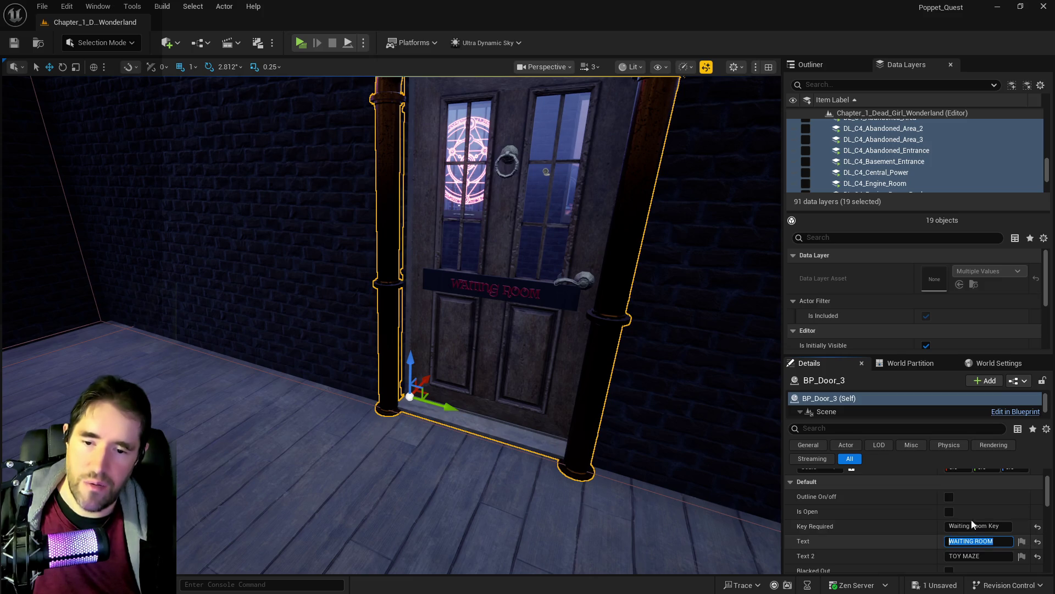
type("HALL OF RECORDS")
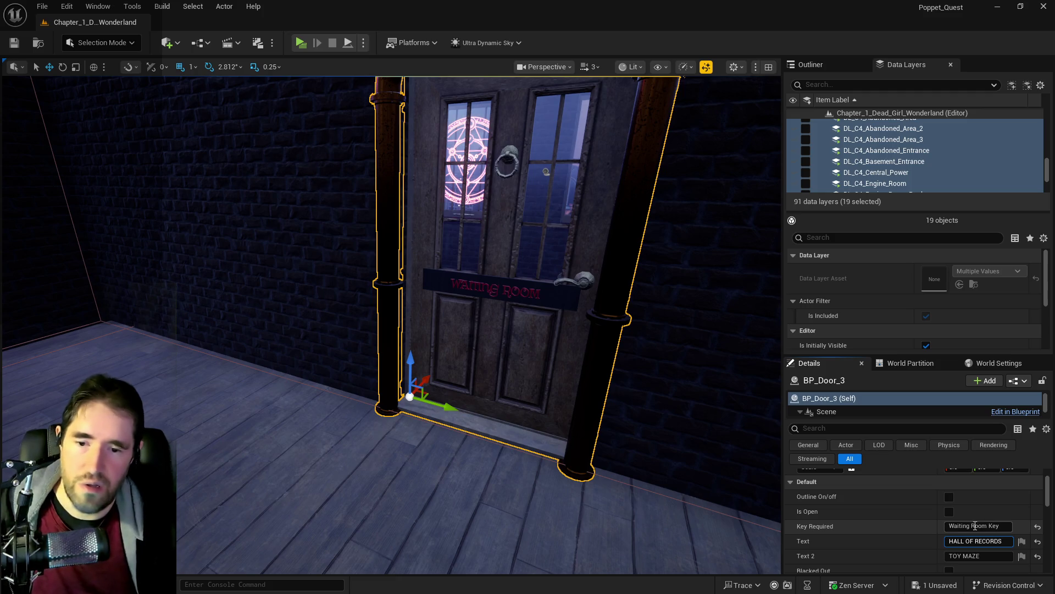
left_click_drag(987, 526, 950, 527)
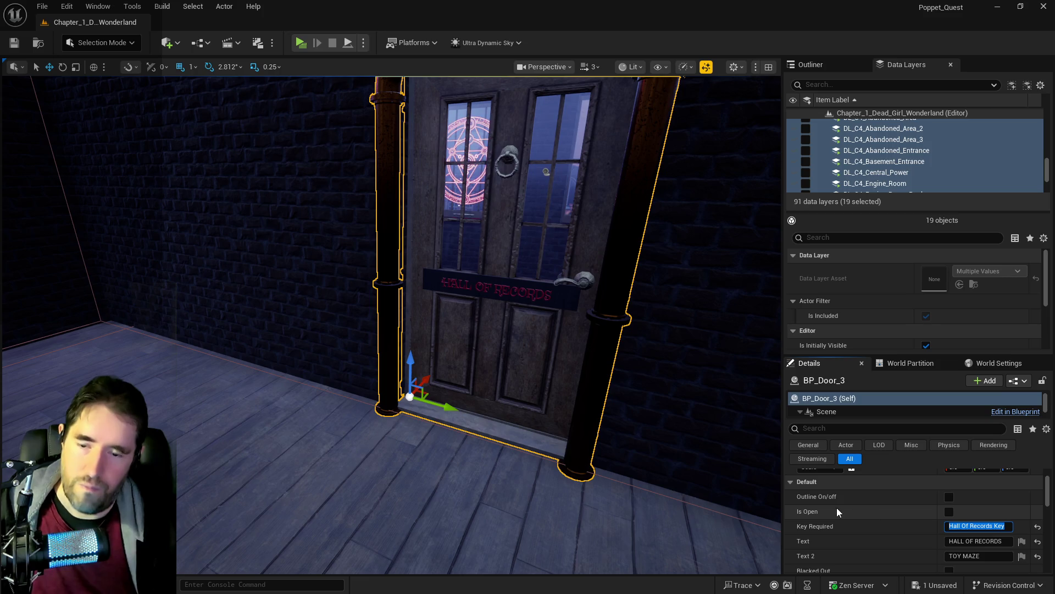
mouse_move(613, 438)
left_mouse_down()
mouse_move(550, 396)
mouse_move(528, 341)
left_mouse_up()
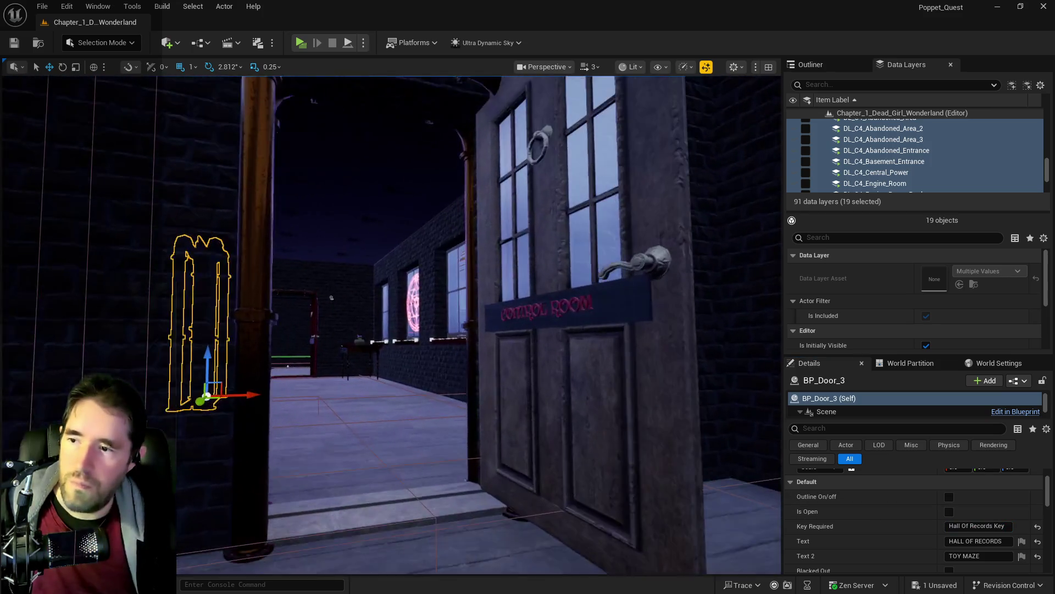
Close the CONTROL ROOM door (BP_Door_01), require the Hall Of Records Key, and set Text 2 to HALL OF RECORDS.
left_click(665, 436)
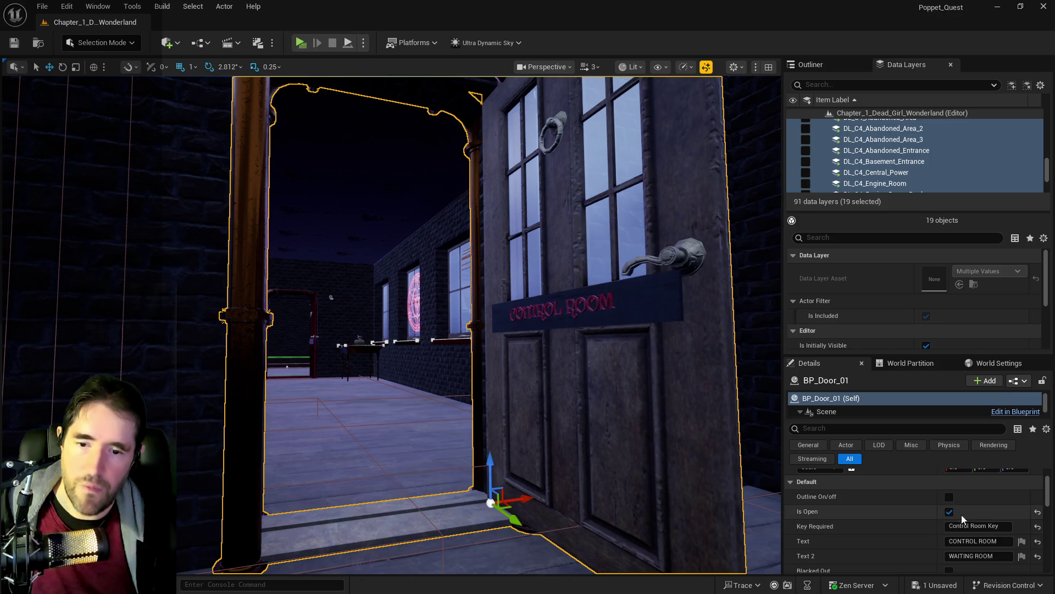
left_click(950, 513)
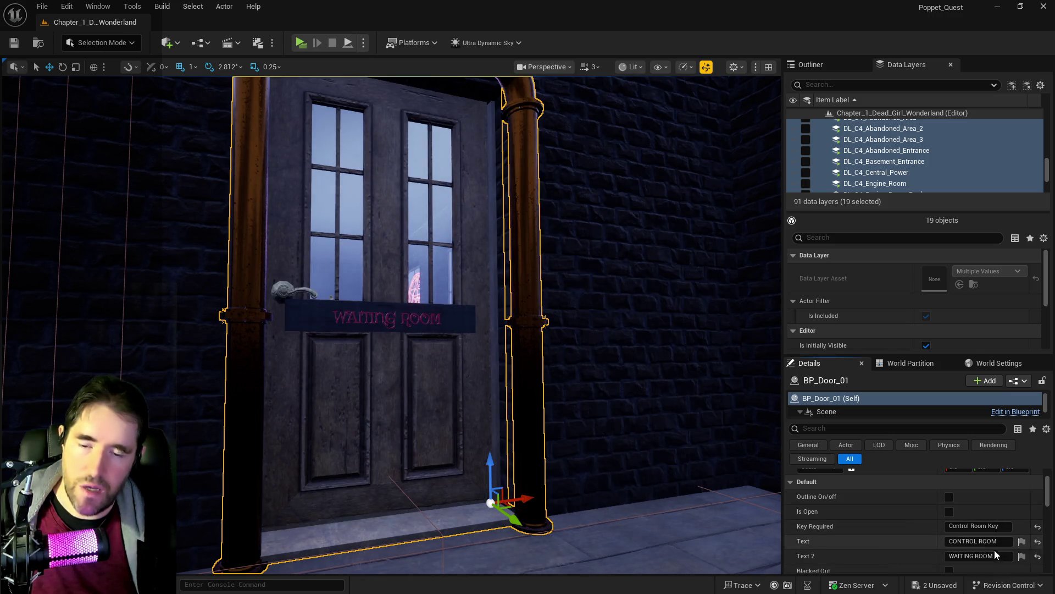
left_click_drag(995, 557, 990, 551)
type("Hall Of Records Key")
left_click(973, 556)
type("H")
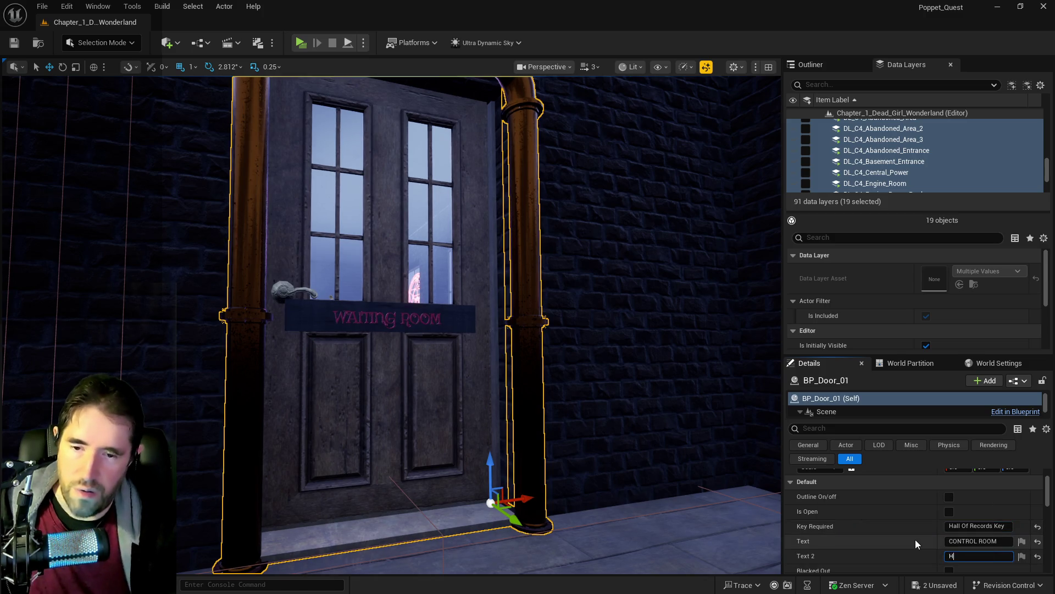
type("ALL OF RECORDS")
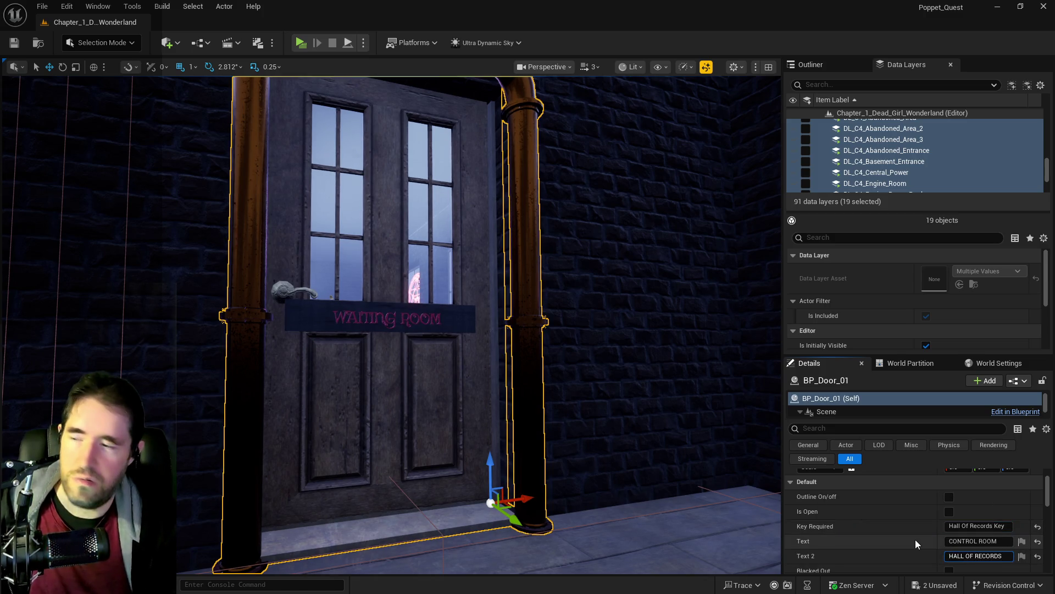
key("Return")
scroll(385, 319, "up", 5)
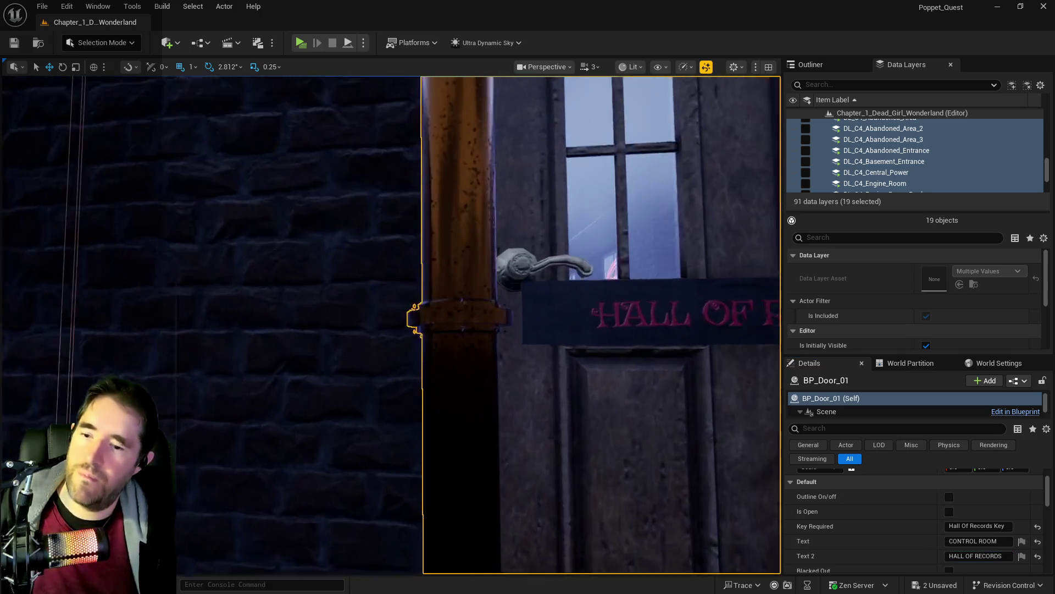
mouse_move(384, 319)
left_mouse_down()
mouse_move(351, 318)
mouse_move(418, 308)
mouse_move(366, 348)
left_mouse_up()
left_click(878, 84)
Filter the data layers by 'TO' and load DL_C1_Toy_Maze.
type("TOY")
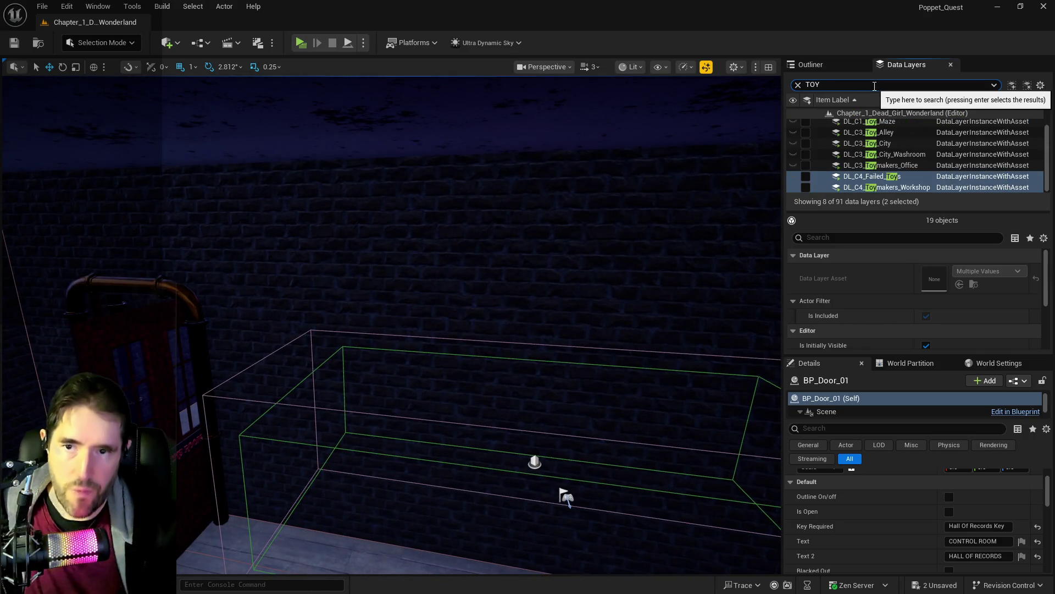
left_click(808, 121)
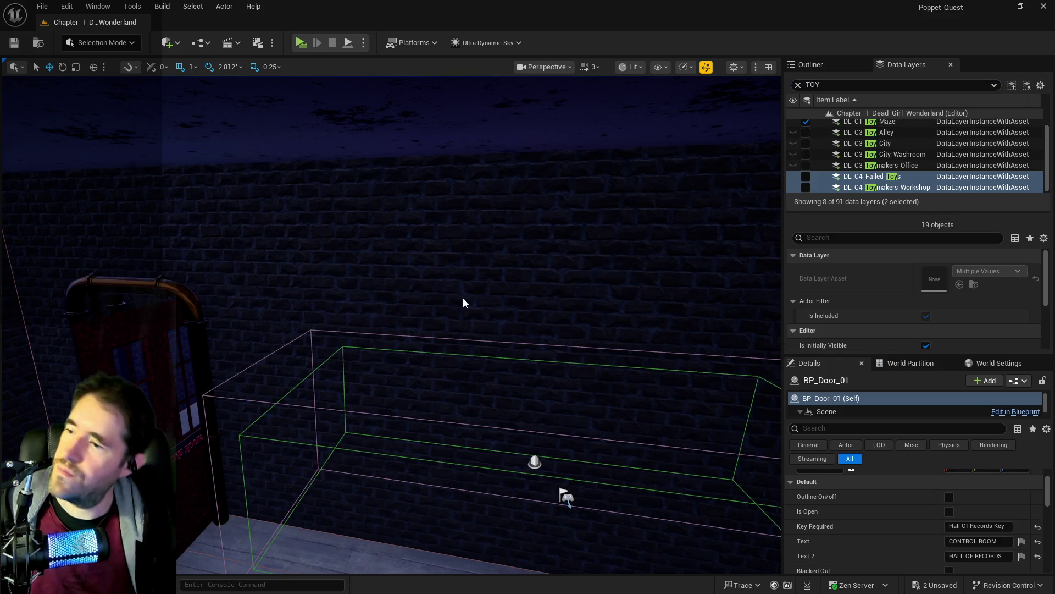
key("f")
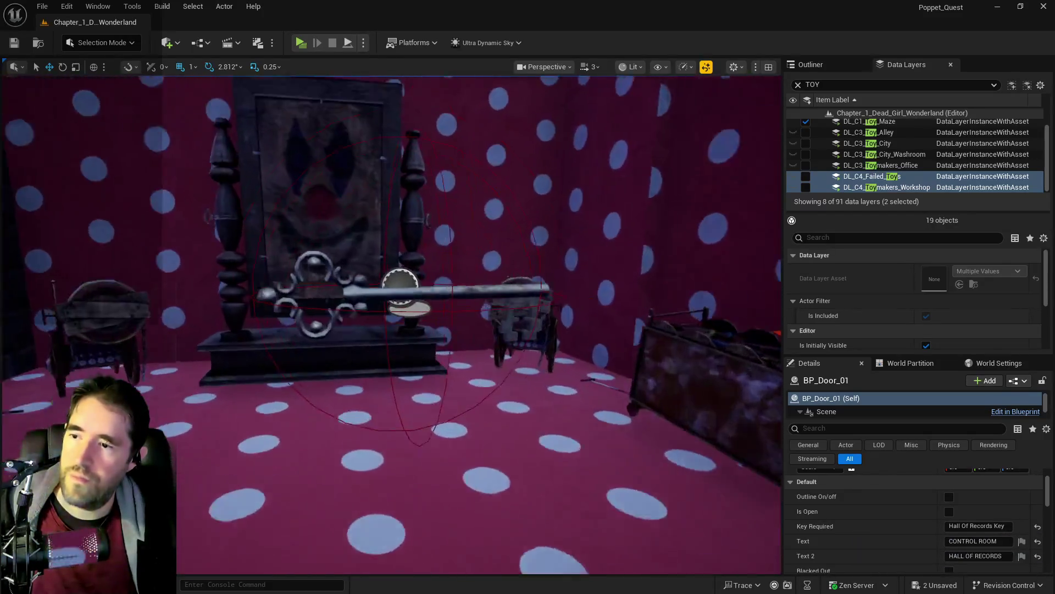
Set BP_Collectible_Key51's Item Name to Hall Of Records Key.
left_click(399, 286)
key("f")
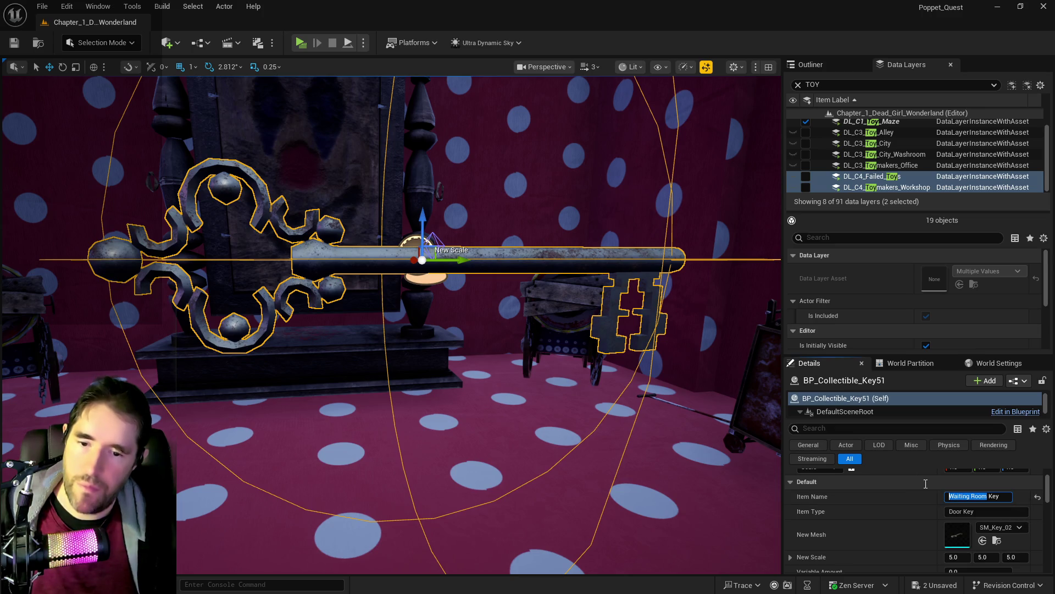
type("H")
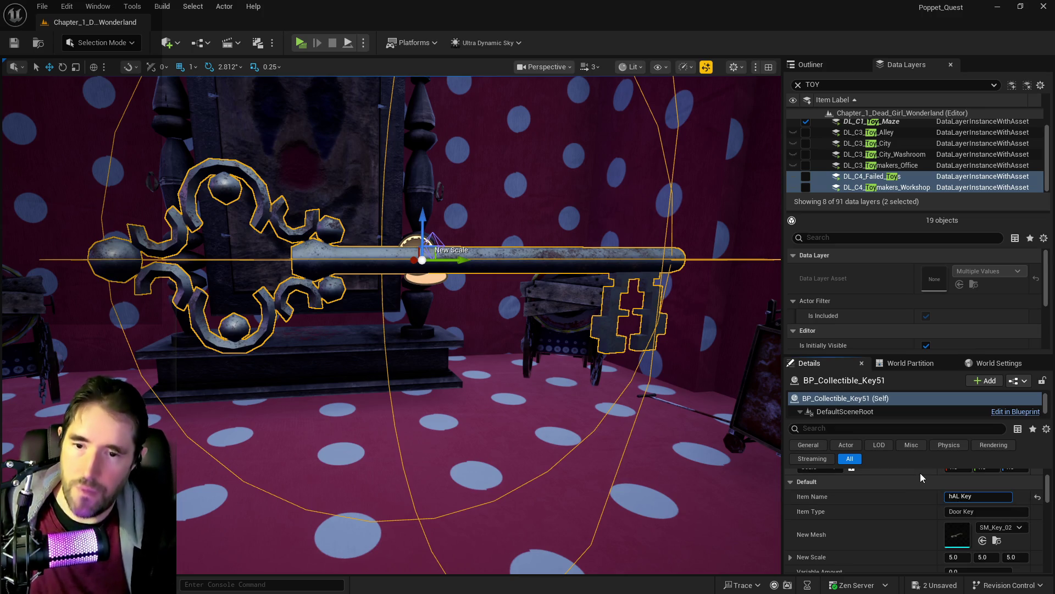
type("all Of R")
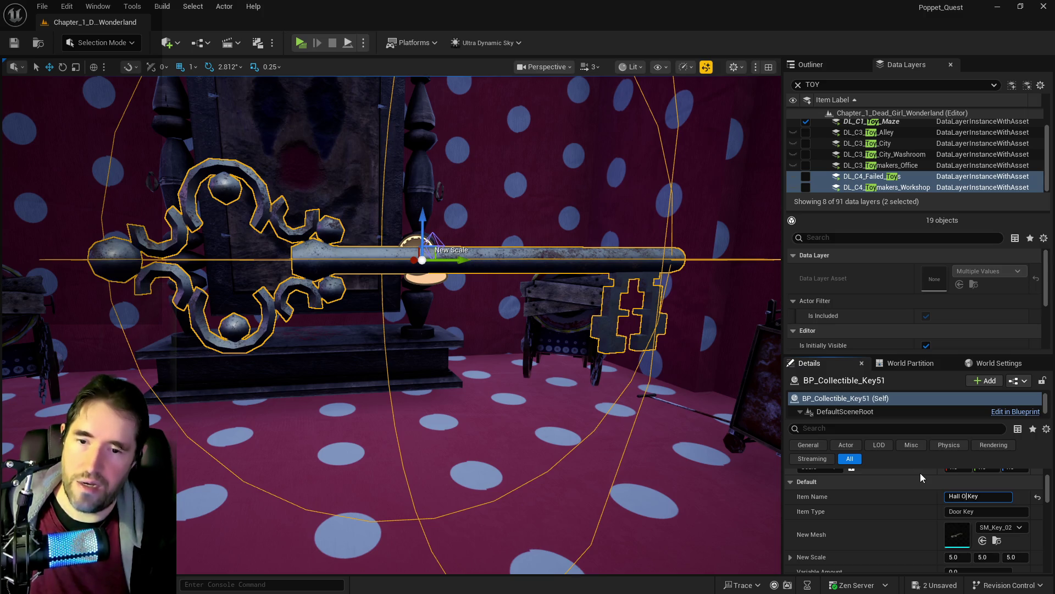
type("ecords")
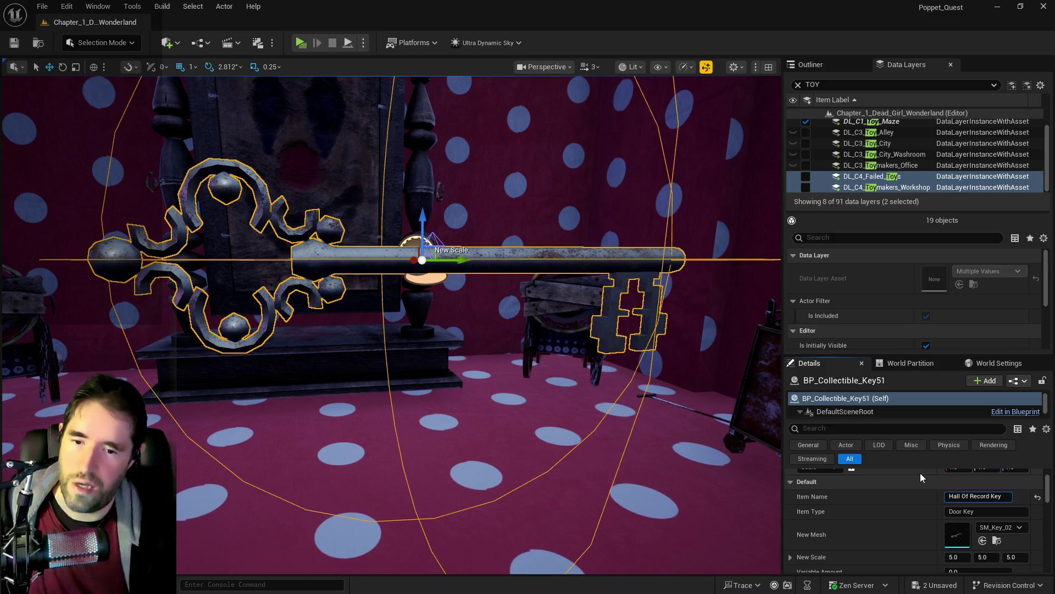
key("Return")
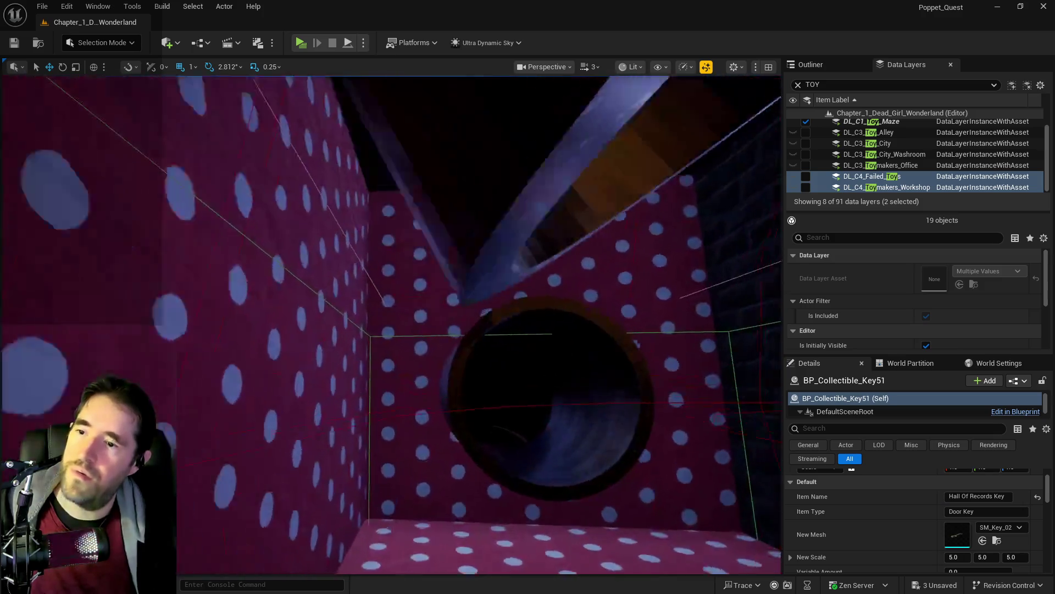
key("w")
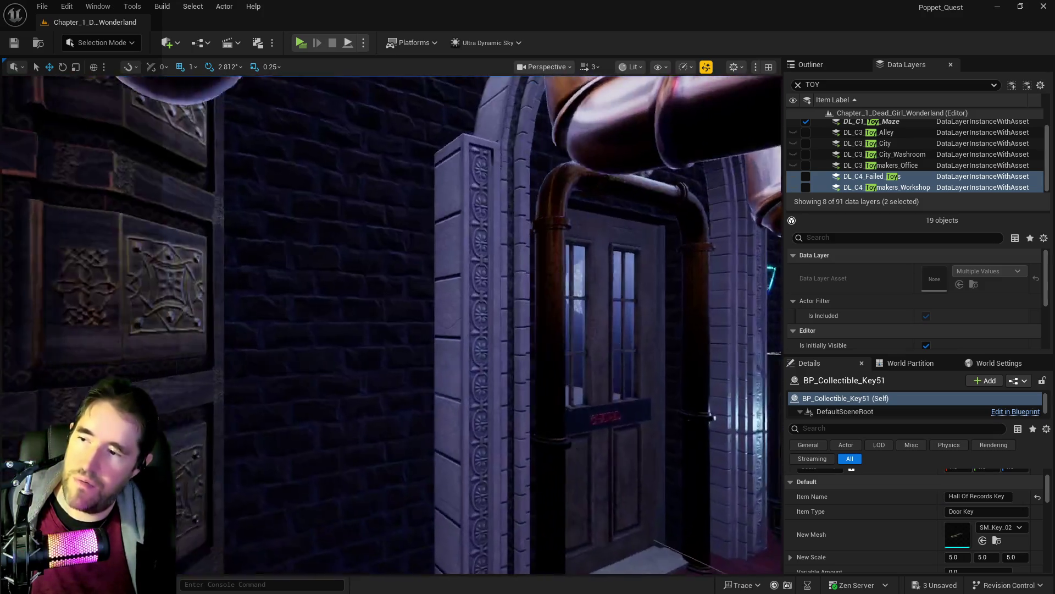
key("f")
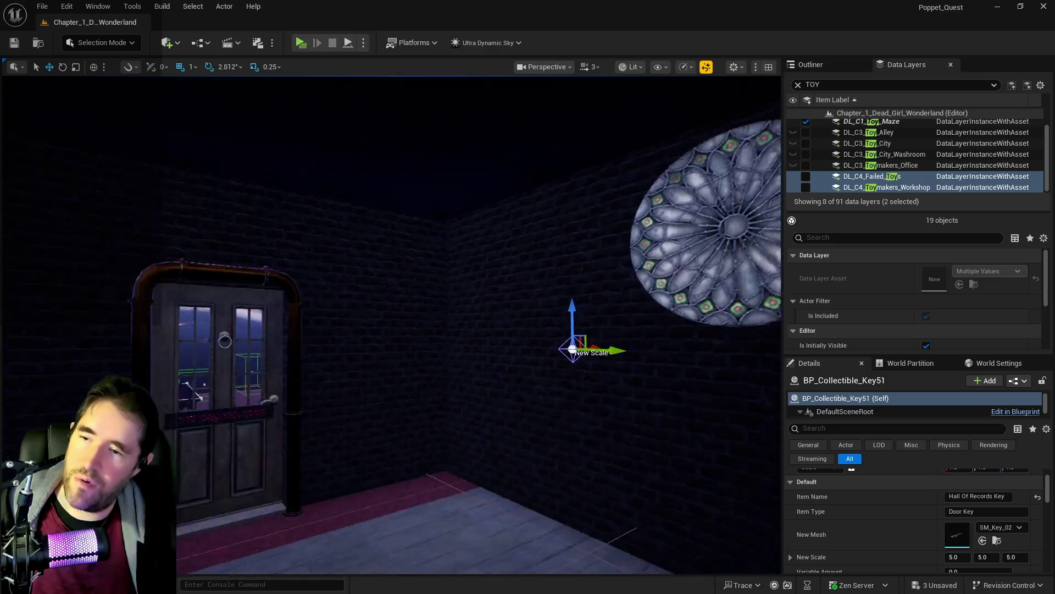
scroll(905, 150, "up", 1)
scroll(905, 150, "down", 1)
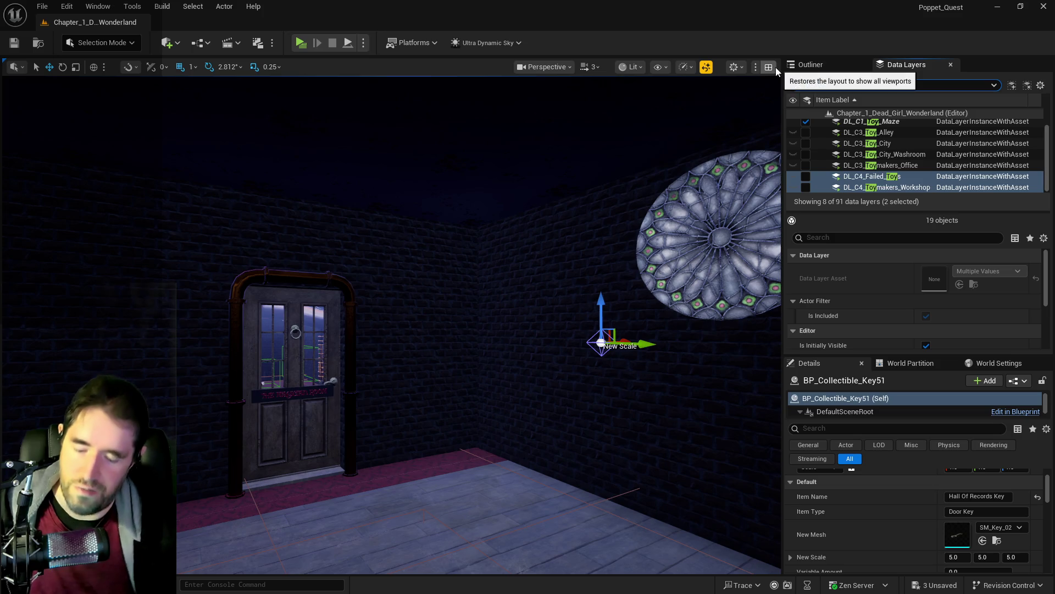
Filter the data layers by 'cha' and load DL_C1_Chapel.
key("BackSpace")
type("cha")
left_click(805, 125)
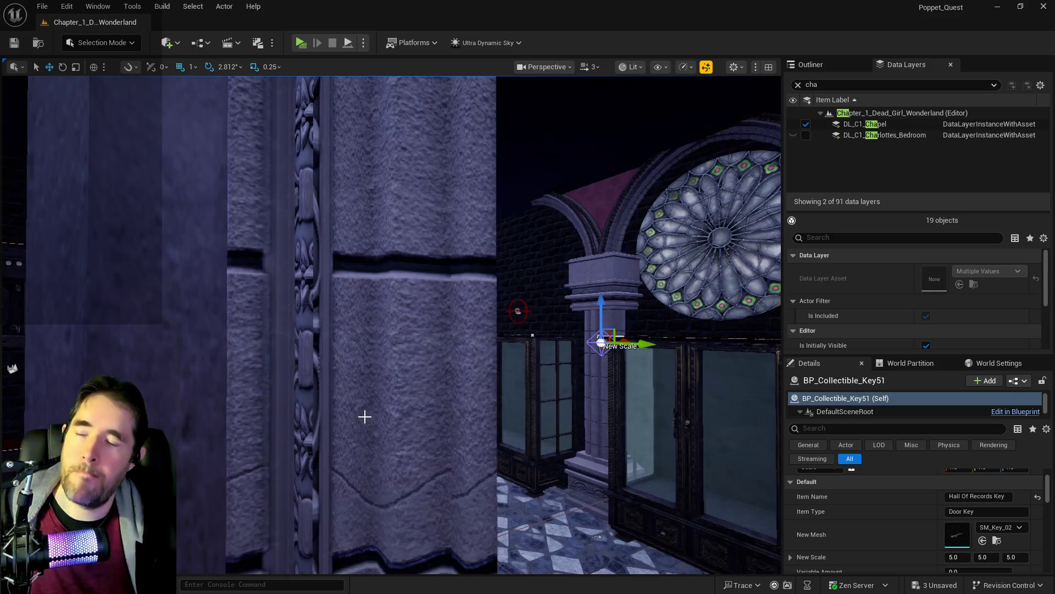
Select BP_Collectible_Key48 and fly the view past the chapel to the key room.
key("f")
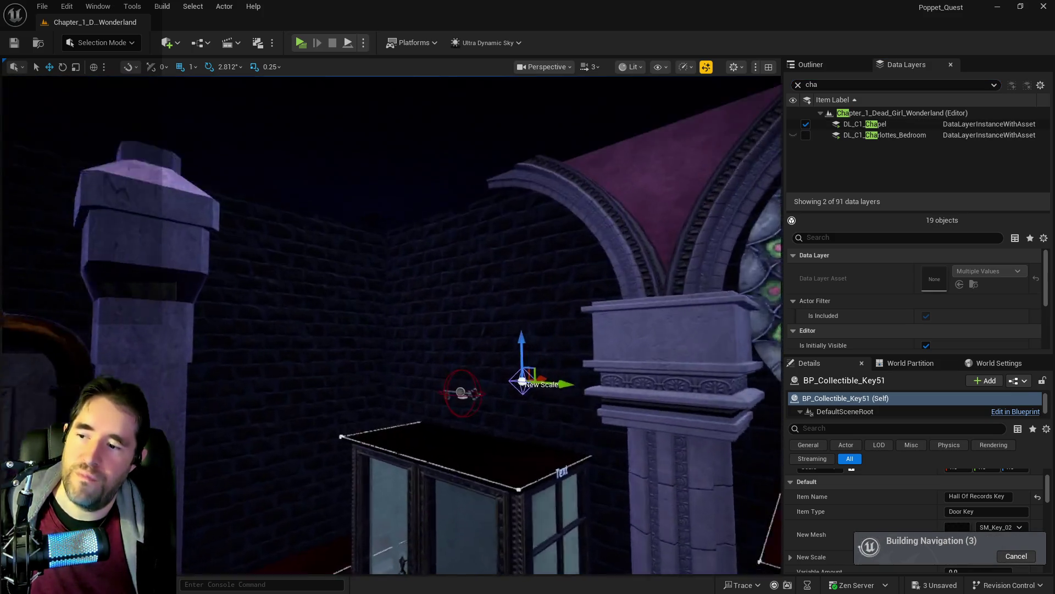
left_click(460, 383)
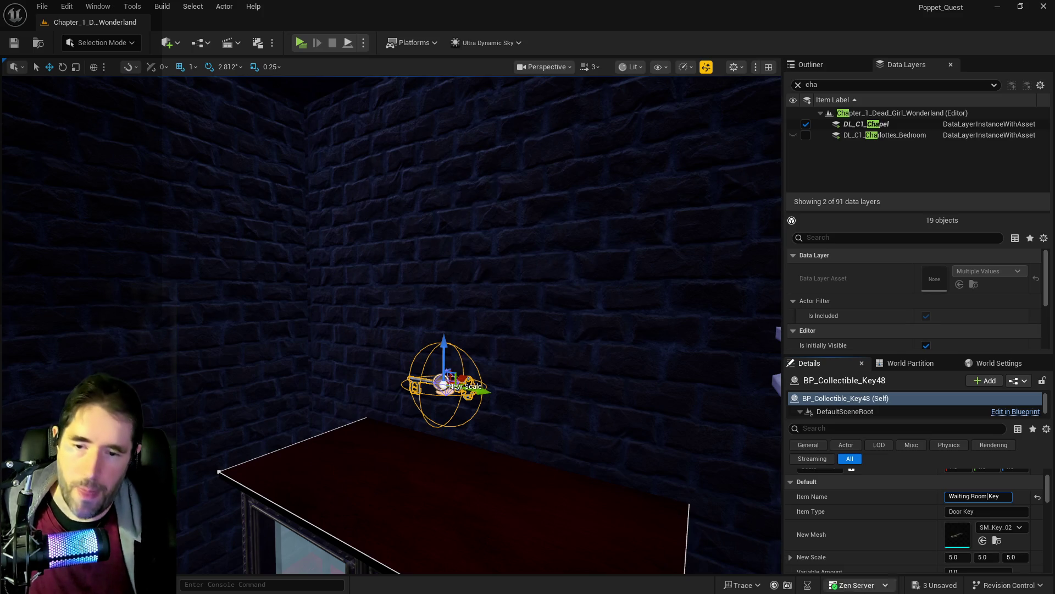
key("ctrl+a")
right_click(535, 461)
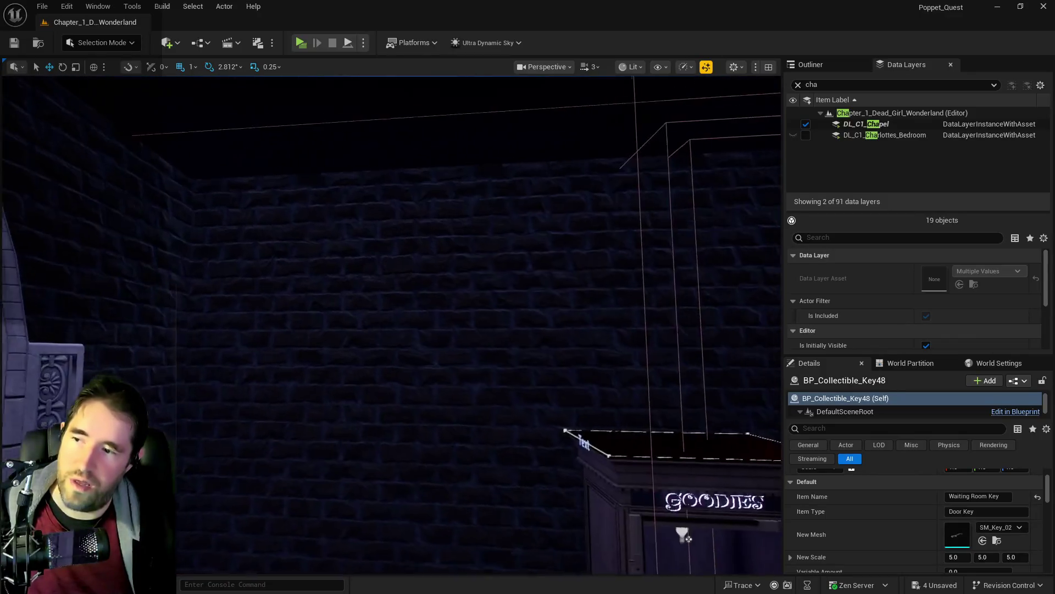
key("w")
key("w")
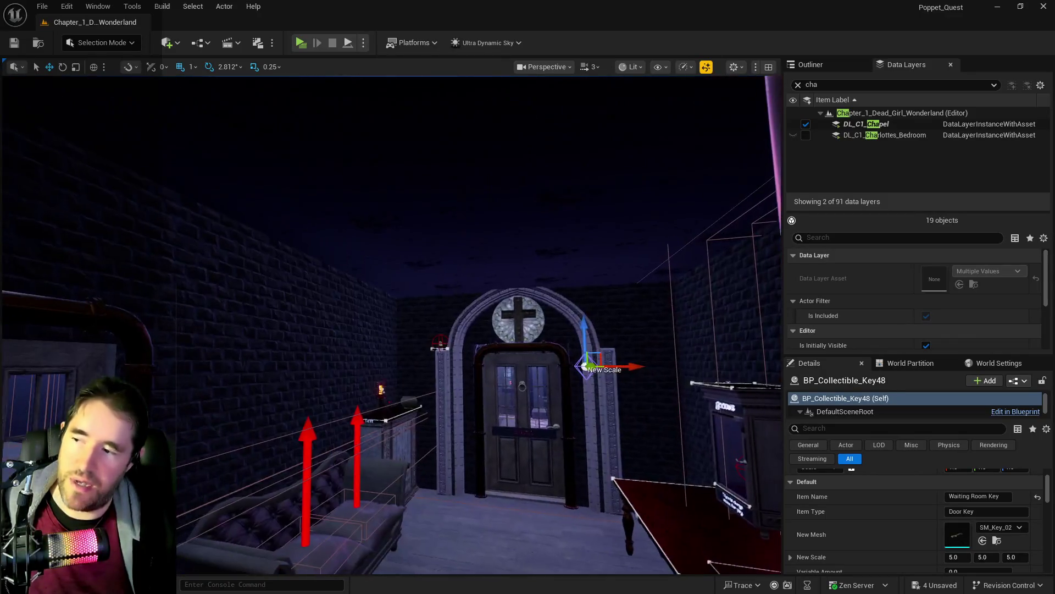
key("w")
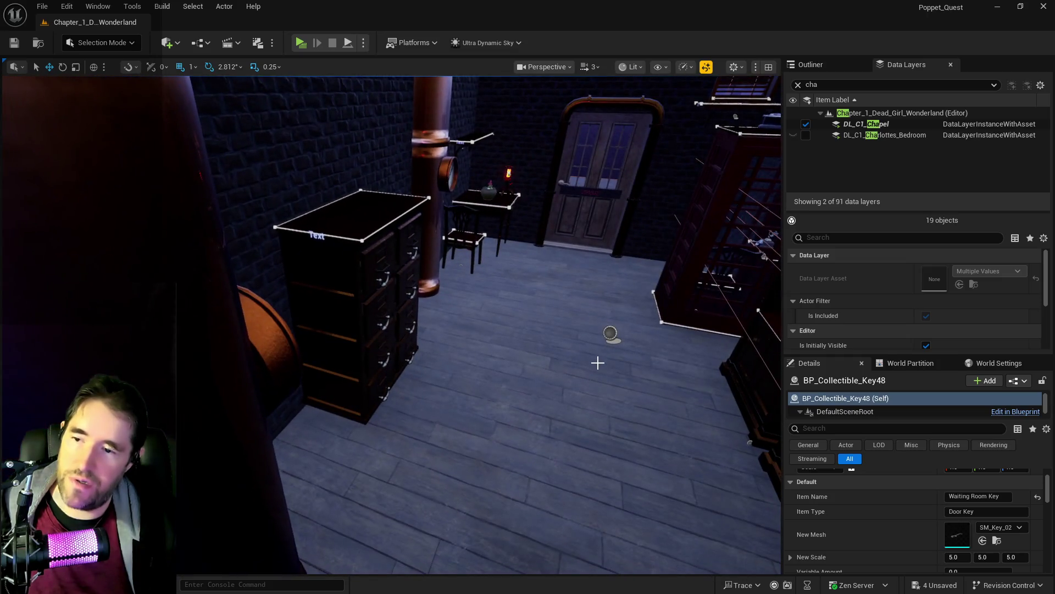
left_click(614, 346)
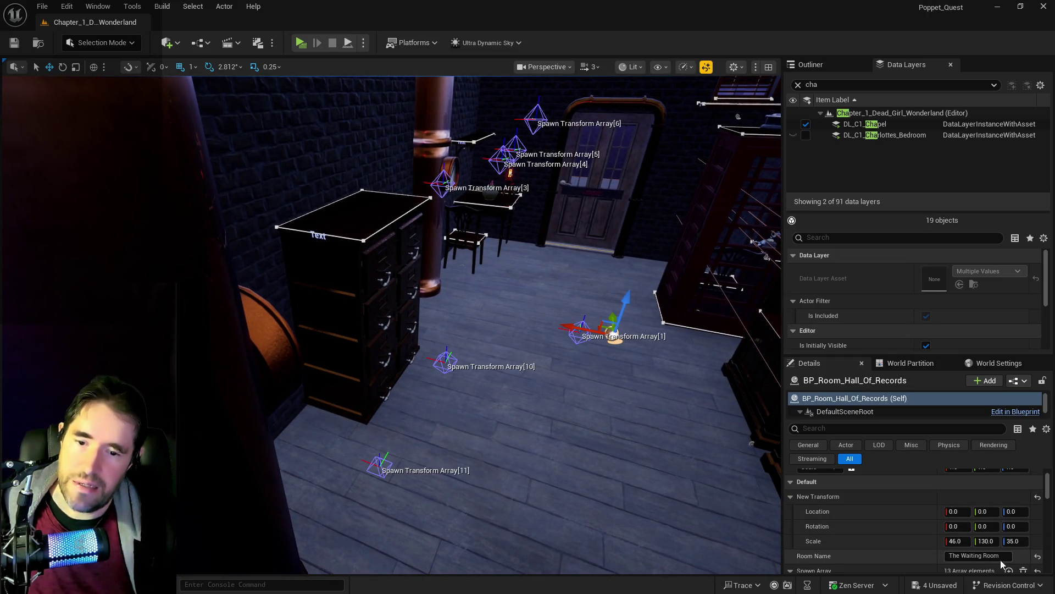
key("w")
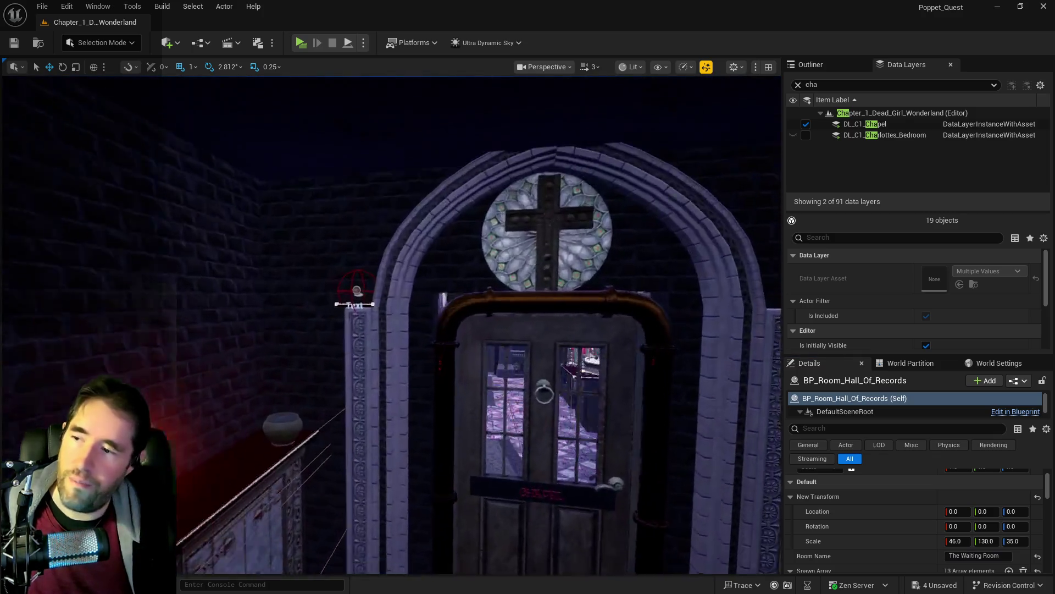
key("w")
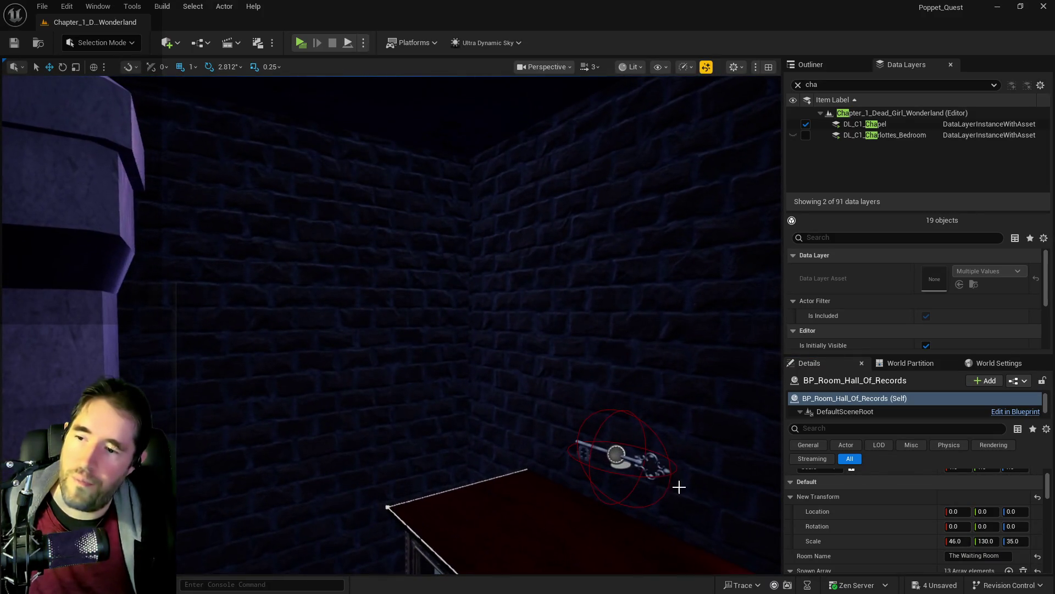
Set the key's Item Name to The Waiting Room Key and copy the new name.
left_click(638, 440)
left_click(618, 456)
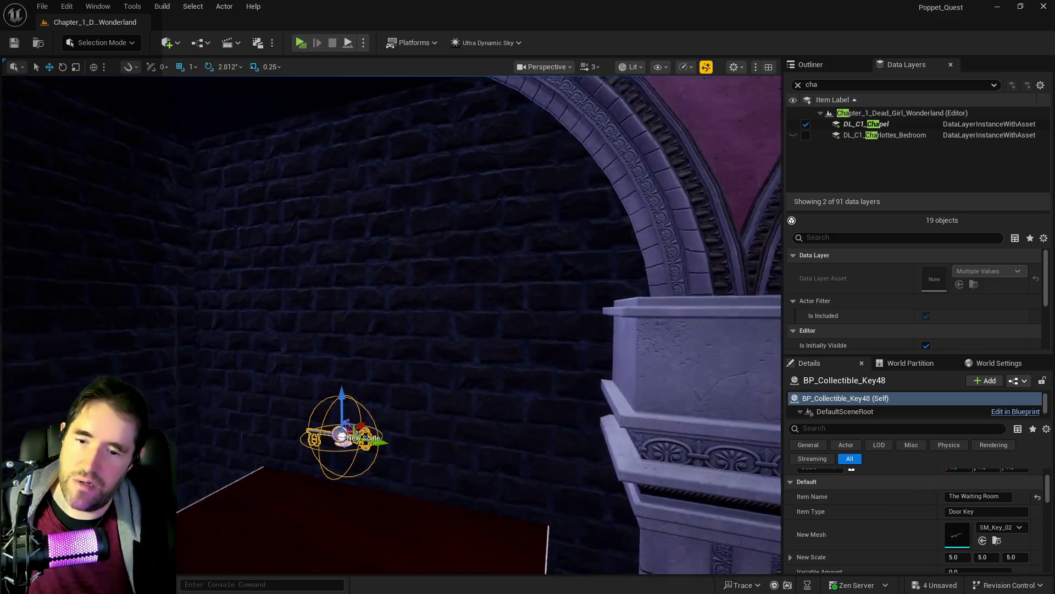
left_click(1003, 494)
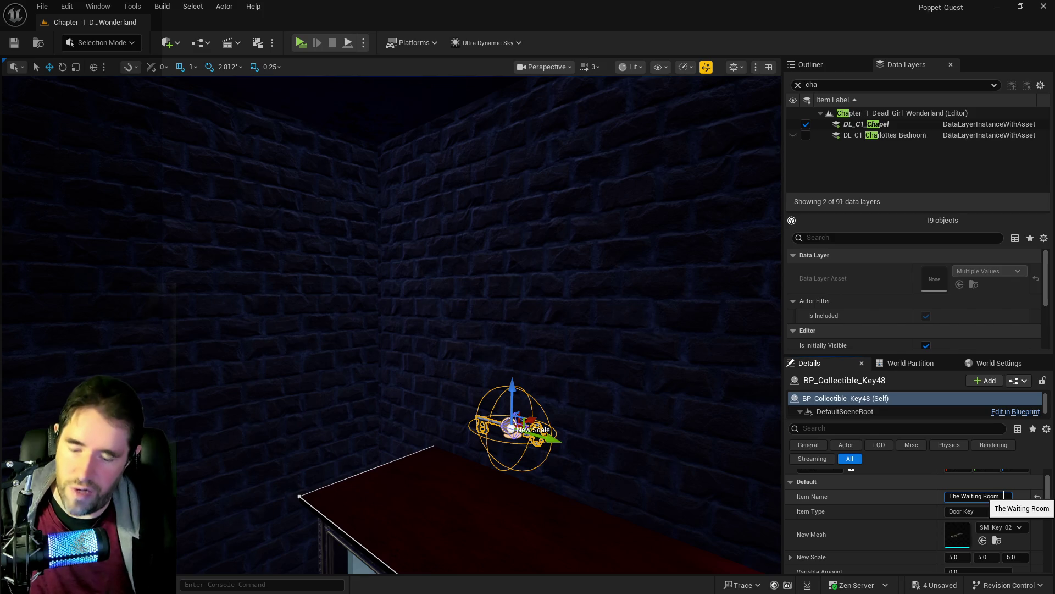
type("Key")
key("Return")
left_click_drag(407, 502, 737, 529)
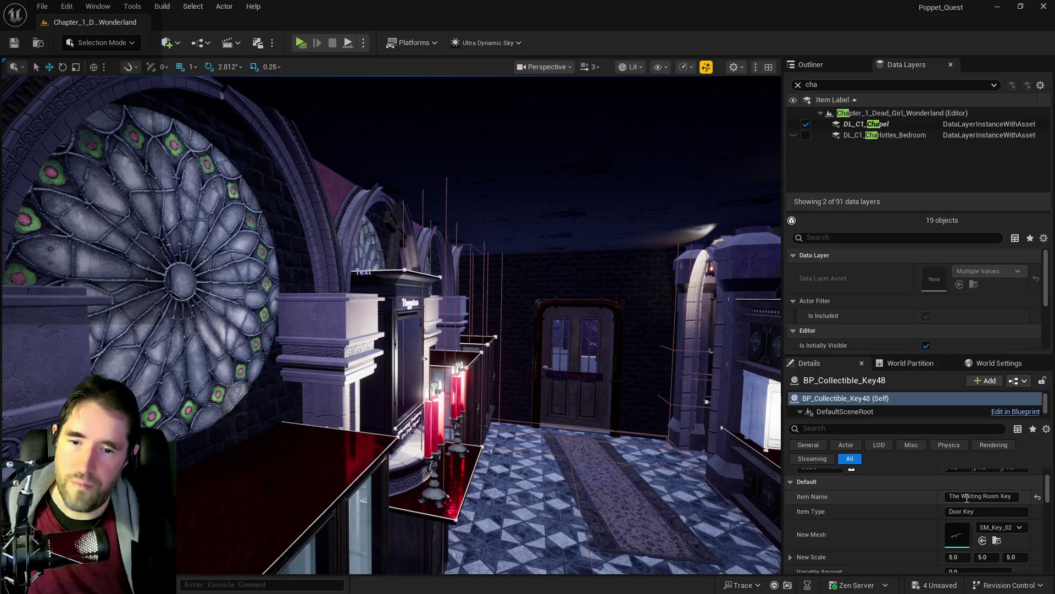
left_click(1010, 495)
left_click_drag(702, 448, 405, 370)
Set chapel door BP_Door_36's Key Required to The Waiting Room Key.
left_click(405, 370)
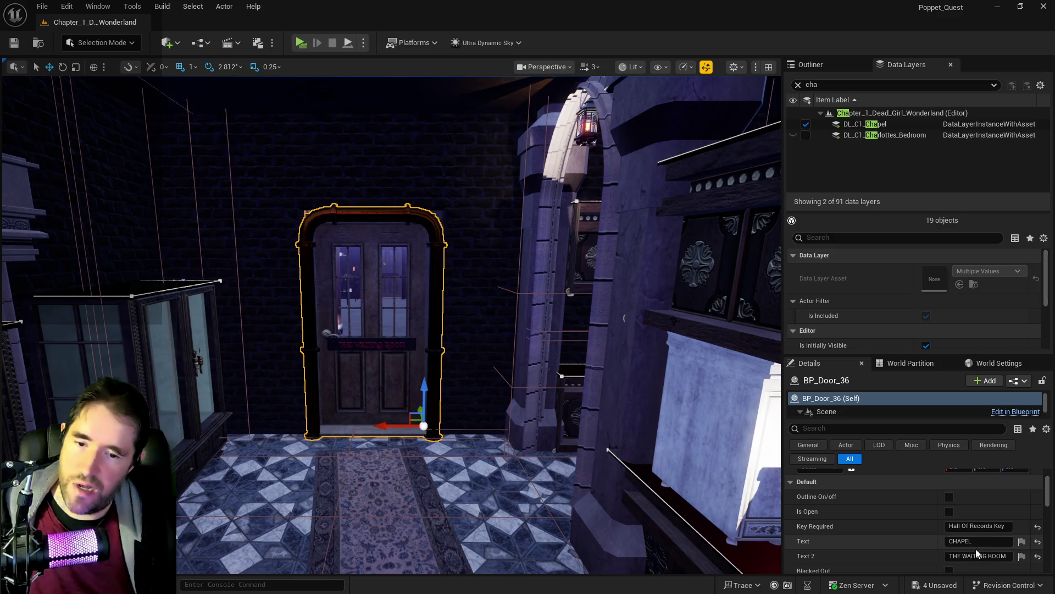
type("The Waiting Room Key")
key("Return")
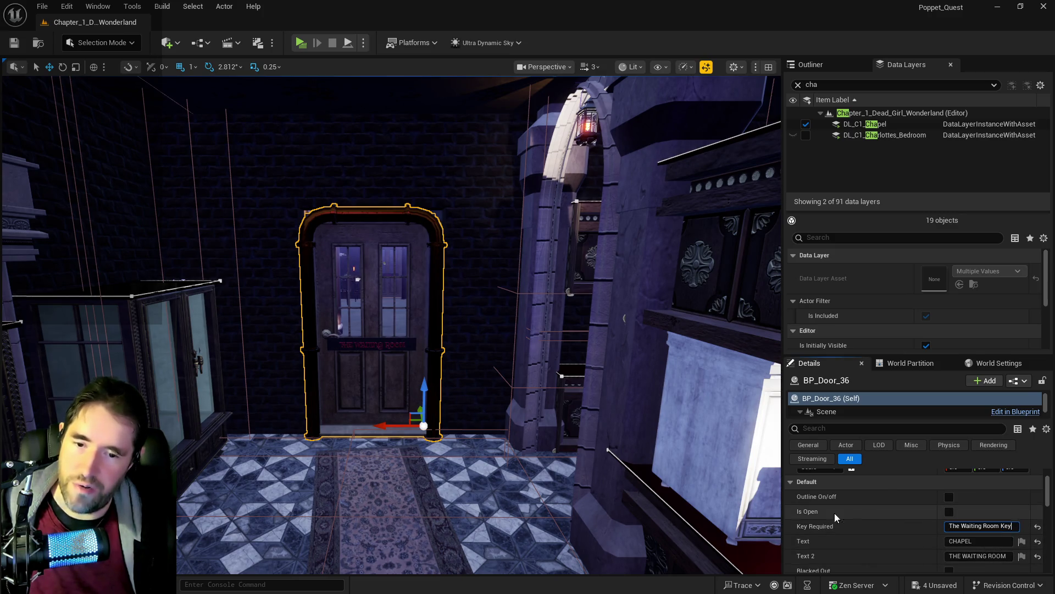
scroll(392, 324, "up", 5)
key("f")
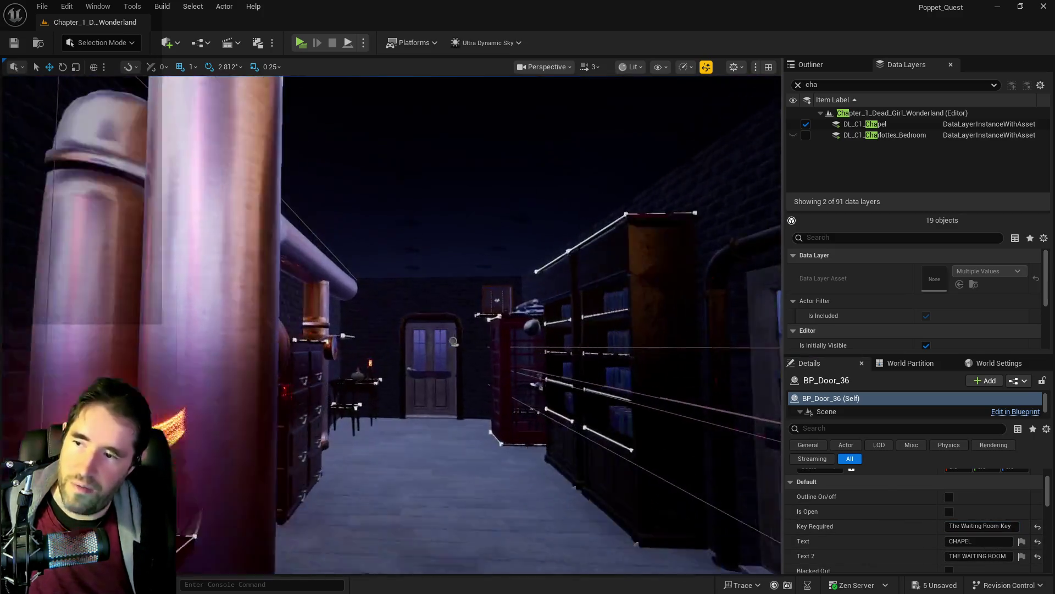
key("f")
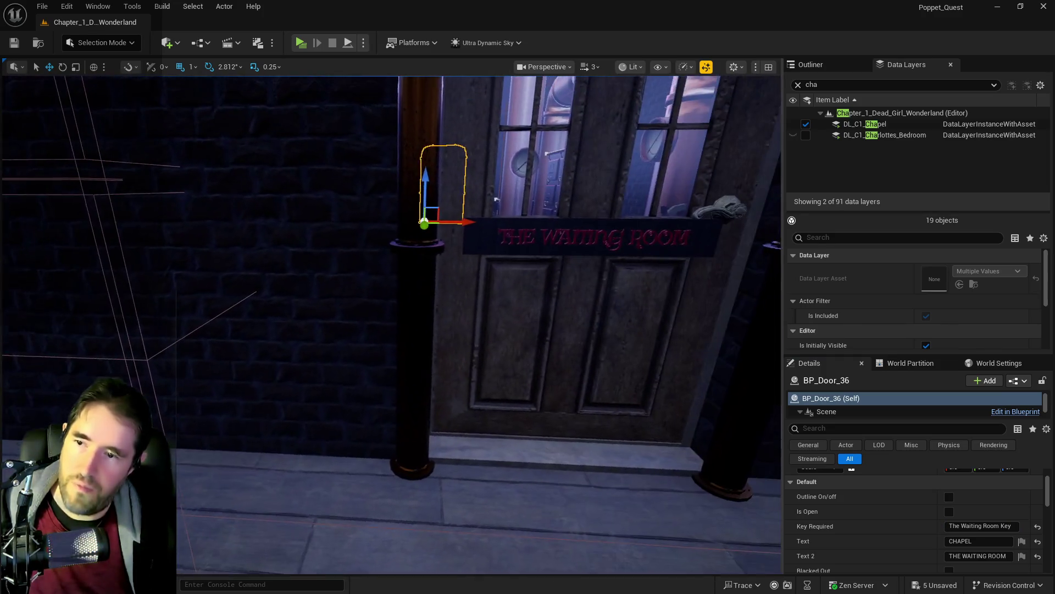
Fly to the Haunted Gallery door BP_Door_107 and uncheck Is Open.
mouse_move(458, 446)
left_mouse_down()
mouse_move(385, 440)
mouse_move(495, 447)
mouse_move(428, 440)
mouse_move(484, 446)
mouse_move(455, 442)
left_mouse_up()
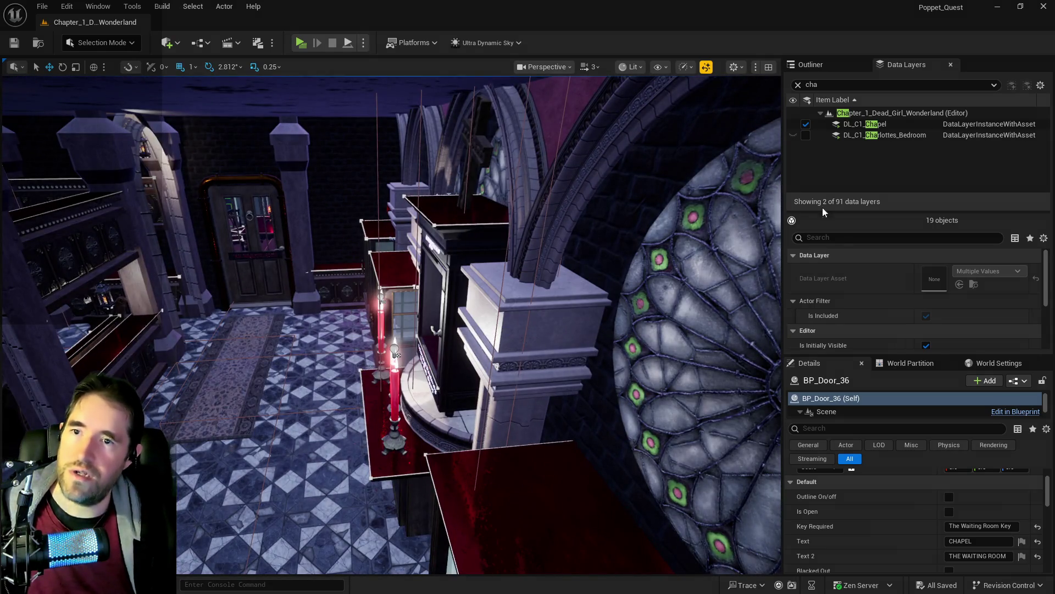
mouse_move(456, 344)
left_mouse_down()
mouse_move(428, 330)
mouse_move(445, 336)
mouse_move(395, 333)
left_mouse_up()
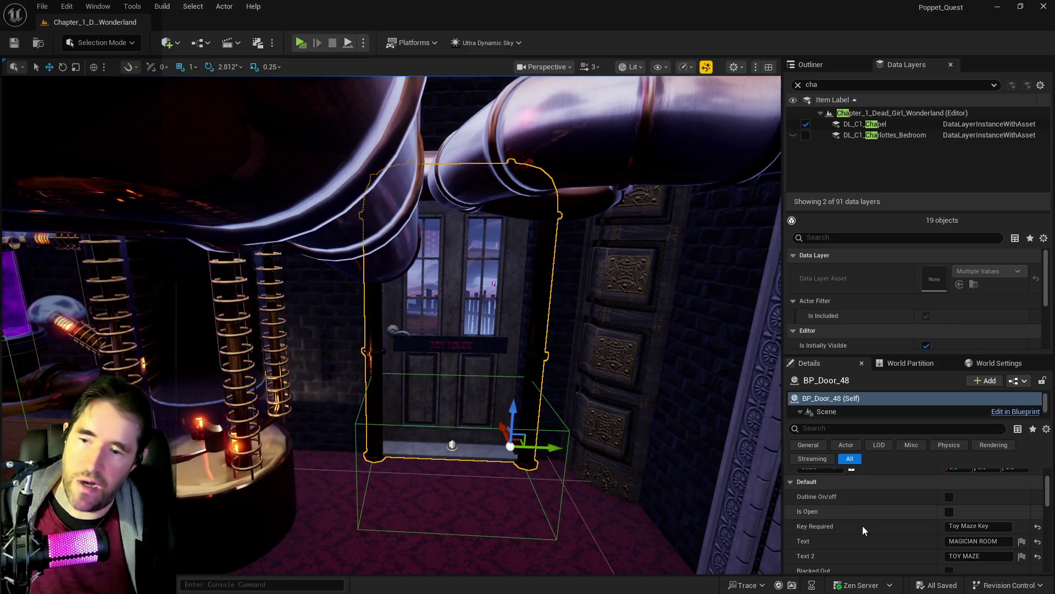
mouse_move(346, 498)
left_mouse_down()
mouse_move(343, 470)
mouse_move(318, 473)
mouse_move(300, 340)
left_mouse_up()
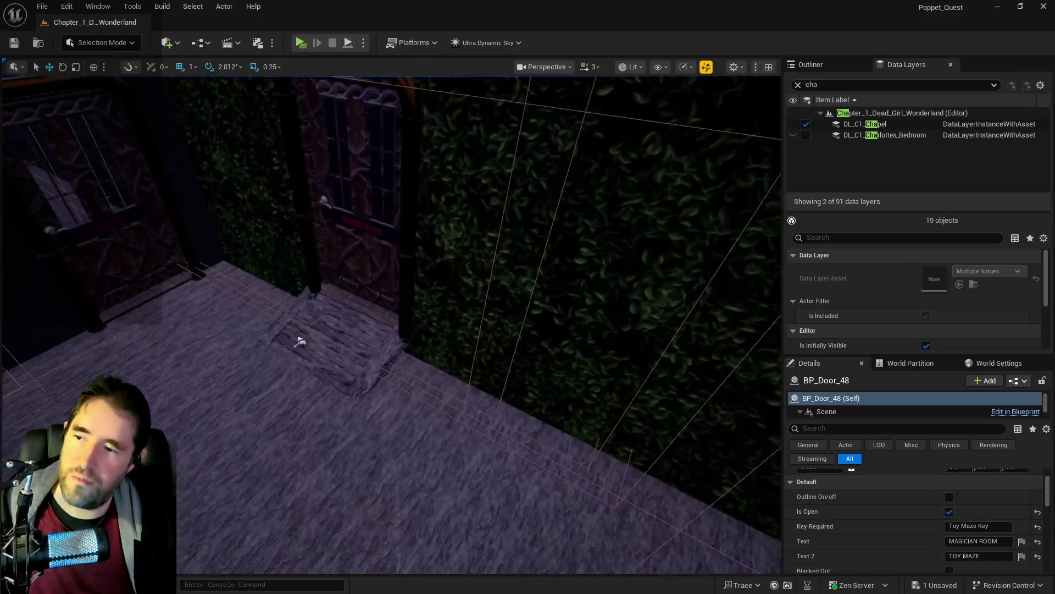
mouse_move(603, 438)
left_mouse_down()
mouse_move(537, 248)
mouse_move(353, 146)
mouse_move(352, 165)
mouse_move(363, 181)
mouse_move(396, 165)
mouse_move(379, 176)
mouse_move(434, 182)
mouse_move(440, 160)
left_mouse_up()
key("f")
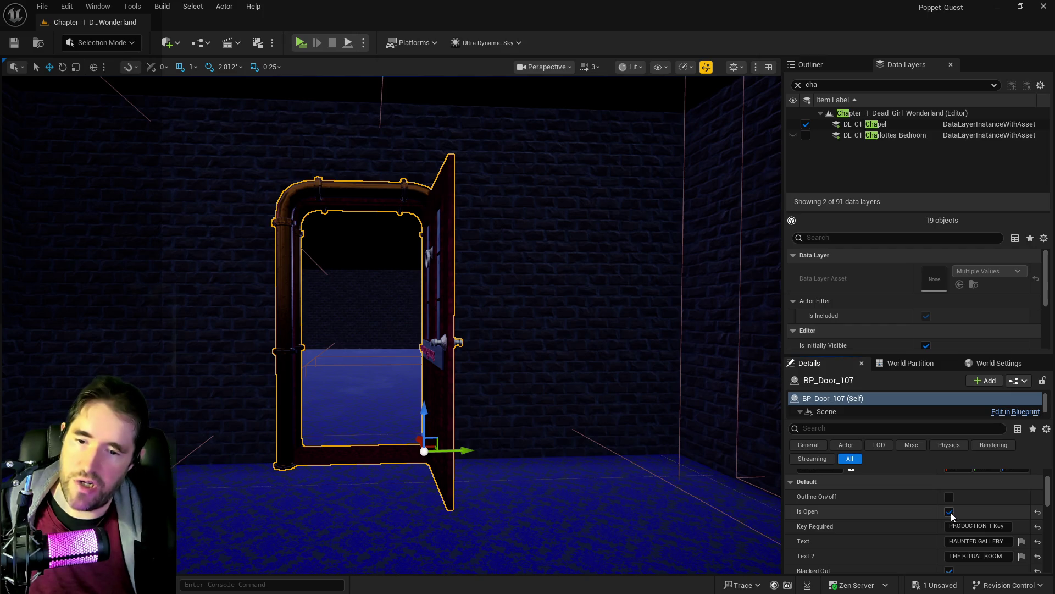
left_click(950, 511)
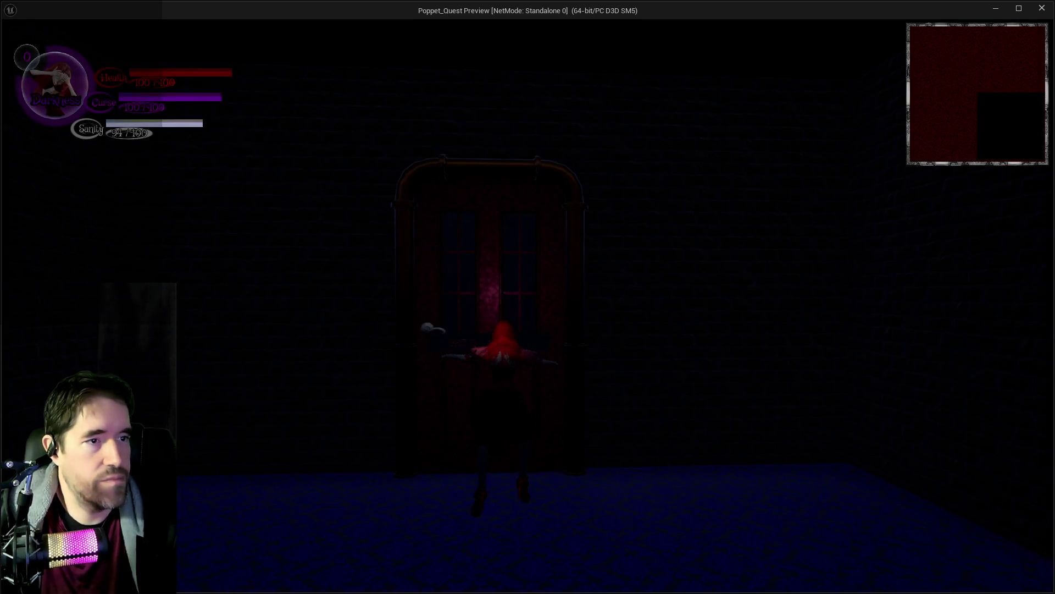
Run the character through the Haunted Gallery into the Anniezons shop.
key("w")
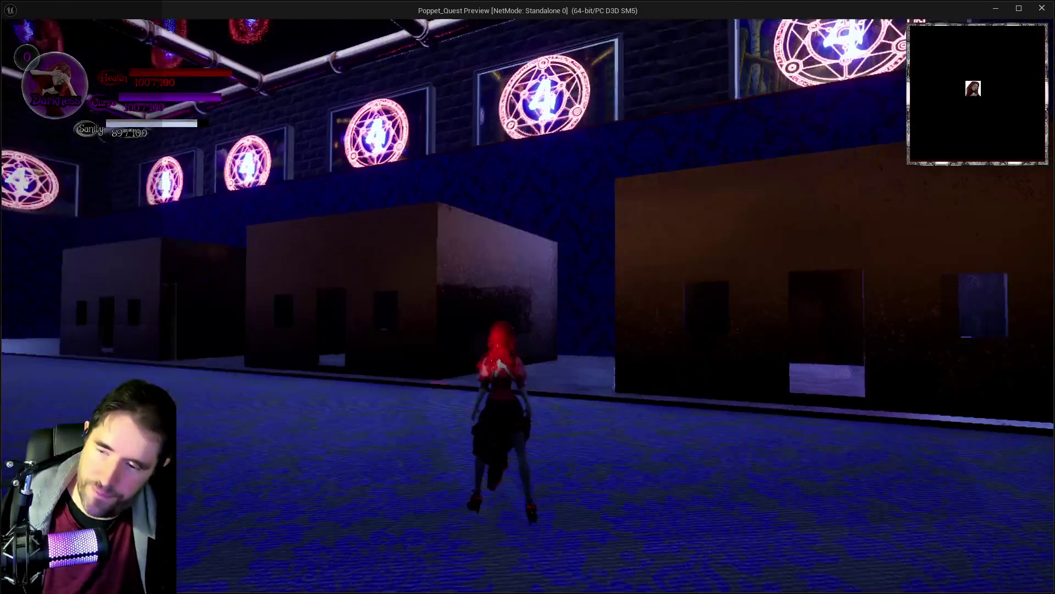
key("w")
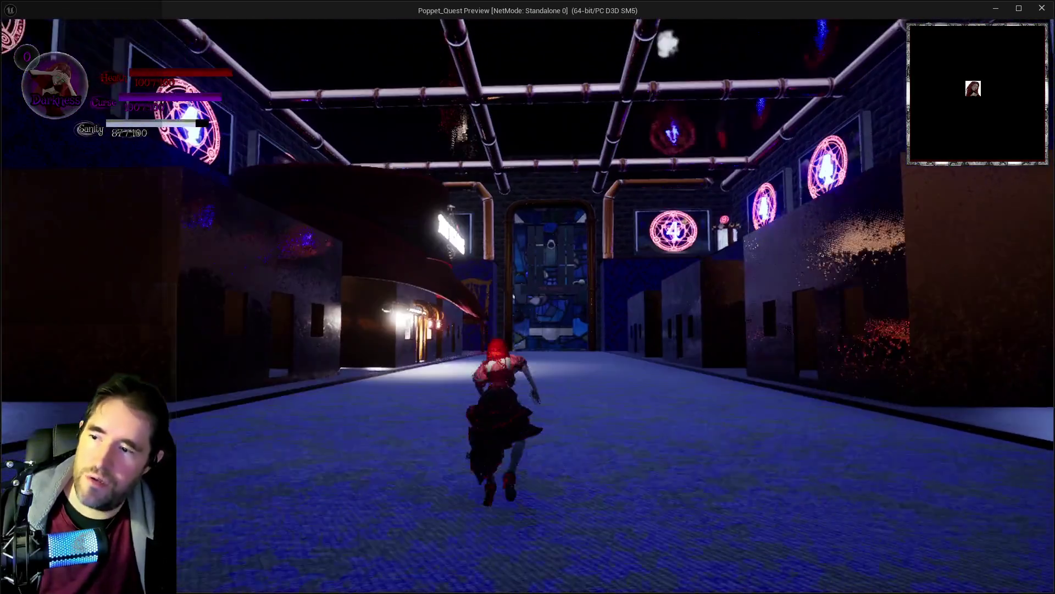
key("w")
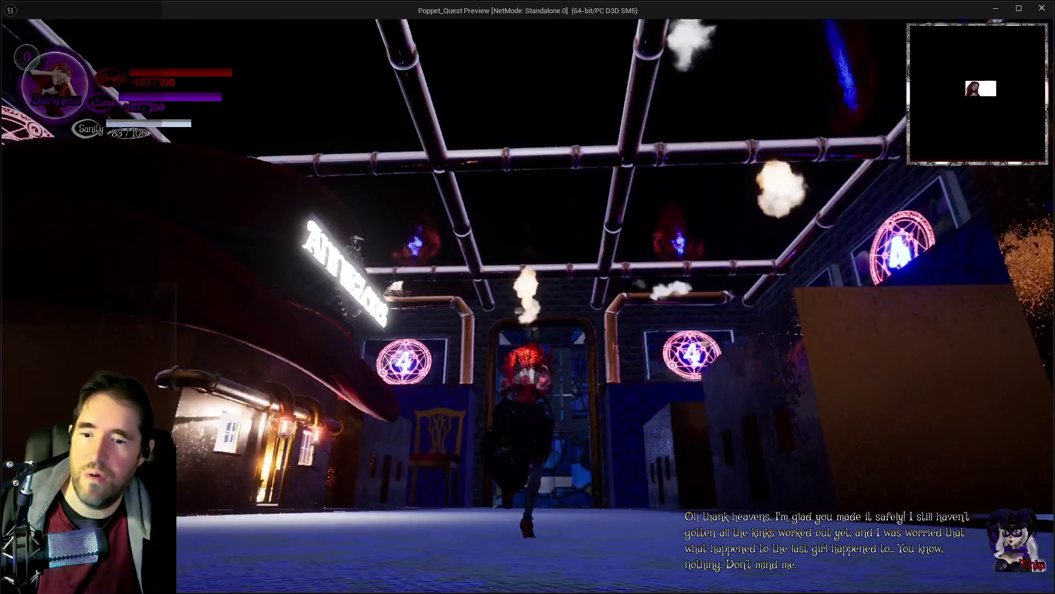
key("w")
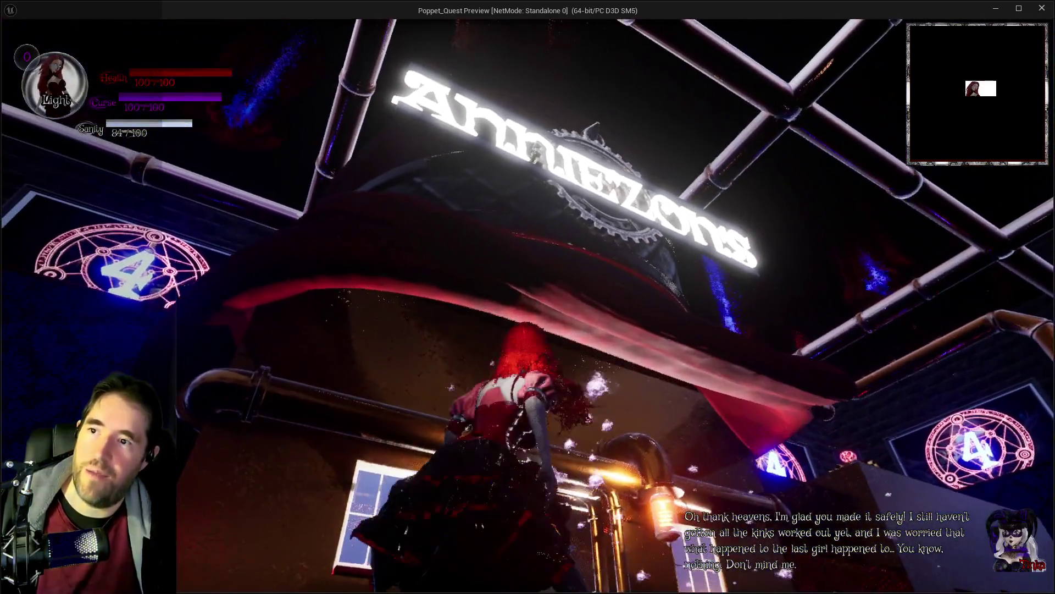
key("w")
key("w")
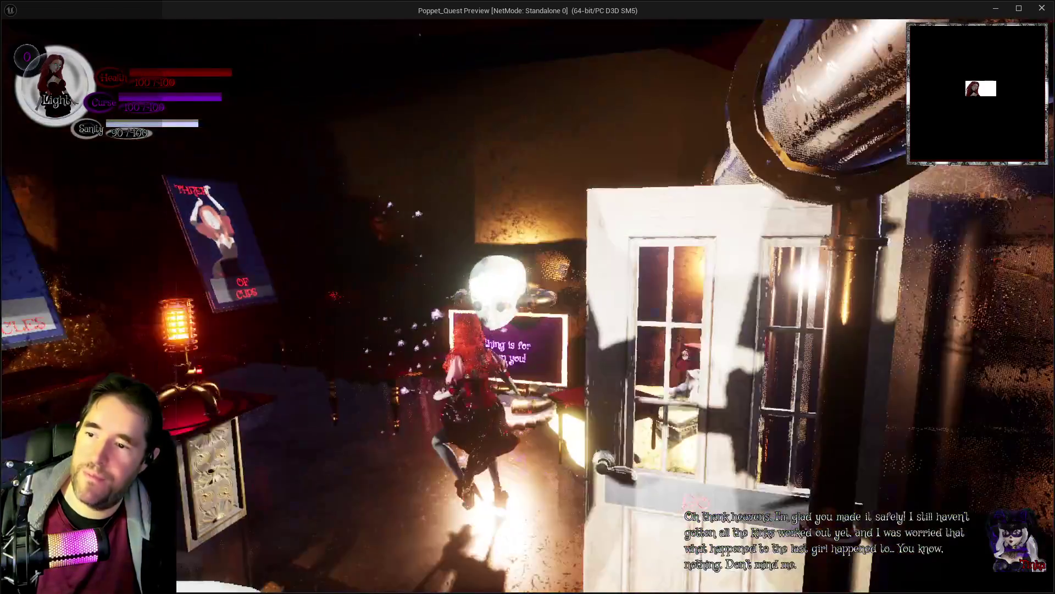
key("w")
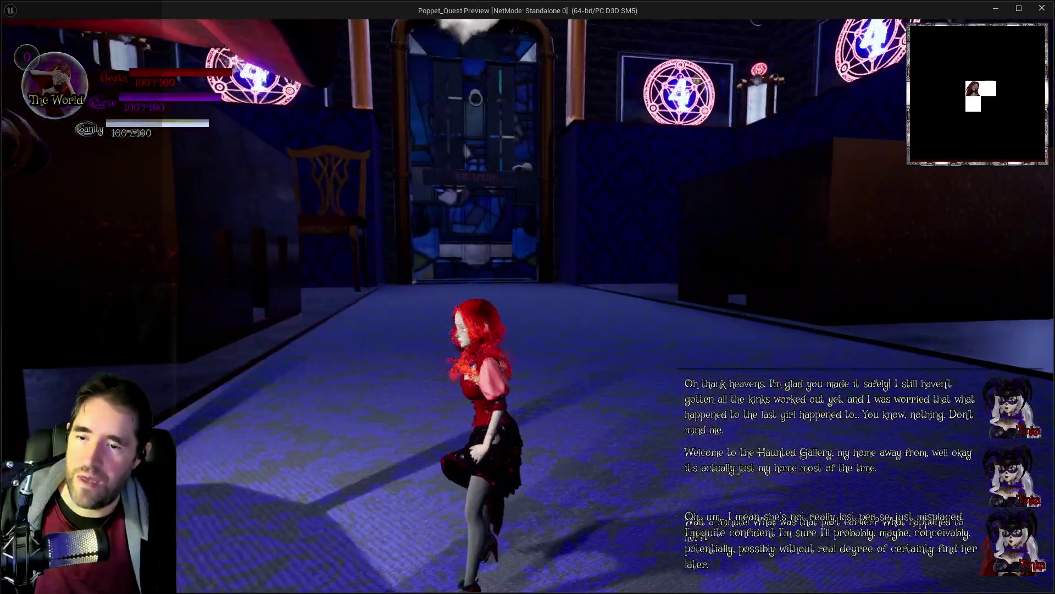
Open and close the inventory screen, then resume play.
key("Tab")
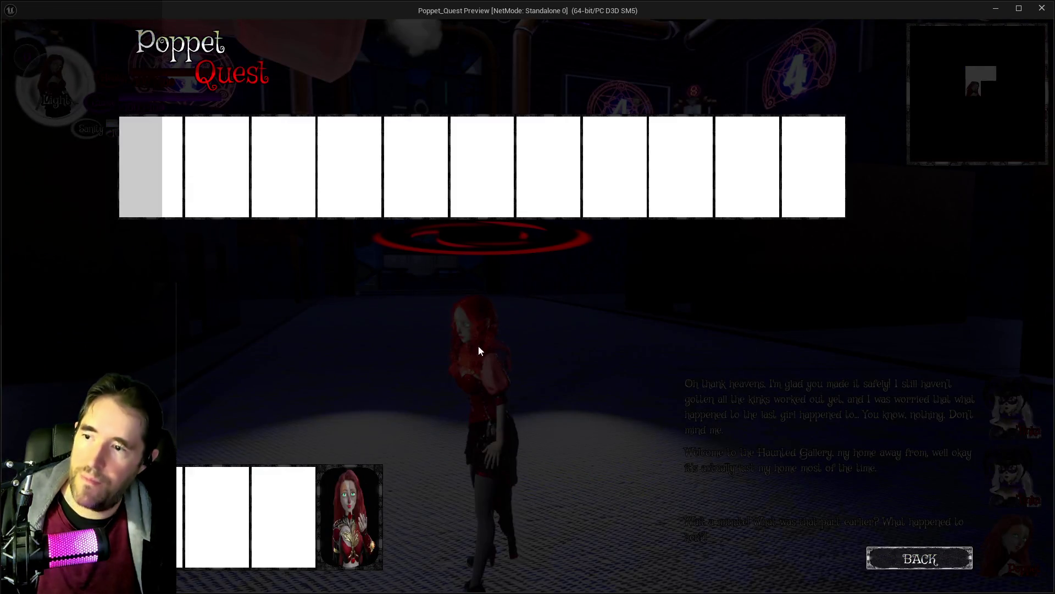
key("Tab")
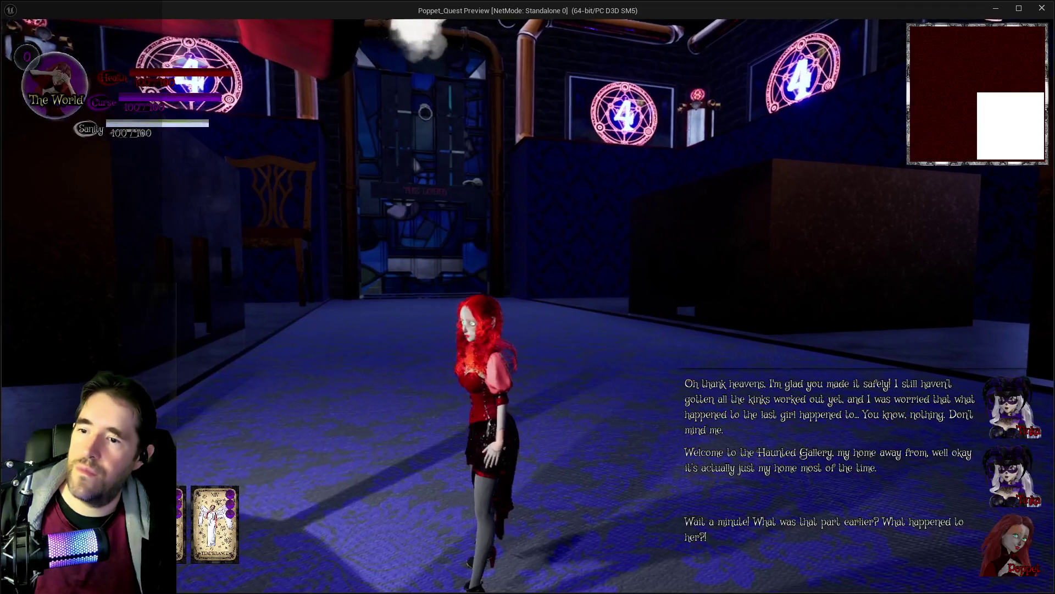
key("w")
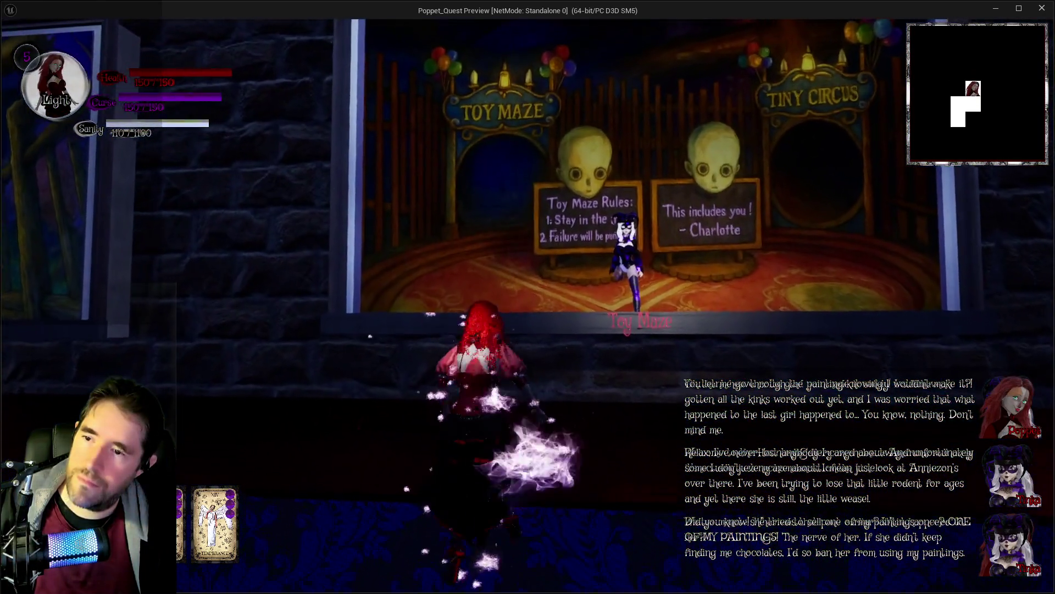
Walk into the Safari Room painting beside the jester and dismiss the placeholder dialogue.
key("w")
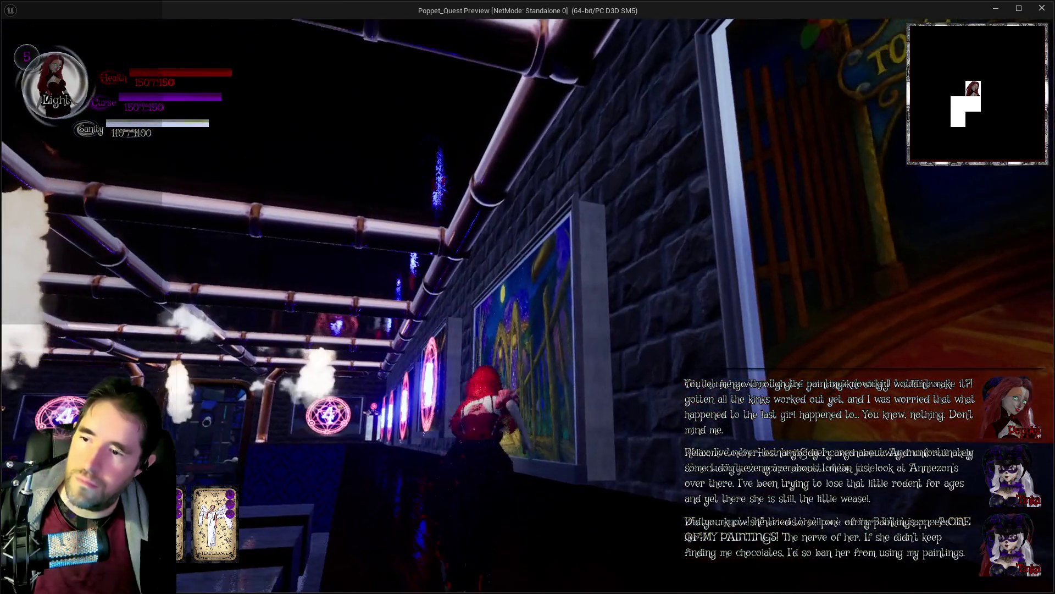
key("e")
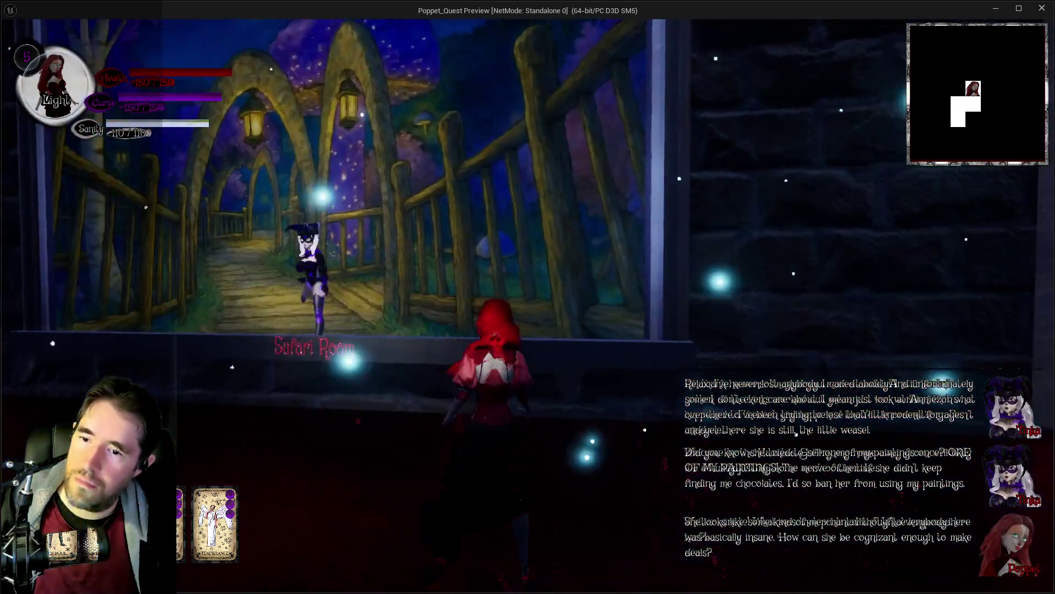
key("w")
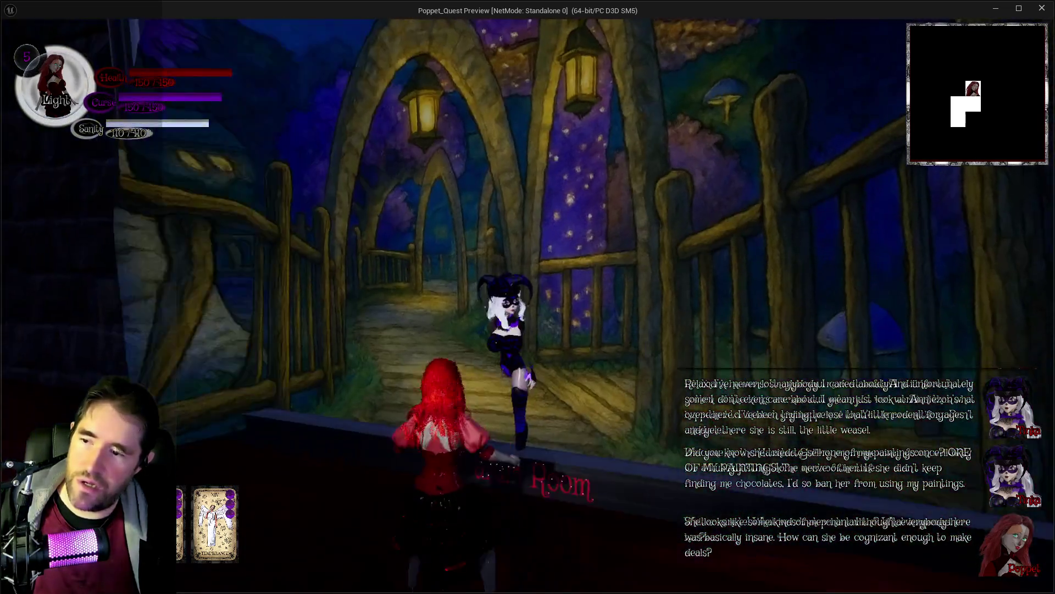
key("d")
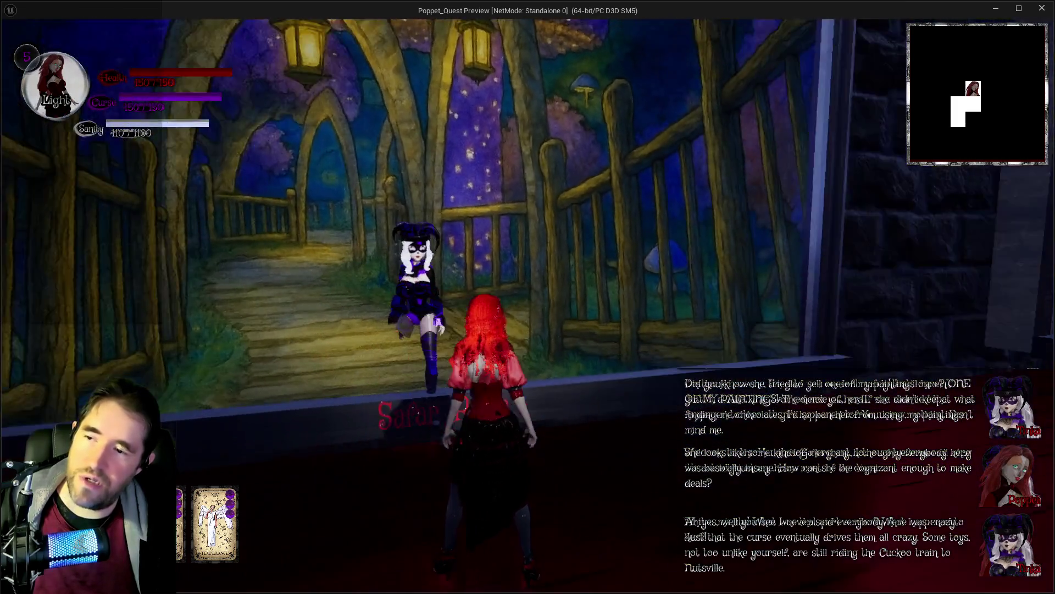
key("a")
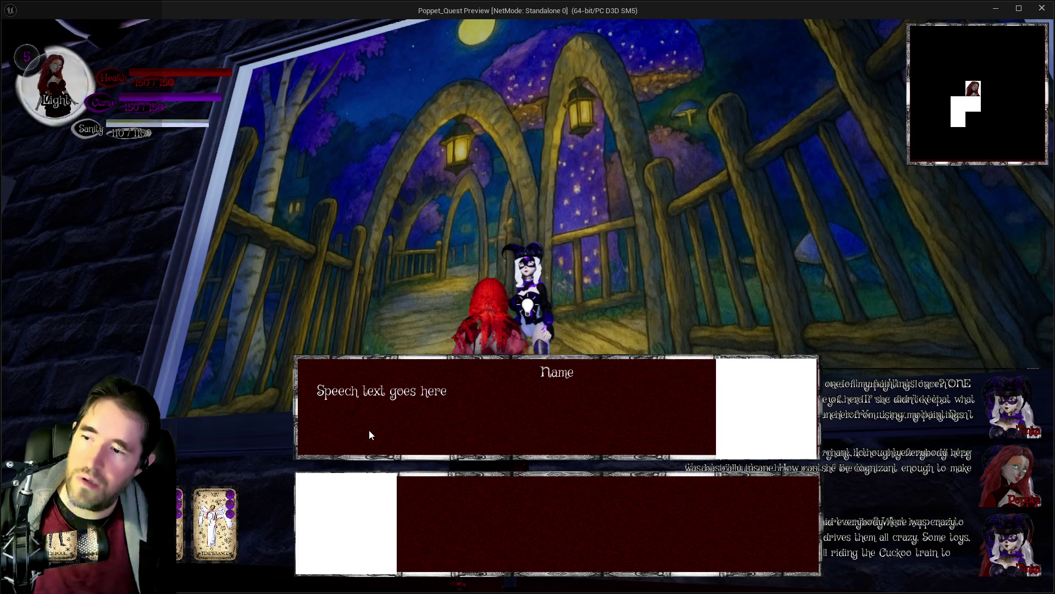
left_click(370, 434)
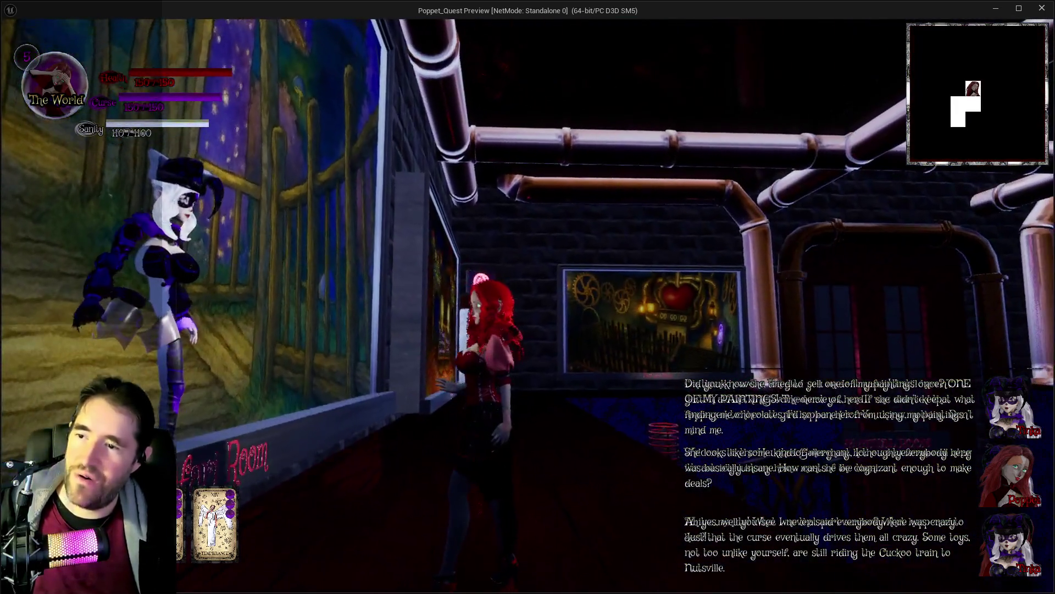
key("w")
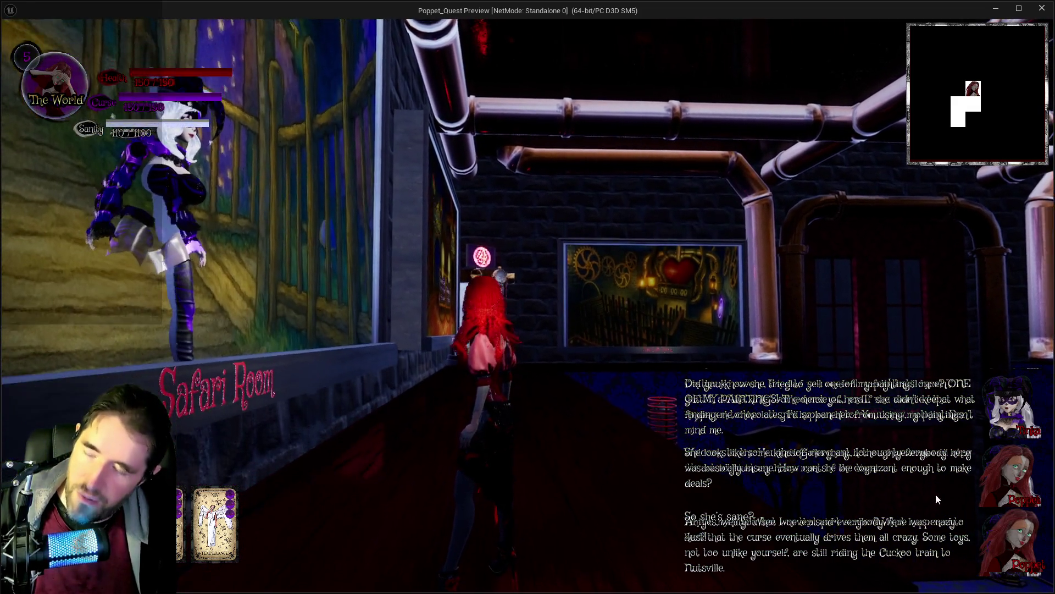
Check The Empress card on the pause menu's tarot screen, then resume.
key("Escape")
left_click(622, 246)
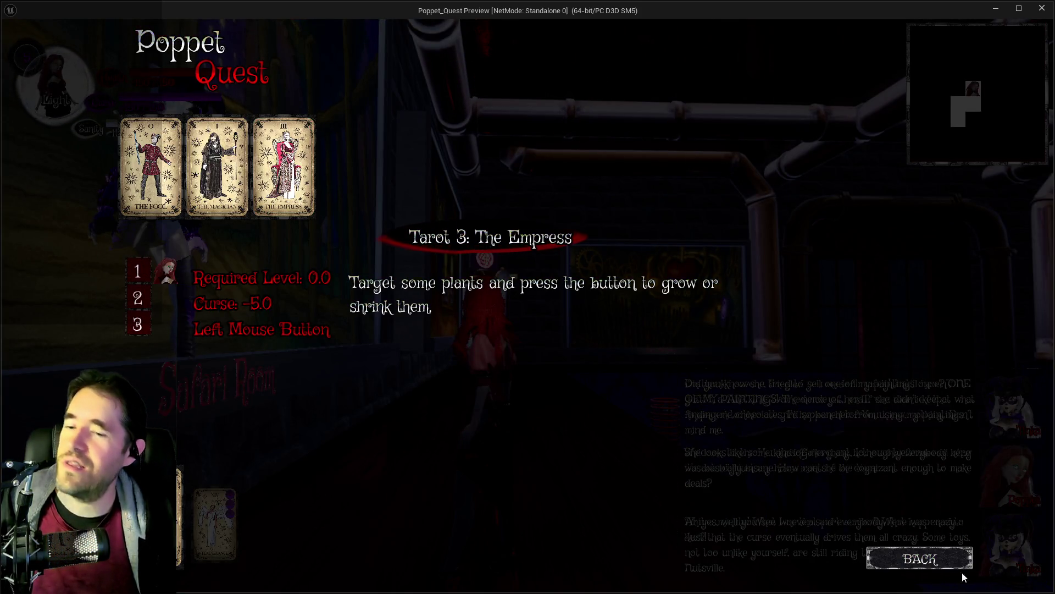
left_click(946, 566)
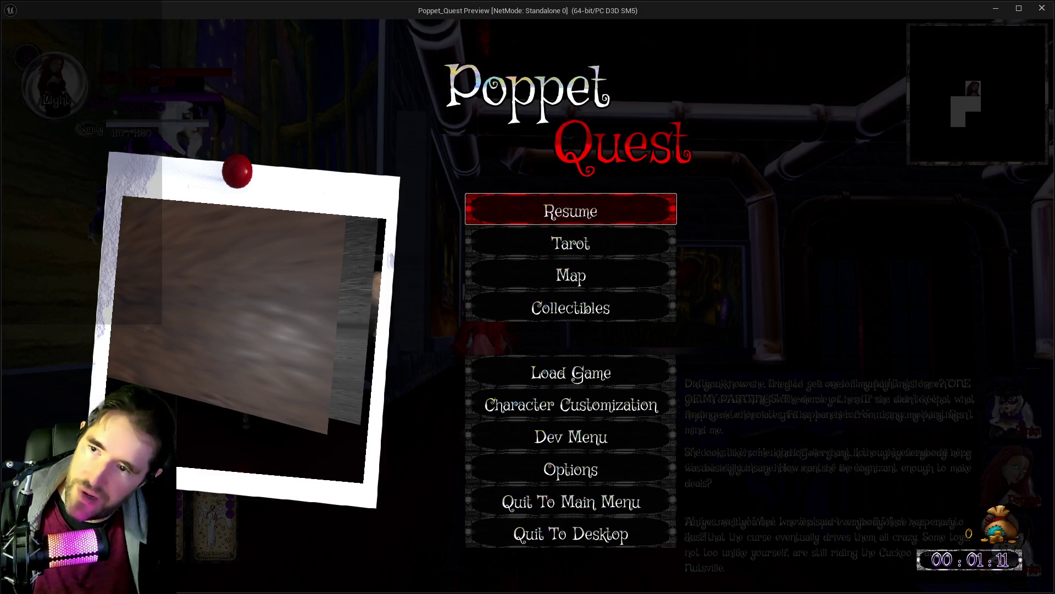
key("Escape")
Activate a tarot card from the card bar and switch back to the editor.
key("t")
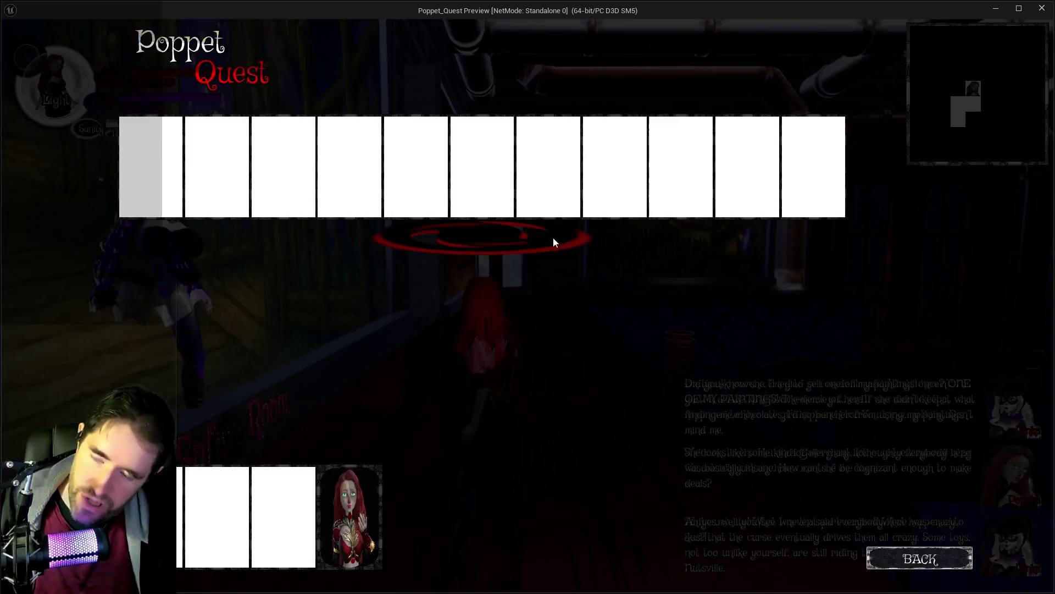
left_click(350, 551)
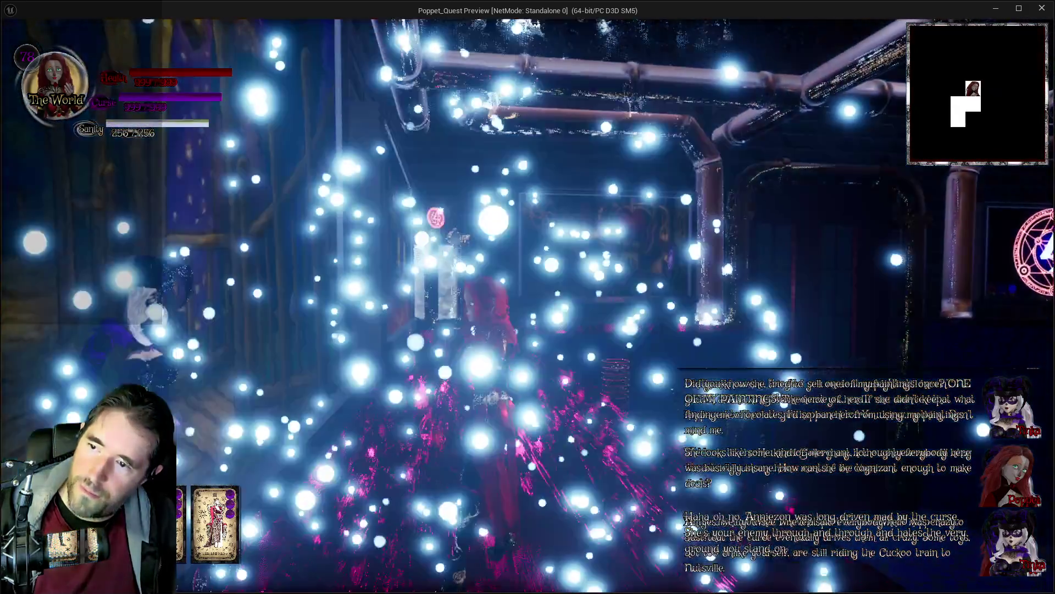
key("alt+Tab")
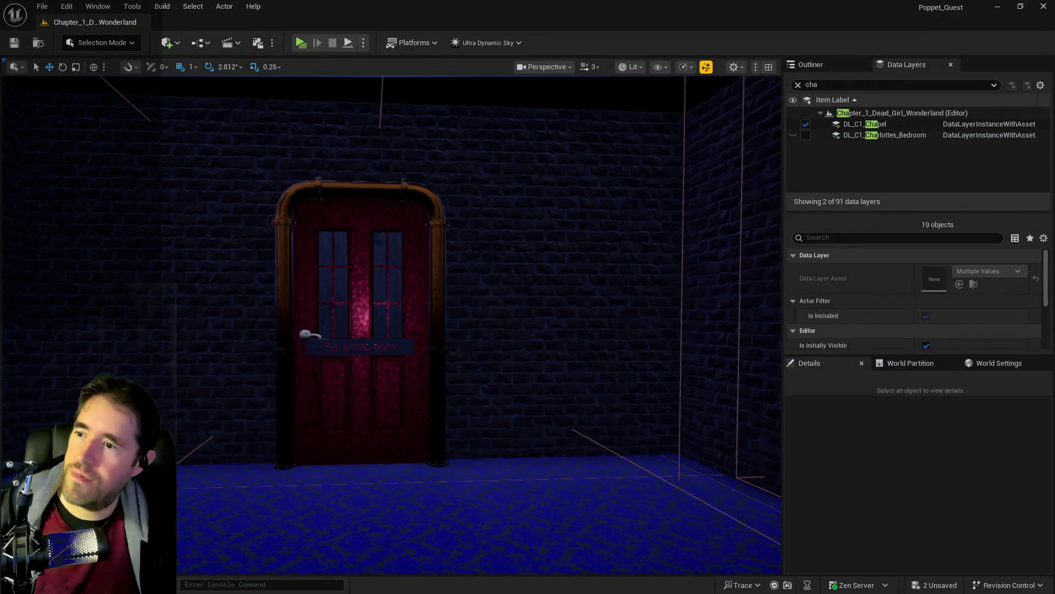
Select the red door BP_Door_107 and clear the data-layer name filter.
left_click(360, 319)
mouse_move(360, 318)
left_mouse_down()
mouse_move(434, 294)
mouse_move(418, 330)
left_mouse_up()
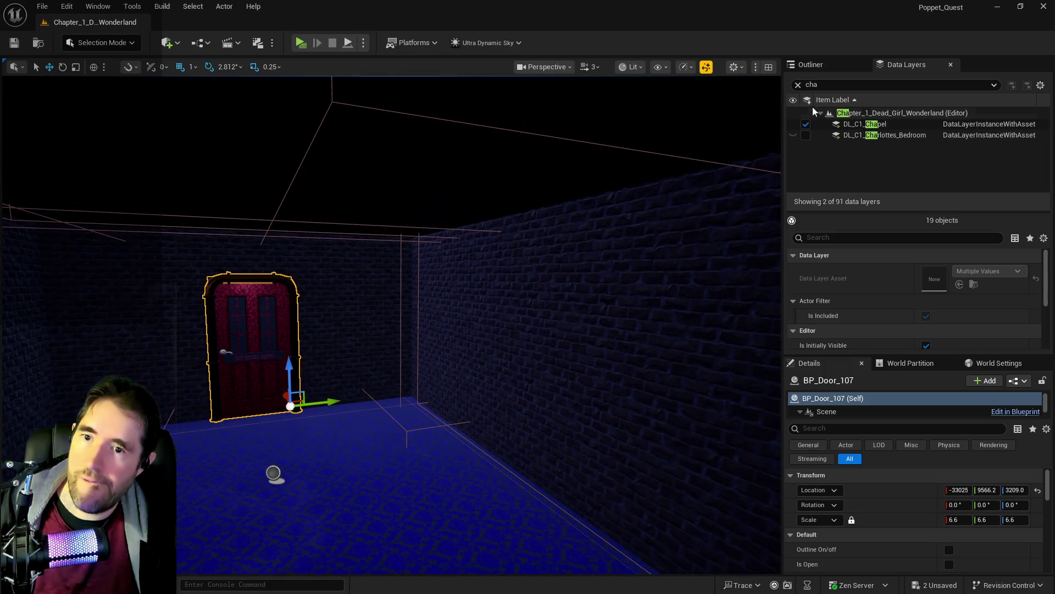
left_click(798, 85)
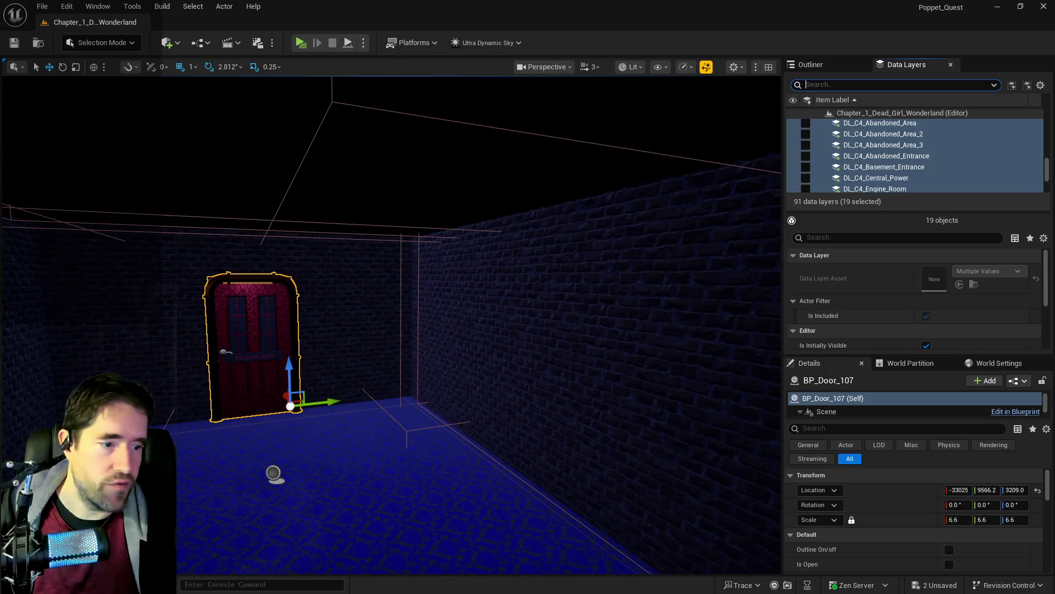
Open the BP_Poppet pawn blueprint via Blueprints > GameMode > Pawn.
left_click(204, 45)
mouse_move(334, 160)
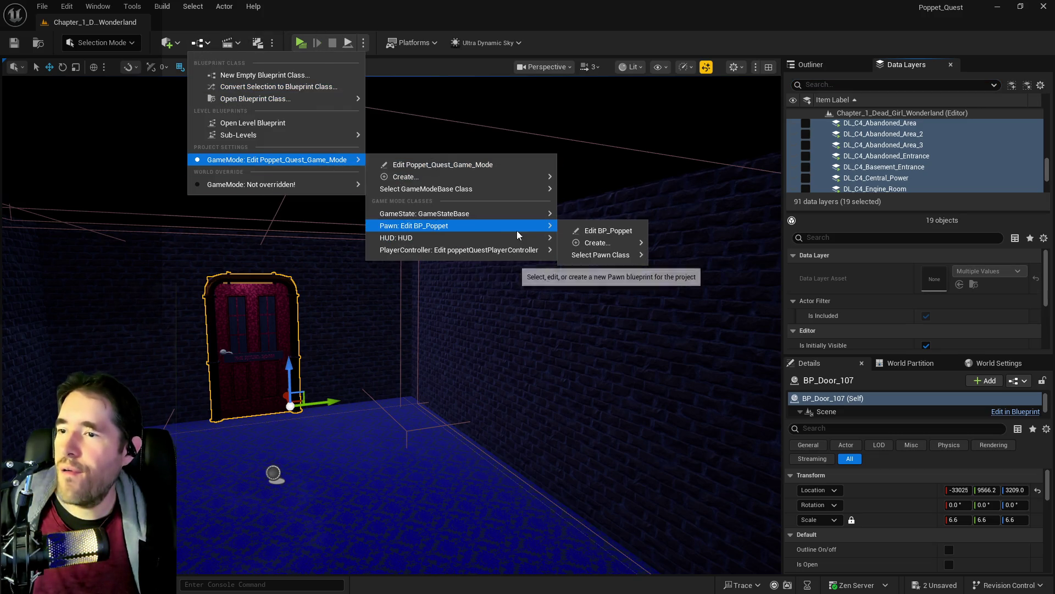
left_click(592, 230)
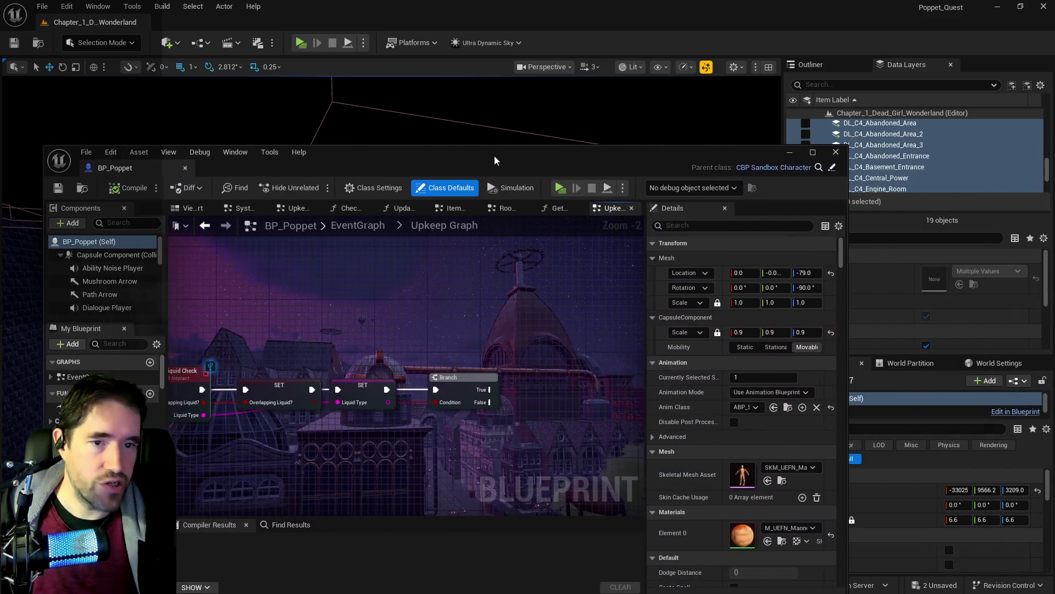
double_click(494, 156)
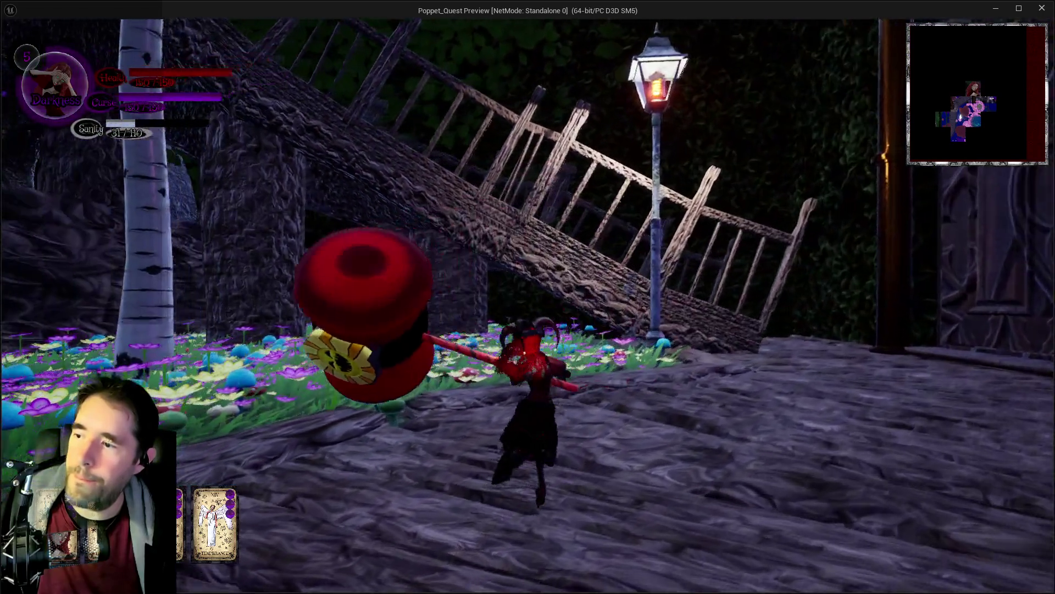
Move the character across the wooden walkway in the standalone preview.
key("s")
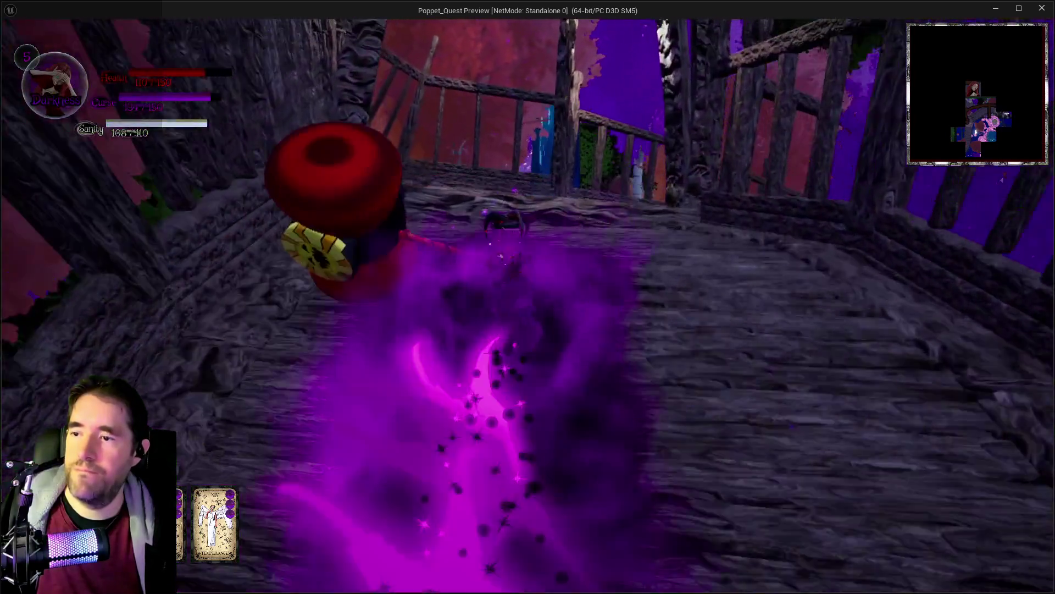
Walk the character along the deck and through the garden to the stone pillar.
key("w")
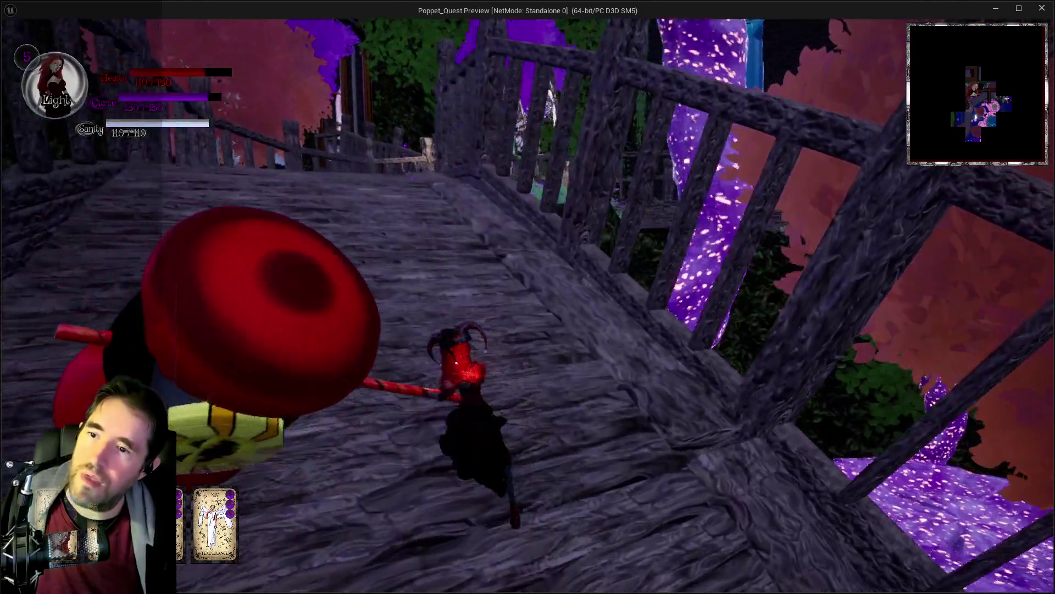
key("w")
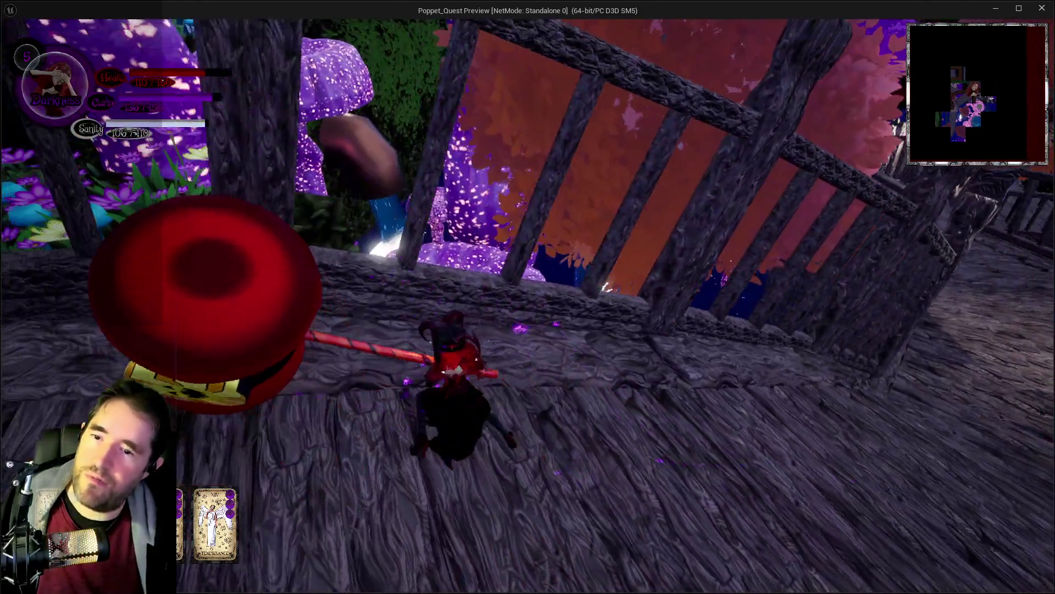
key("w")
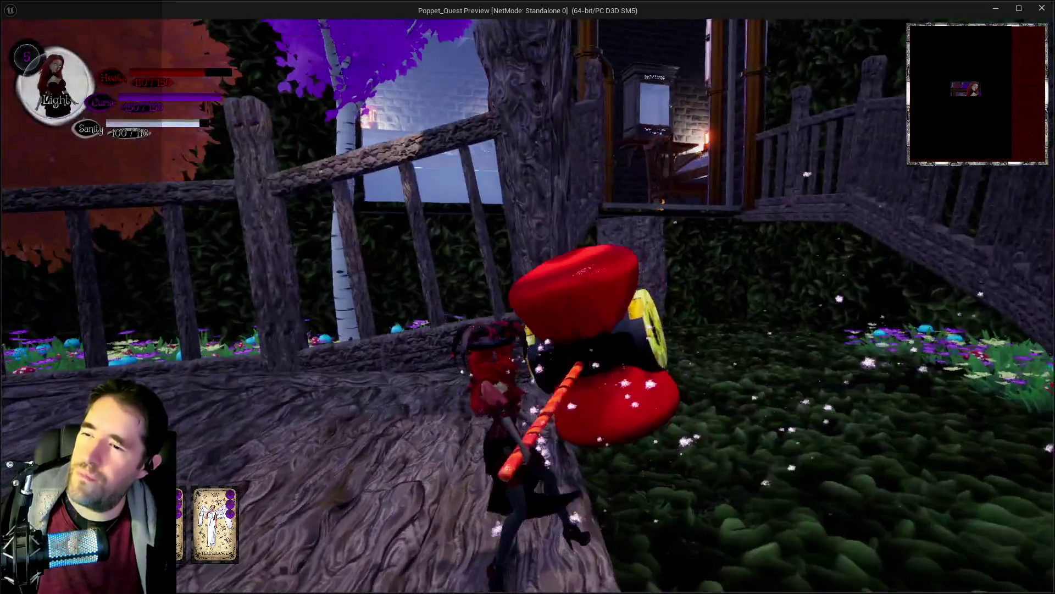
key("w")
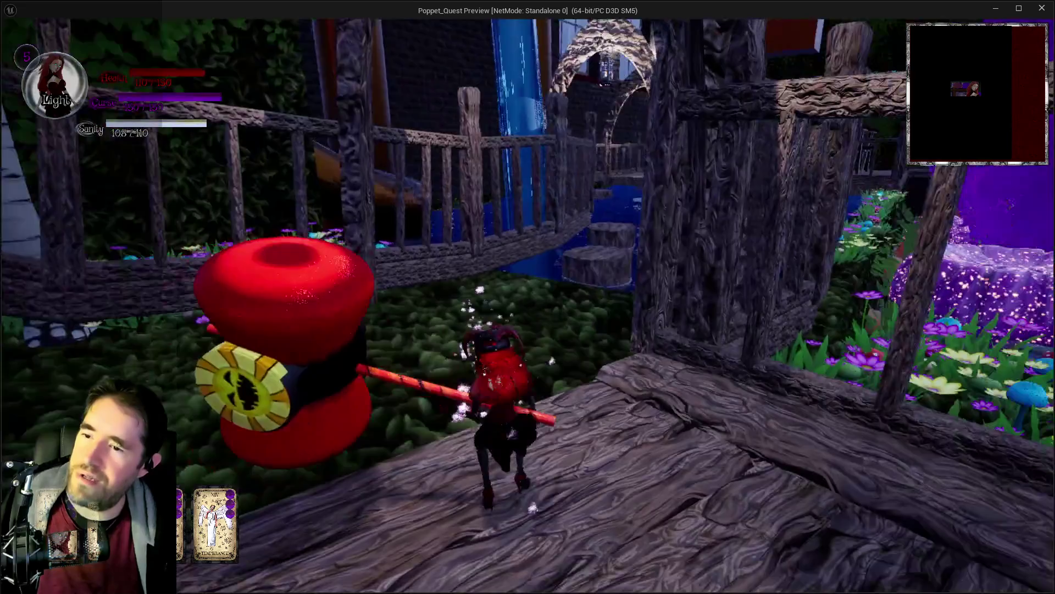
key("w")
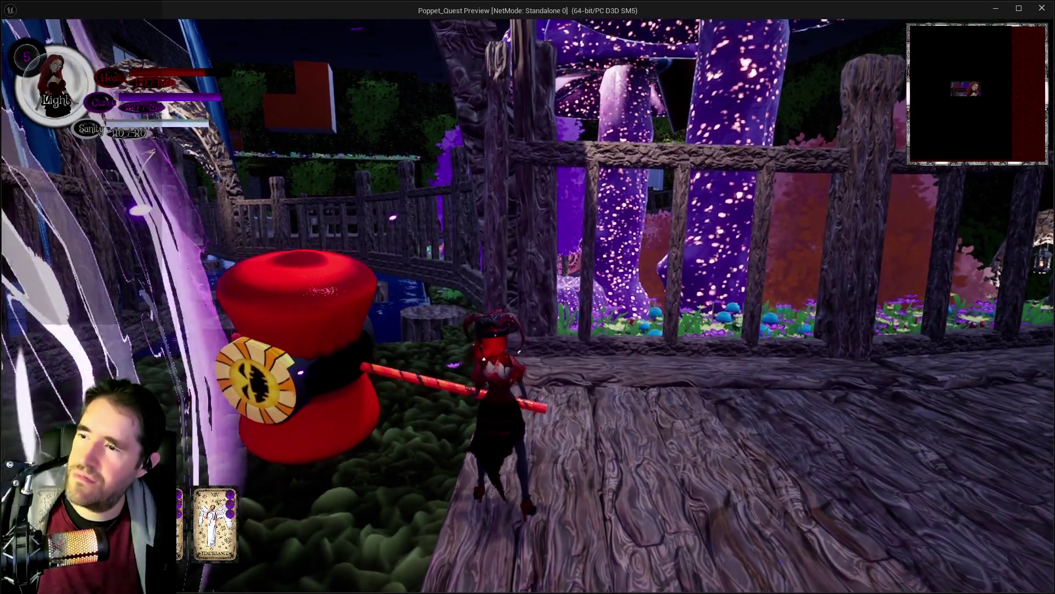
key("w")
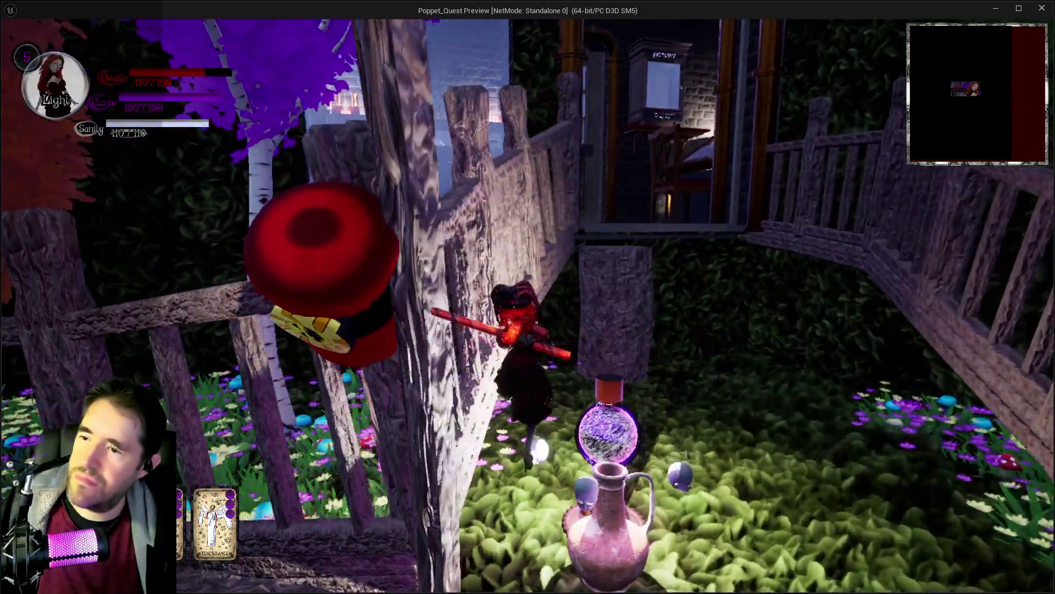
key("w")
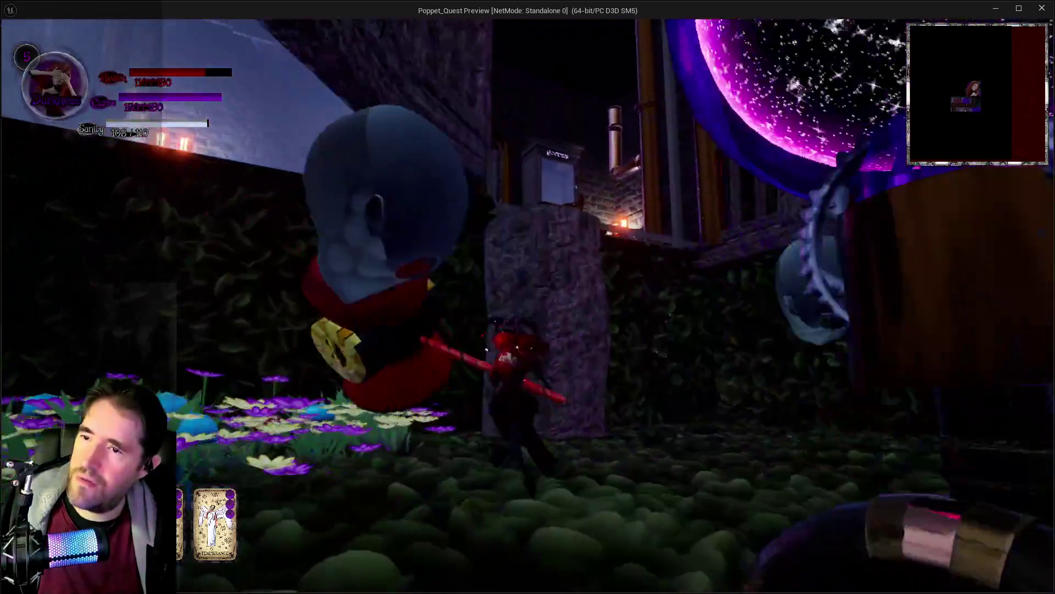
key("w")
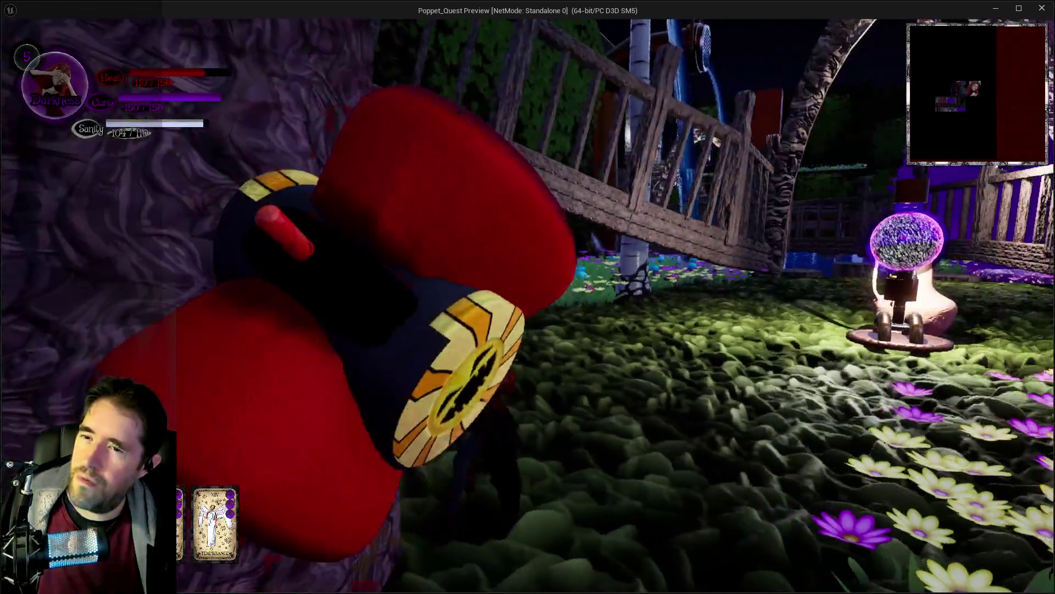
key("w")
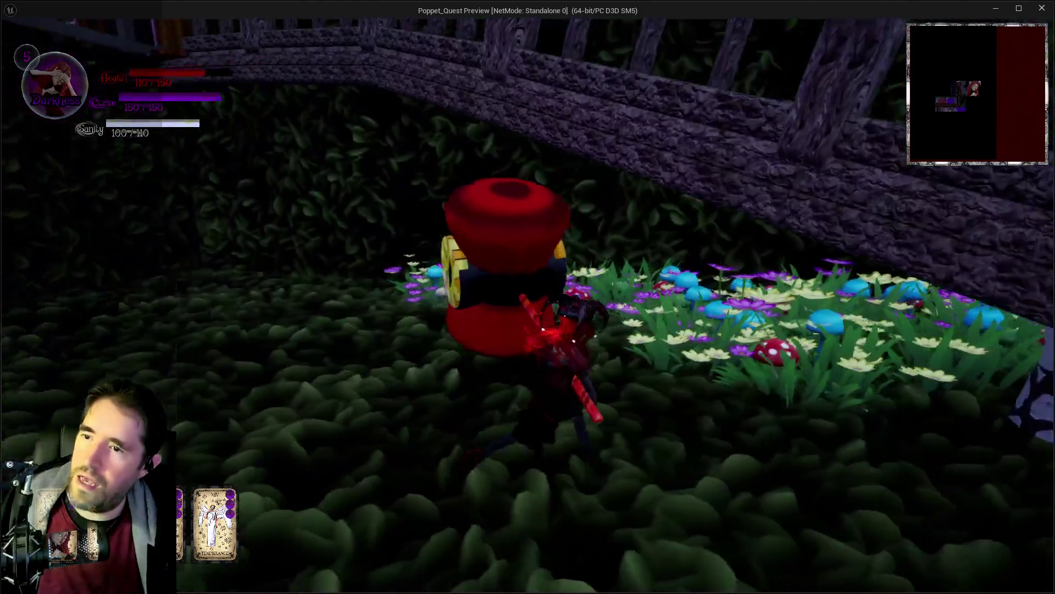
key("w")
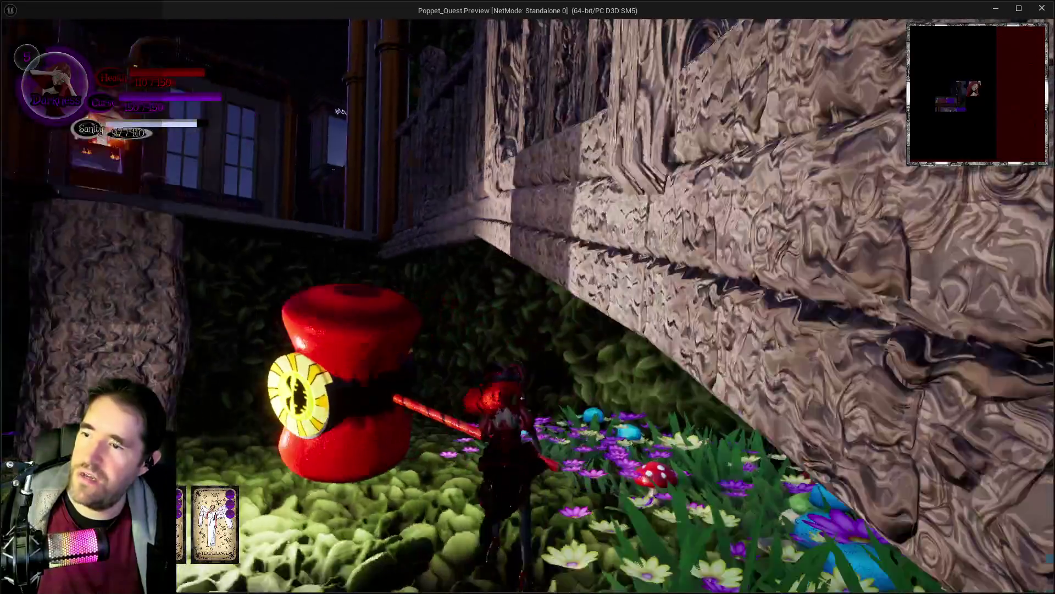
key("w")
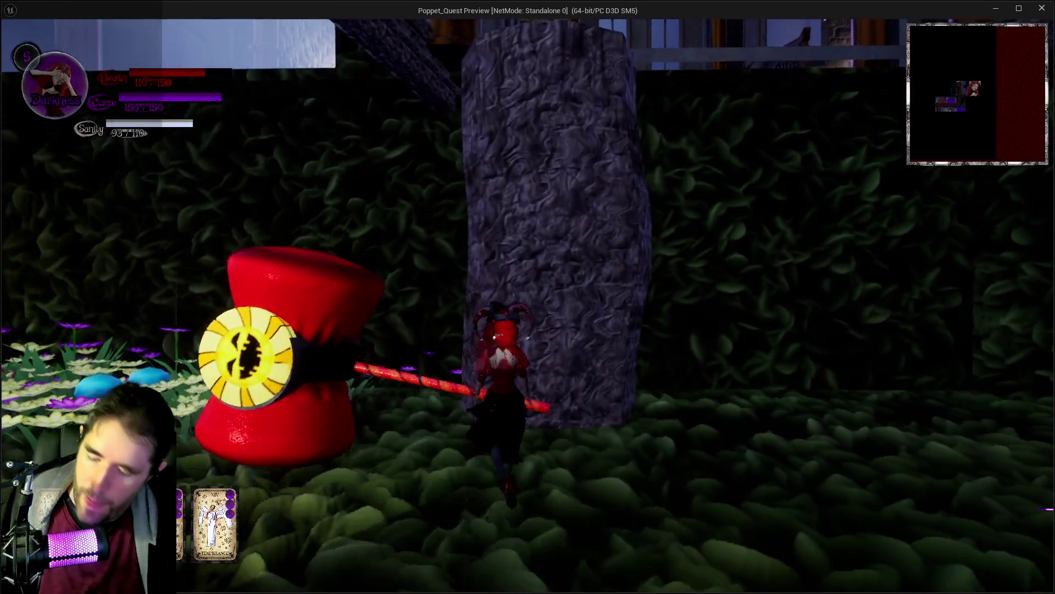
Activate the Chapter 2 card, then return to the editor and stop the playtest.
key("Tab")
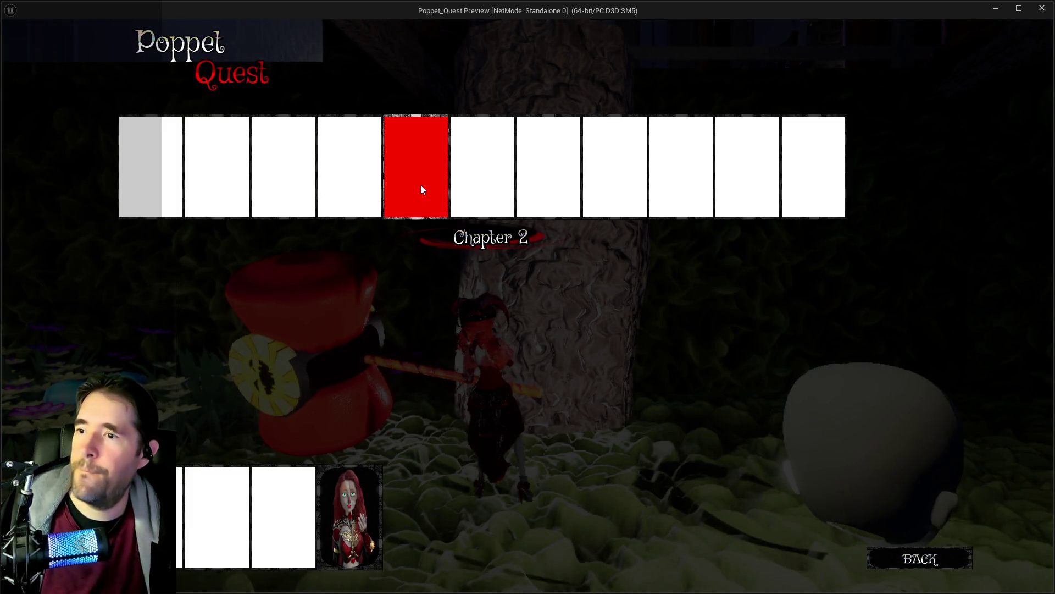
left_click(424, 189)
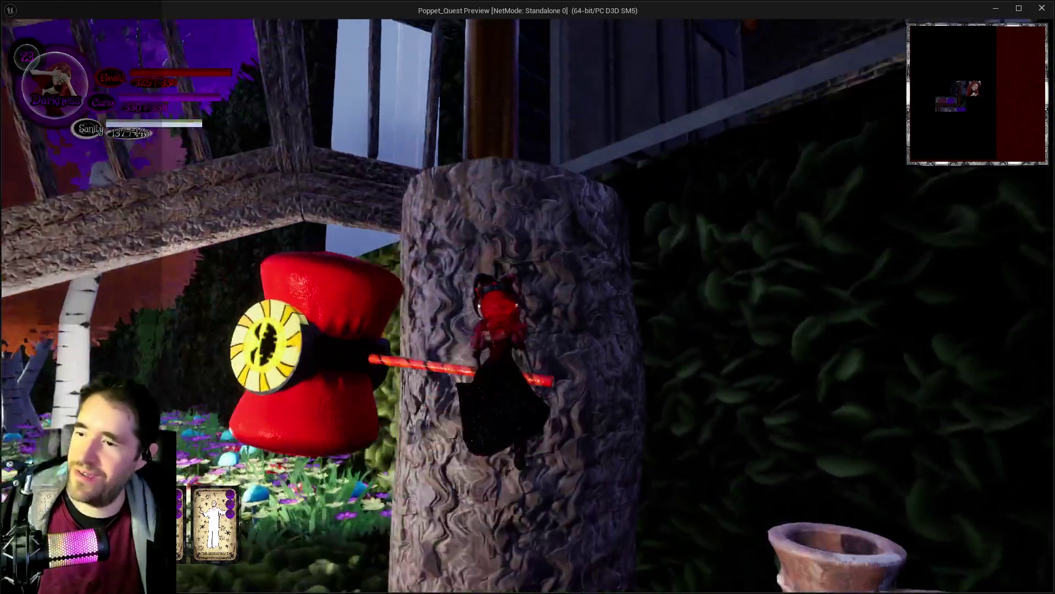
key("w")
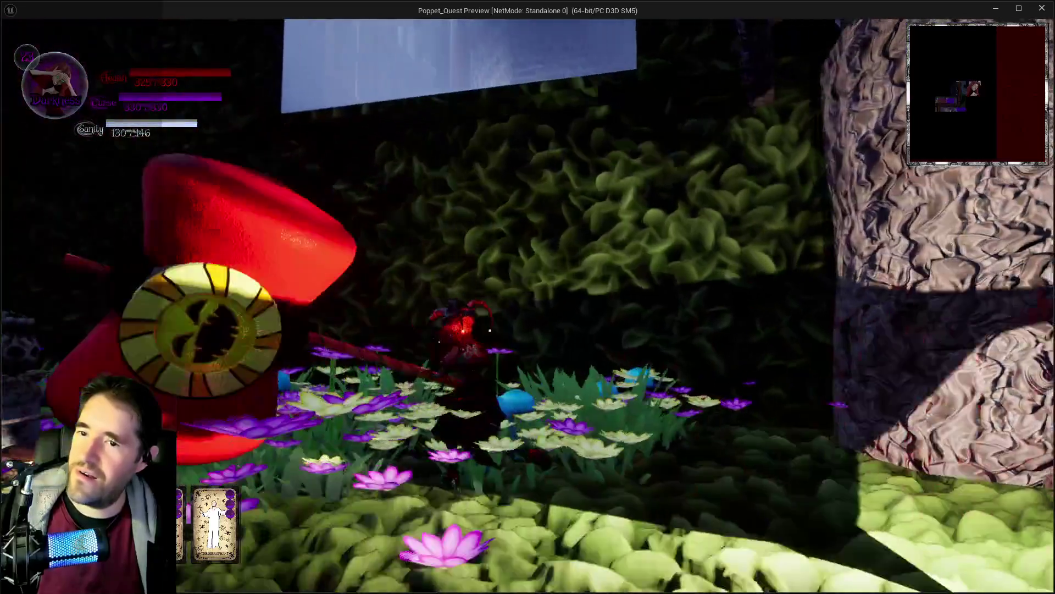
key("alt+Tab")
key("Escape")
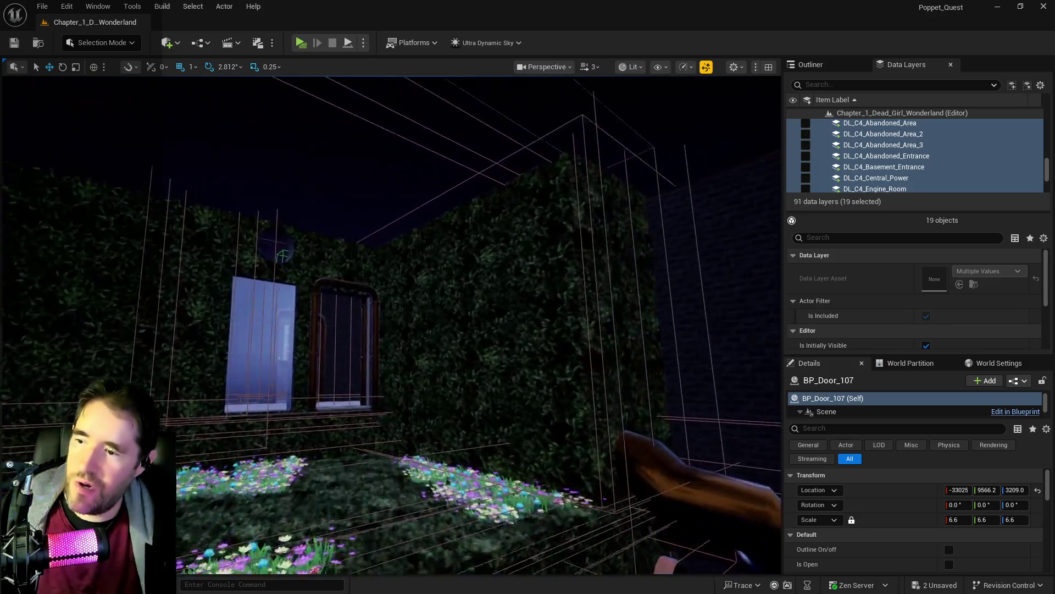
Load the DL_C1_Safari_Room data layer, then filter the layers for 'cont'.
left_click(825, 85)
type("saf")
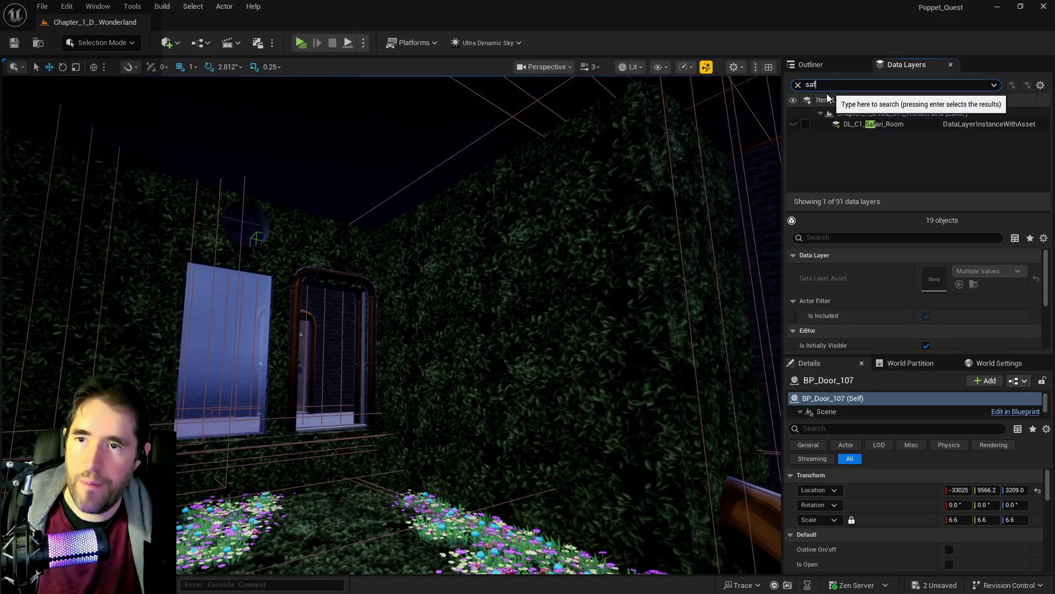
left_click(806, 124)
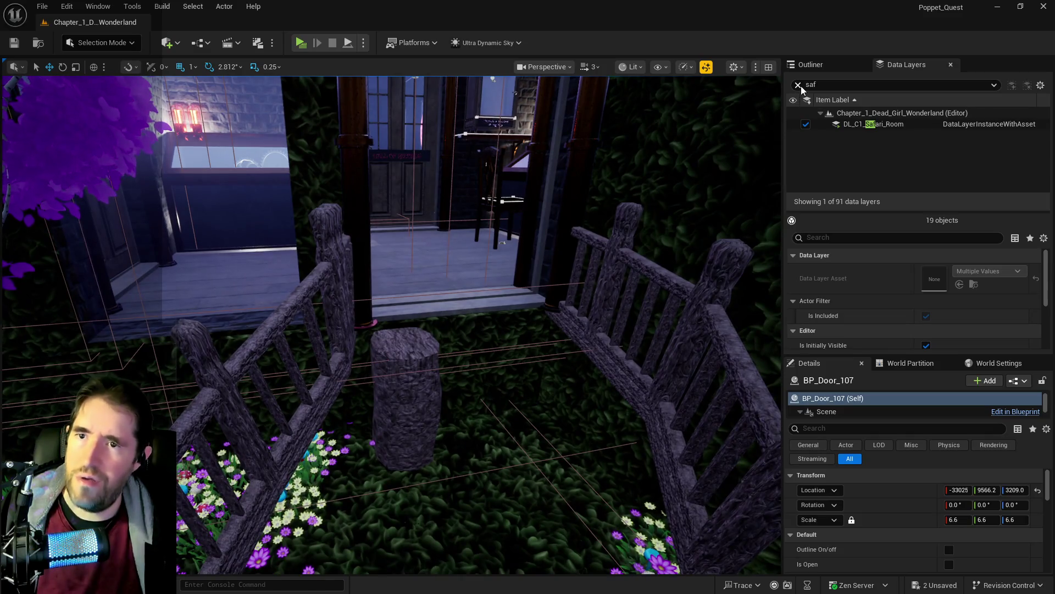
left_click(823, 86)
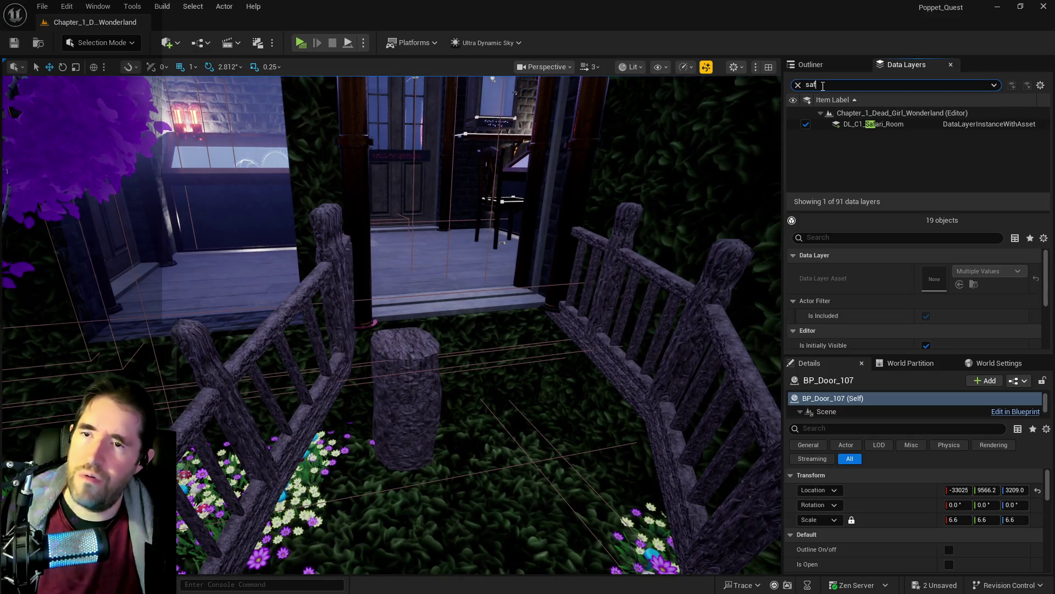
type("co")
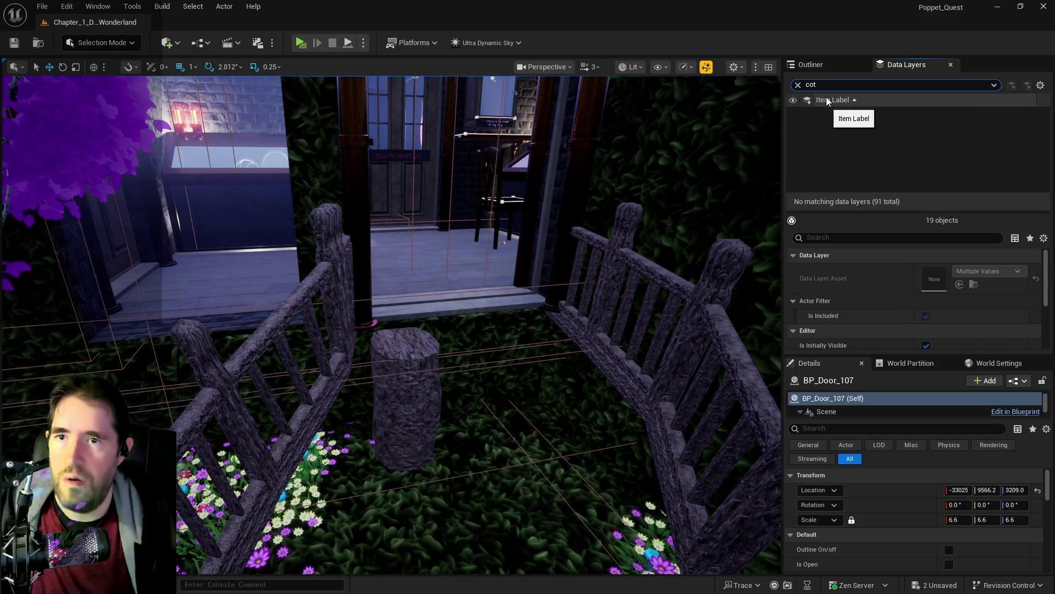
type("nt")
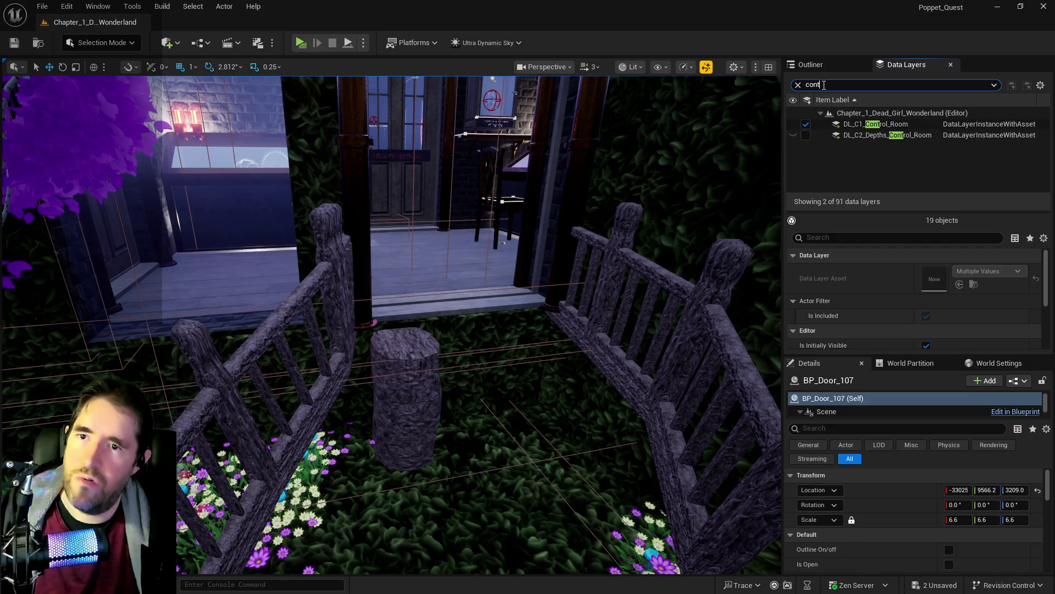
left_click_drag(778, 88, 440, 165)
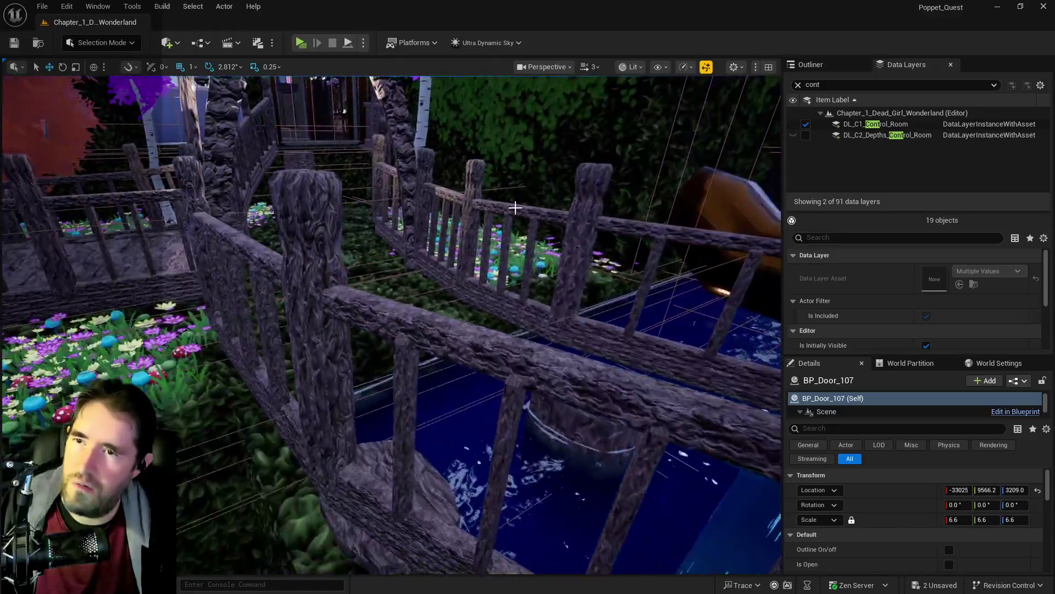
Load DL_C1_Waiting_Room, select the bridge path mesh, and clear the filter.
double_click(813, 84)
type("wai")
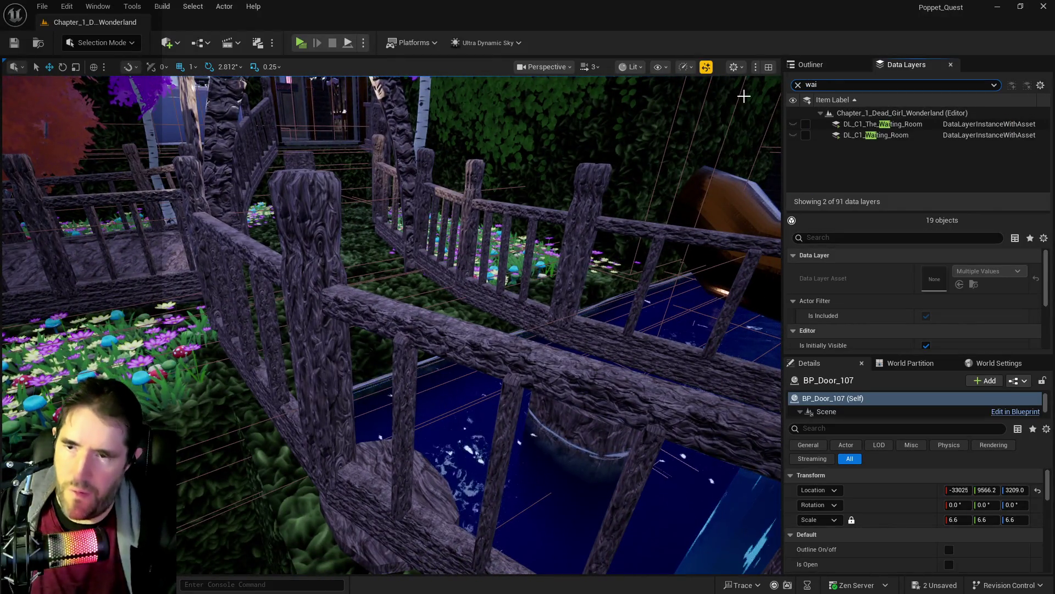
left_click(807, 135)
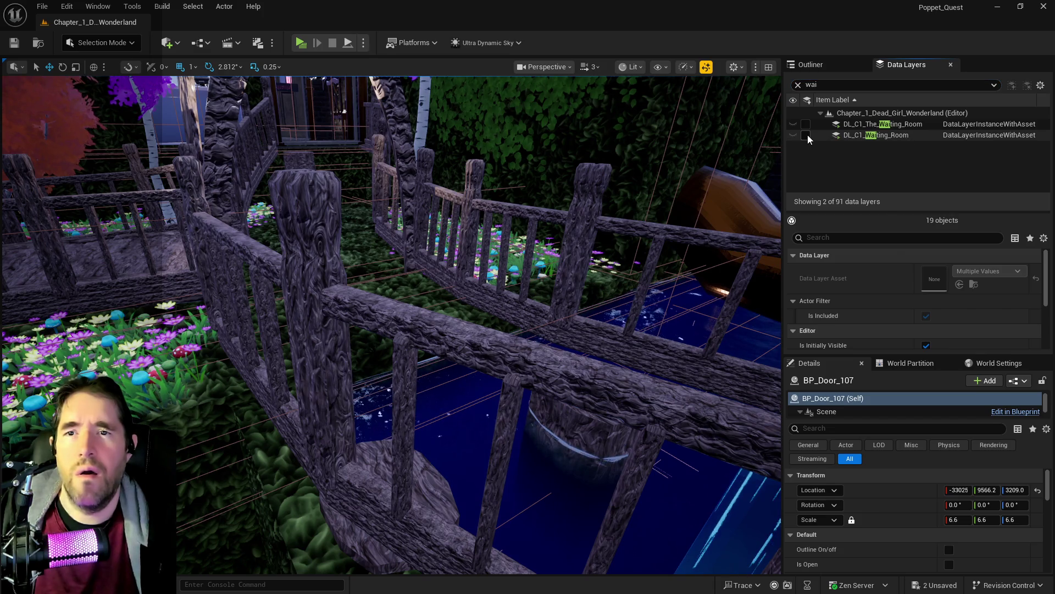
left_click(366, 285)
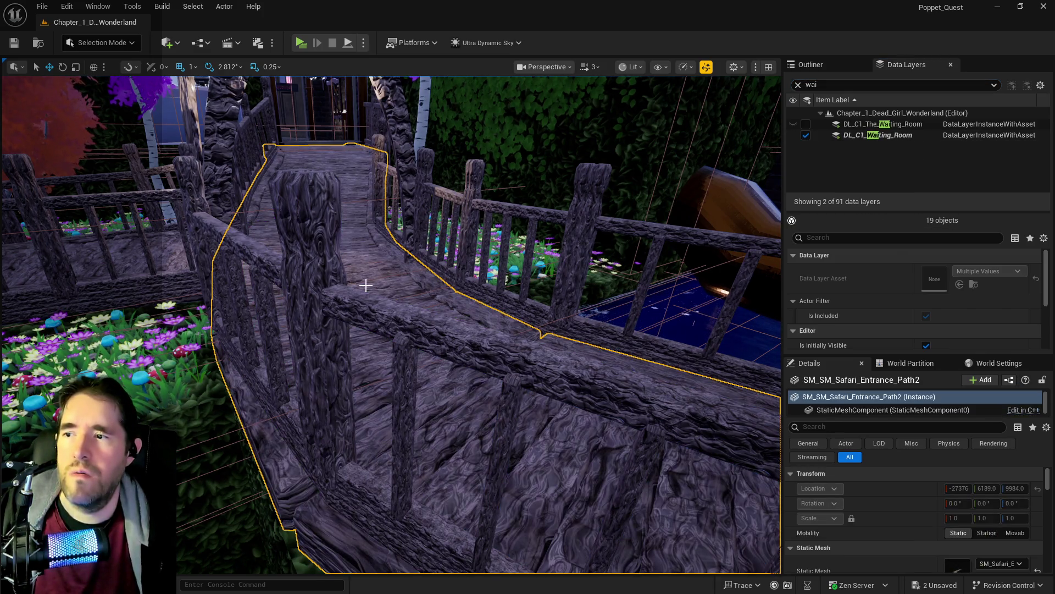
left_click(798, 85)
Add the bridge path to the DL_C1_Safari_Room and DL_C1_Control_Room data layers.
type("sa")
left_click(860, 127)
right_click(859, 130)
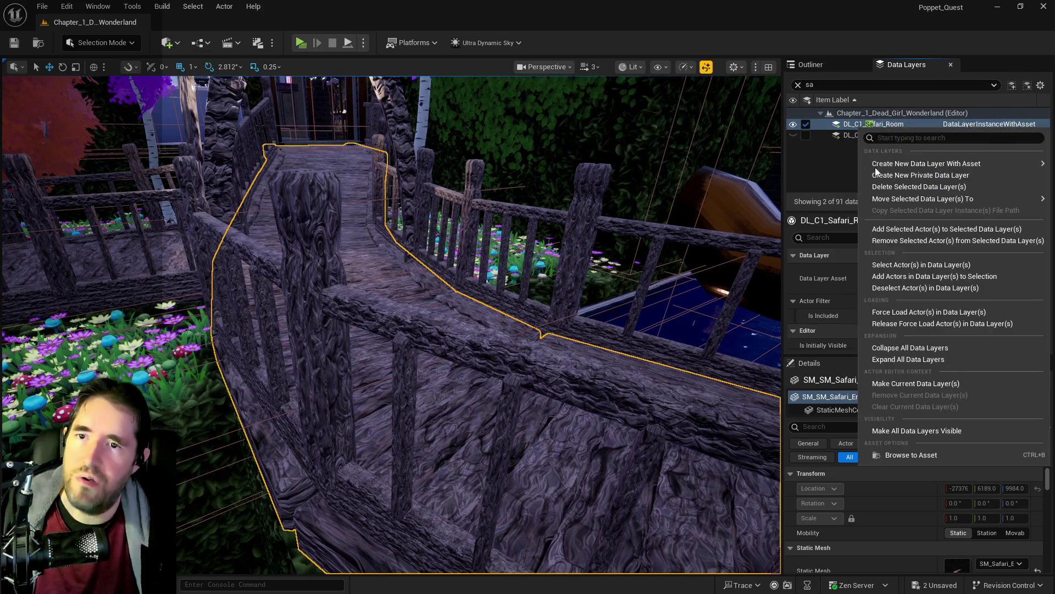
left_click(919, 228)
scroll(631, 111, "up", 10)
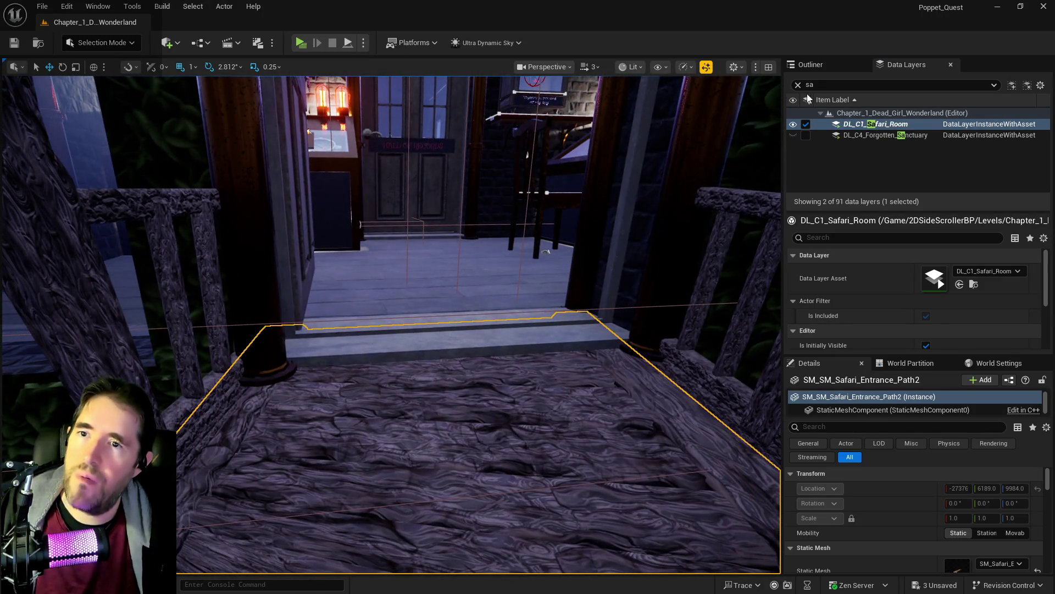
type("cont")
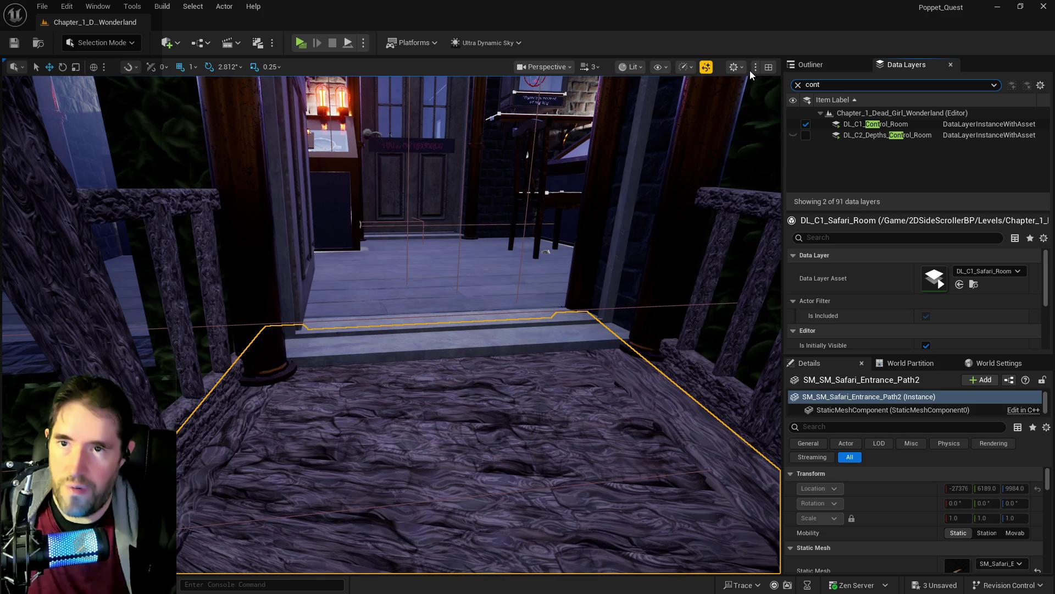
left_click(863, 125)
right_click(863, 125)
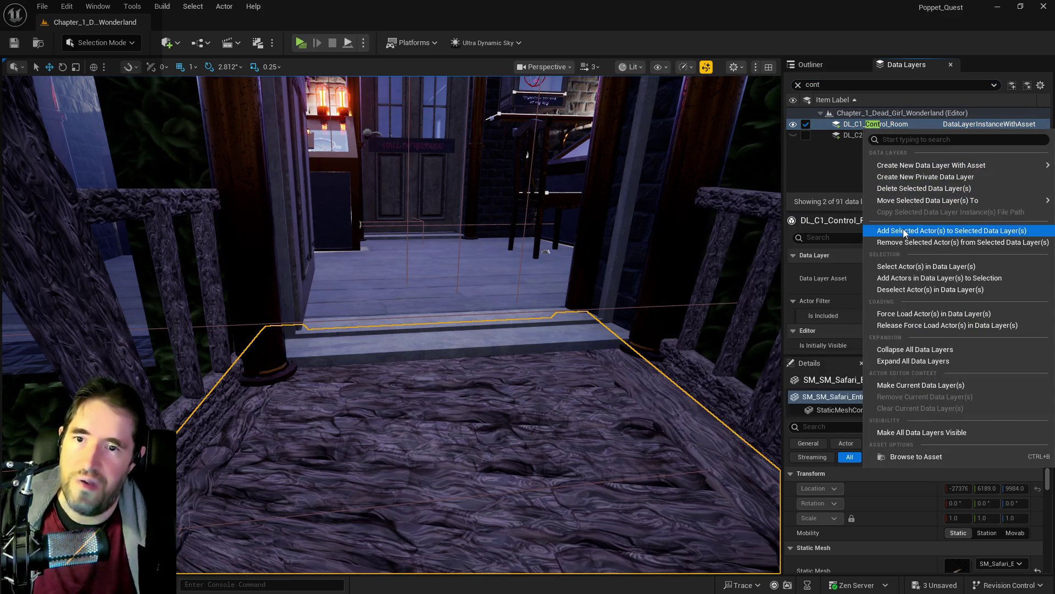
left_click(919, 231)
scroll(583, 188, "up", 10)
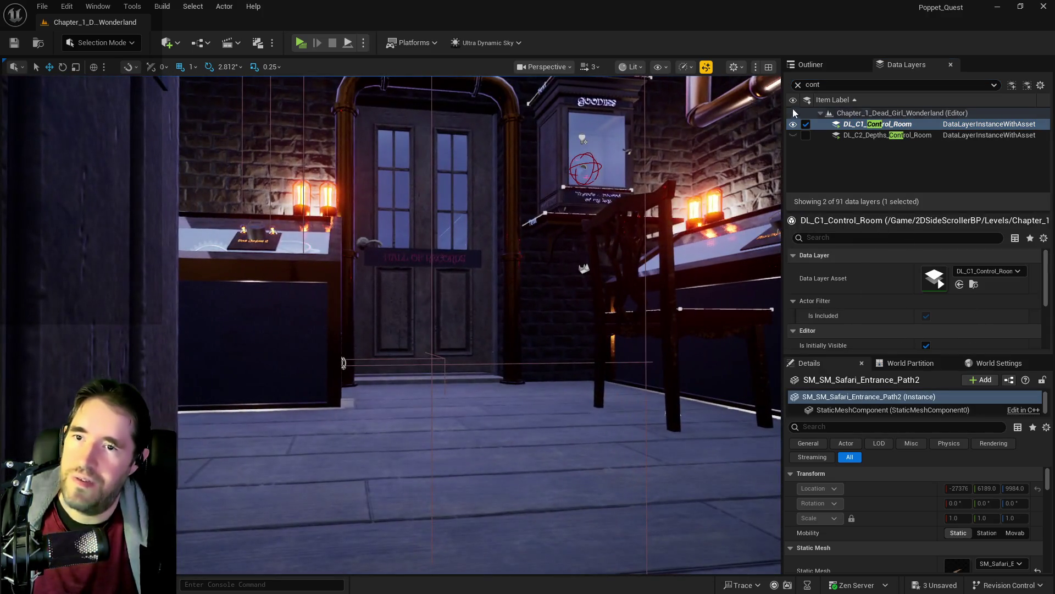
Add the bridge path to the DL_C1_Hall_Of_Records and DL_C1_Patricks_Room data layers.
type("hall")
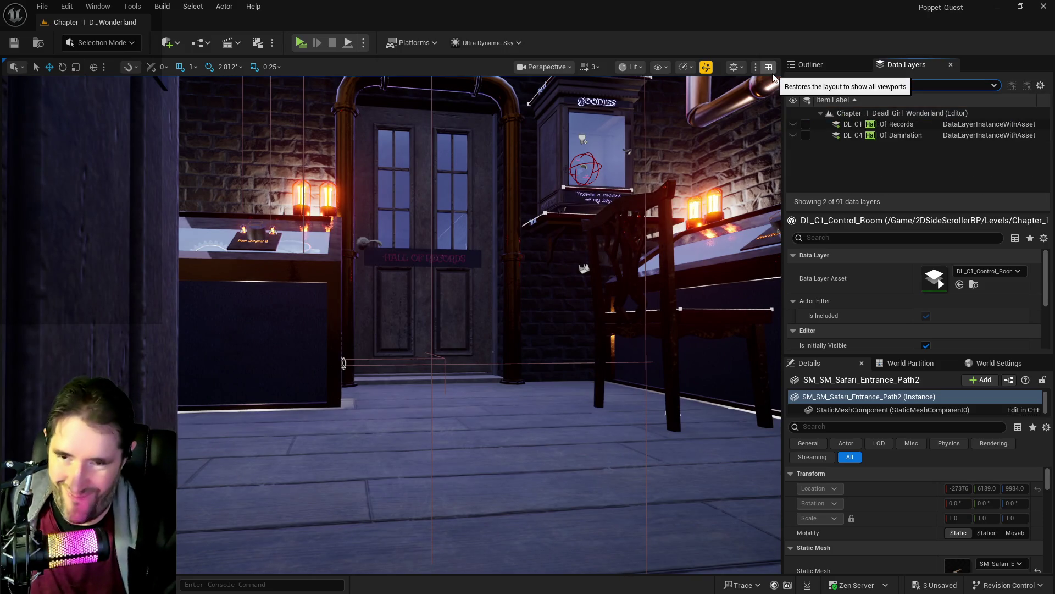
right_click(849, 123)
left_click(876, 225)
left_click(891, 84)
type("pat")
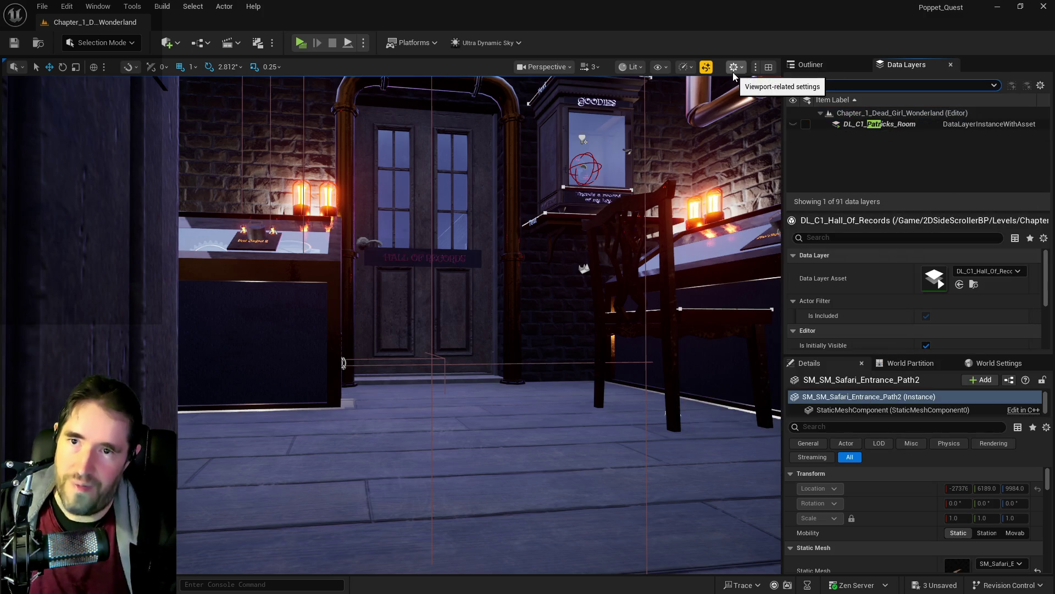
type("r")
left_click(858, 124)
right_click(855, 125)
mouse_move(890, 197)
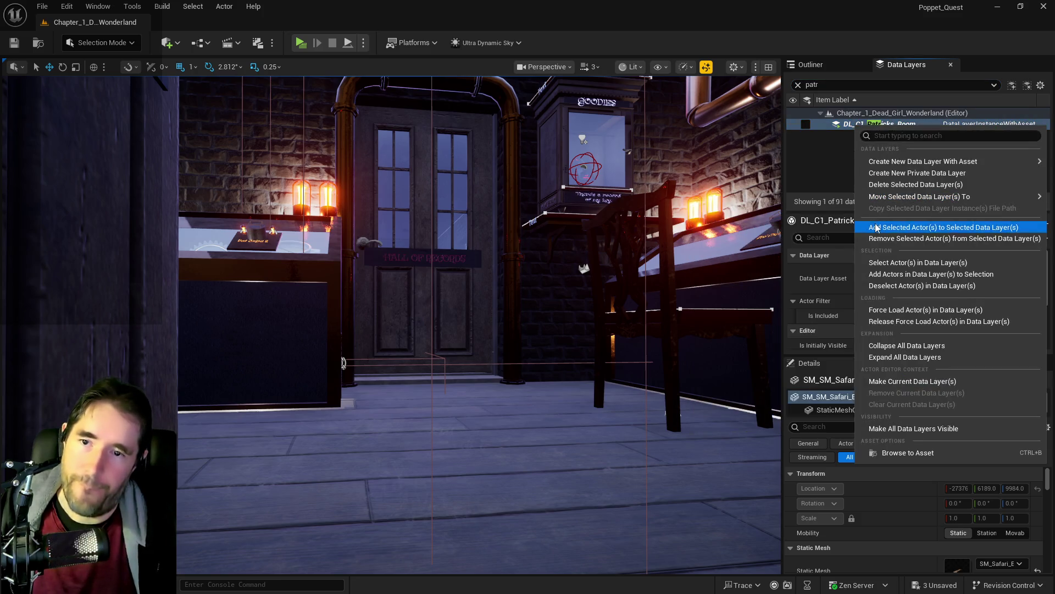
left_click(879, 226)
Make BP_Door_5 start closed, then clear the data-layer filter.
left_click_drag(553, 220, 553, 220)
left_click_drag(542, 271, 542, 271)
left_click(507, 306)
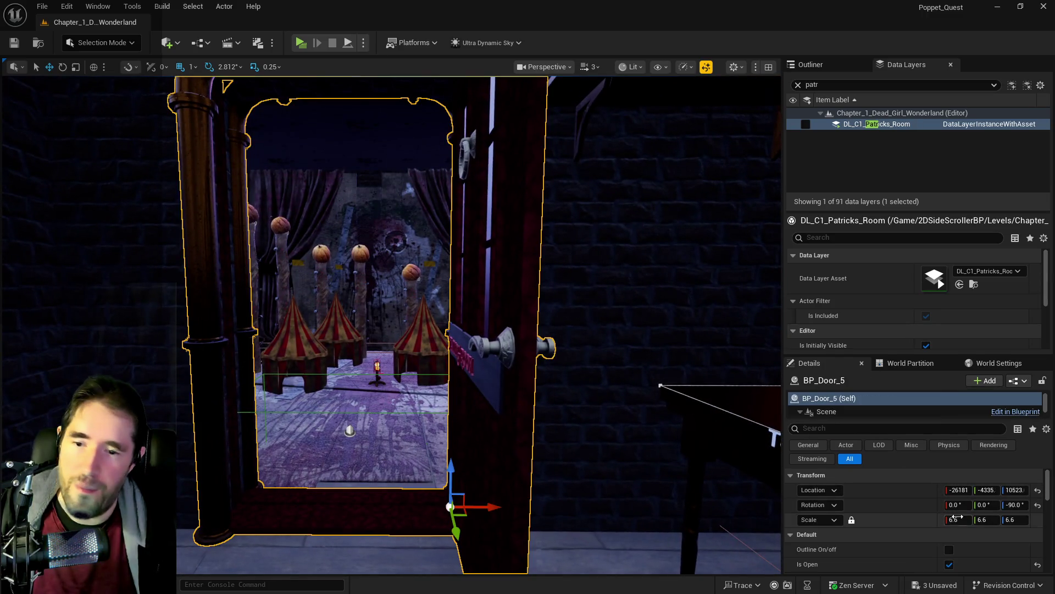
left_click(949, 564)
left_click_drag(702, 472, 702, 471)
left_click_drag(390, 324, 391, 325)
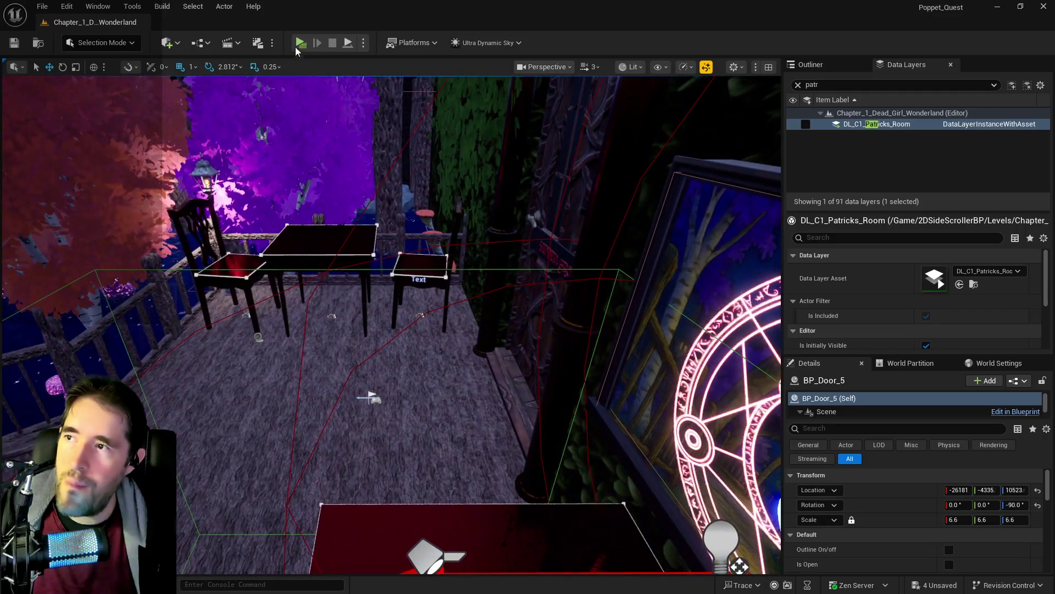
left_click(799, 84)
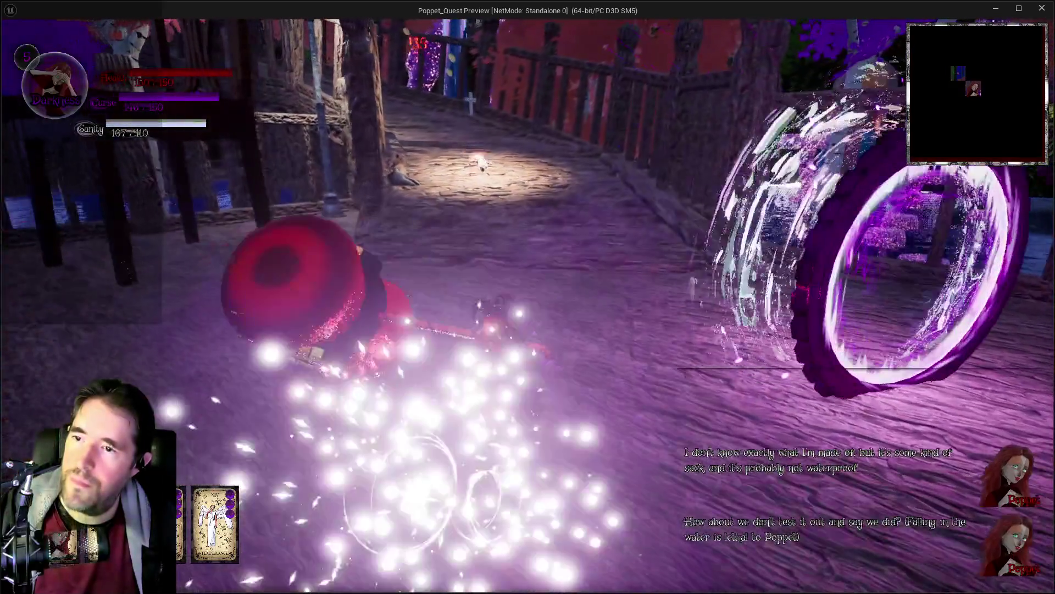
Run Poppet along the bridge, switching to Light form on the way.
key("w")
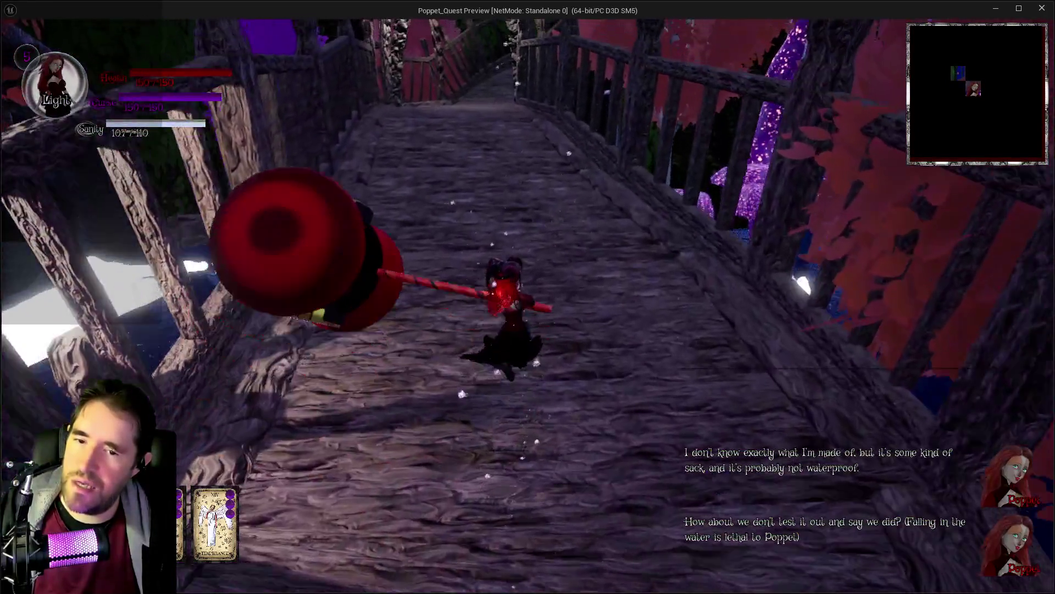
key("w")
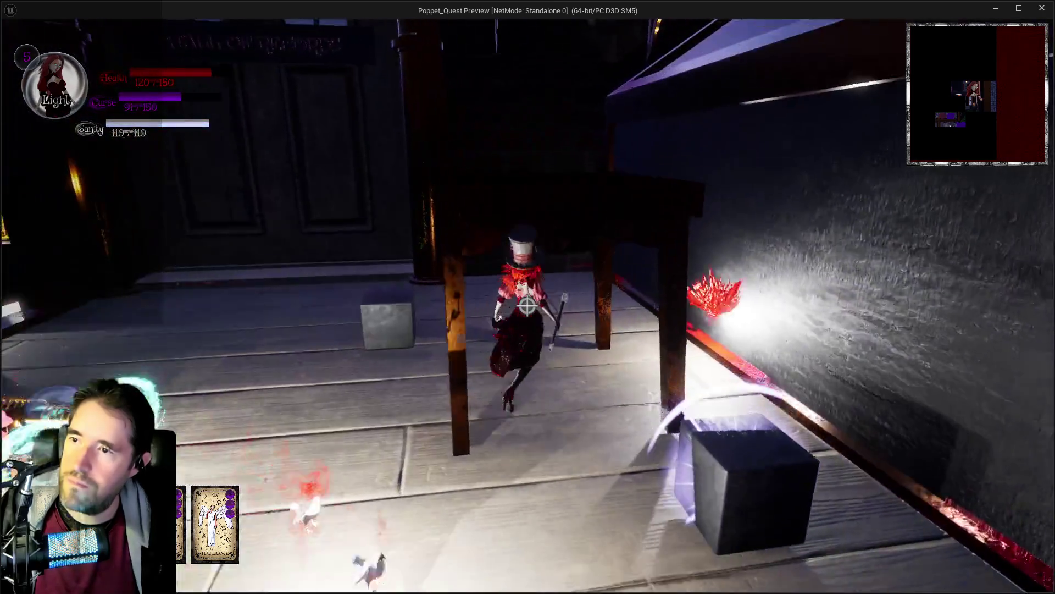
Move Poppet past the Pool Control 1 case toward the GOODIES shop window.
key("w")
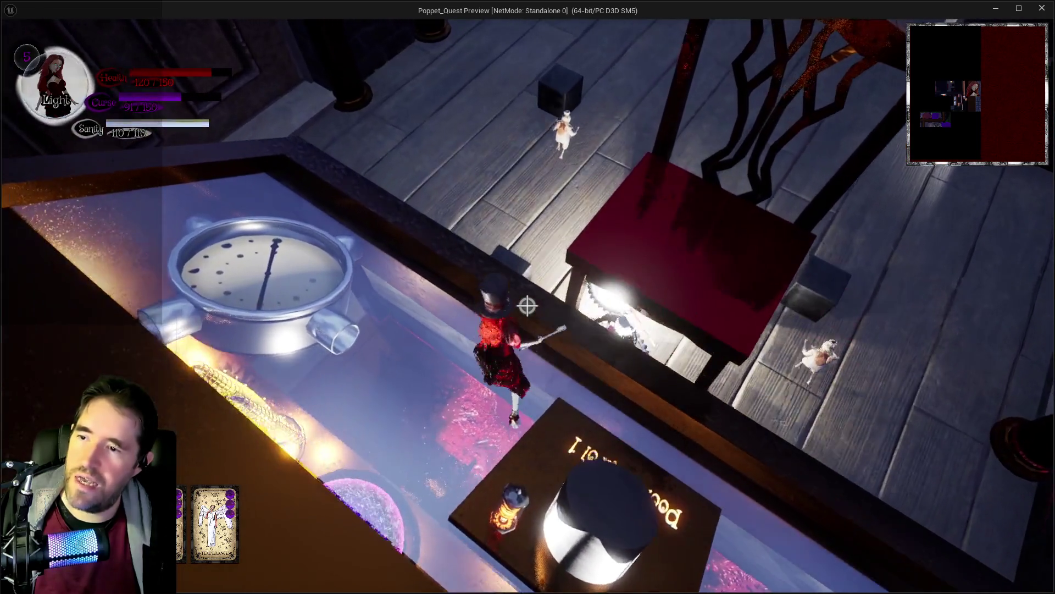
key("w")
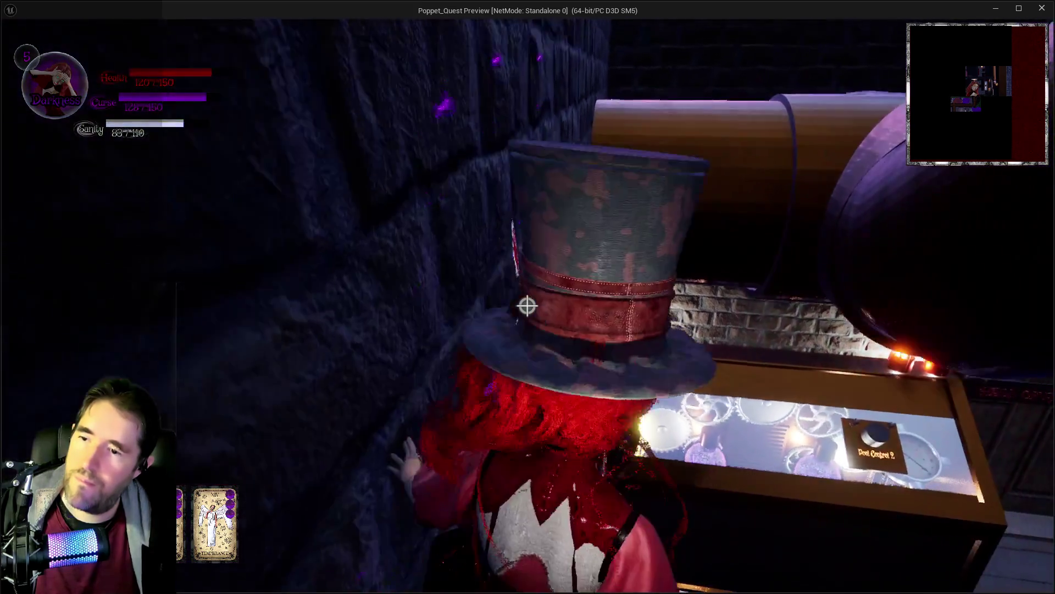
Toggle Poppet between Light and Darkness forms while crossing the pipe.
key("q")
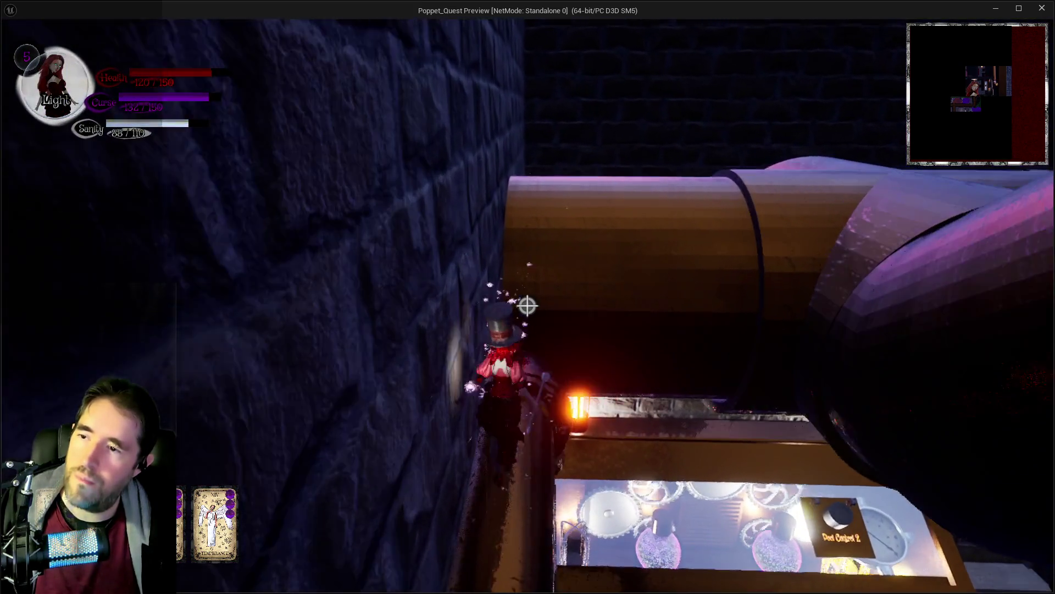
key("q")
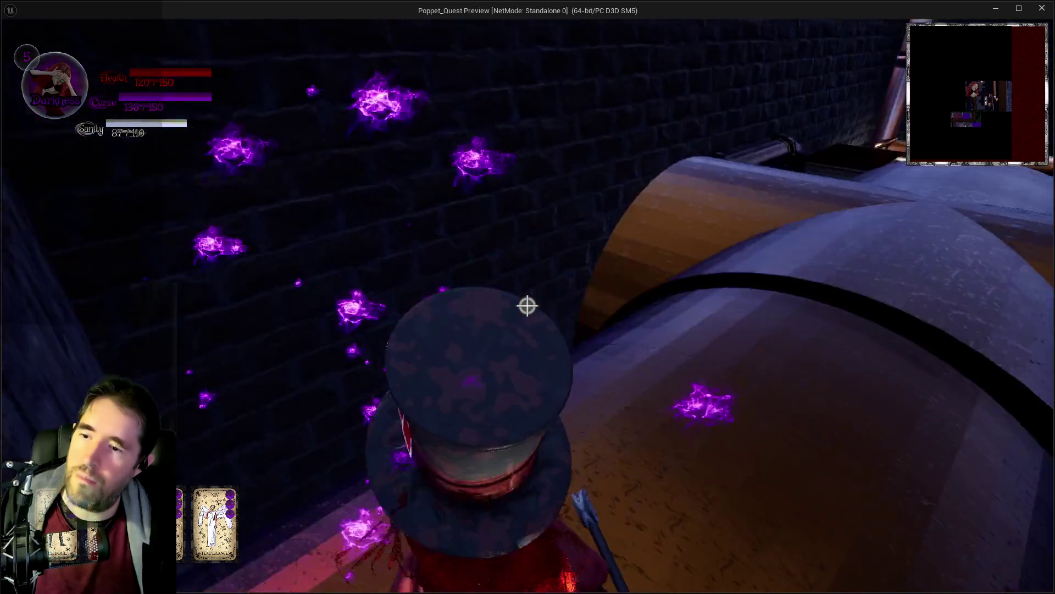
key("q")
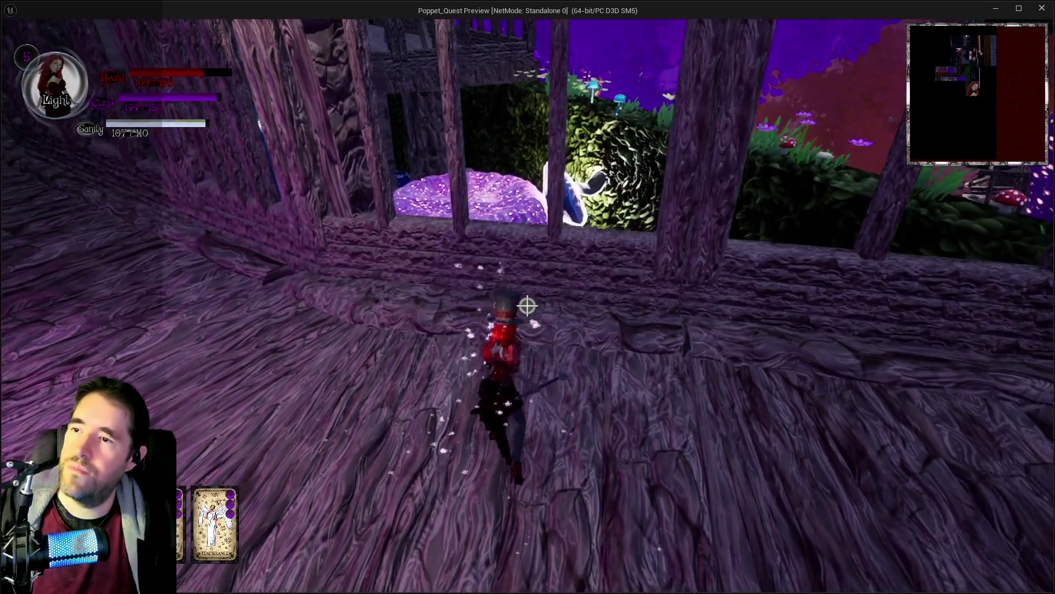
Hop across the lily pads and mushroom caps, through the pipe, onto the Machinery Room machine top.
key("w")
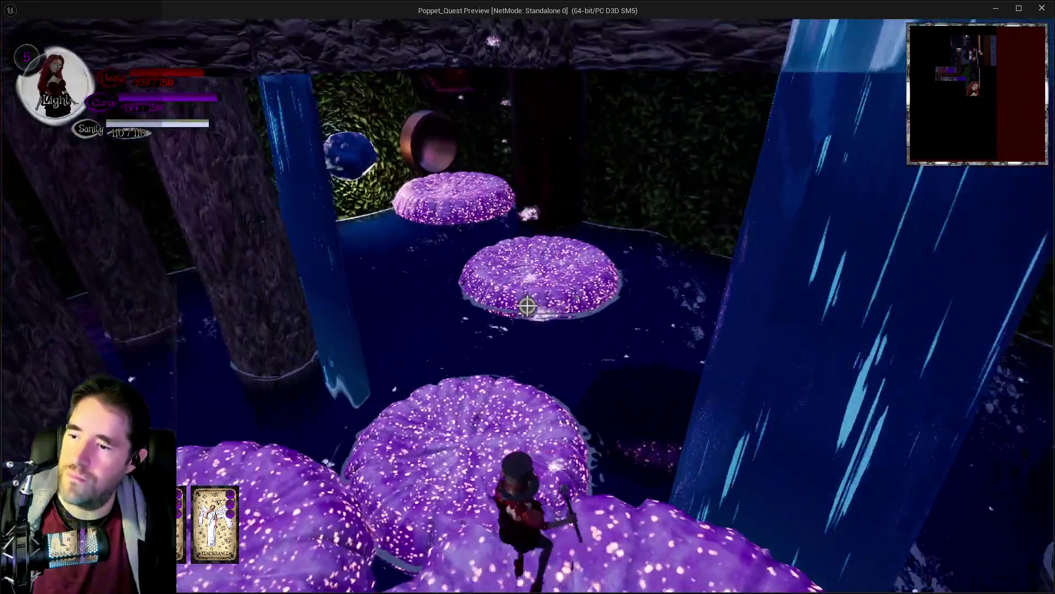
key("w")
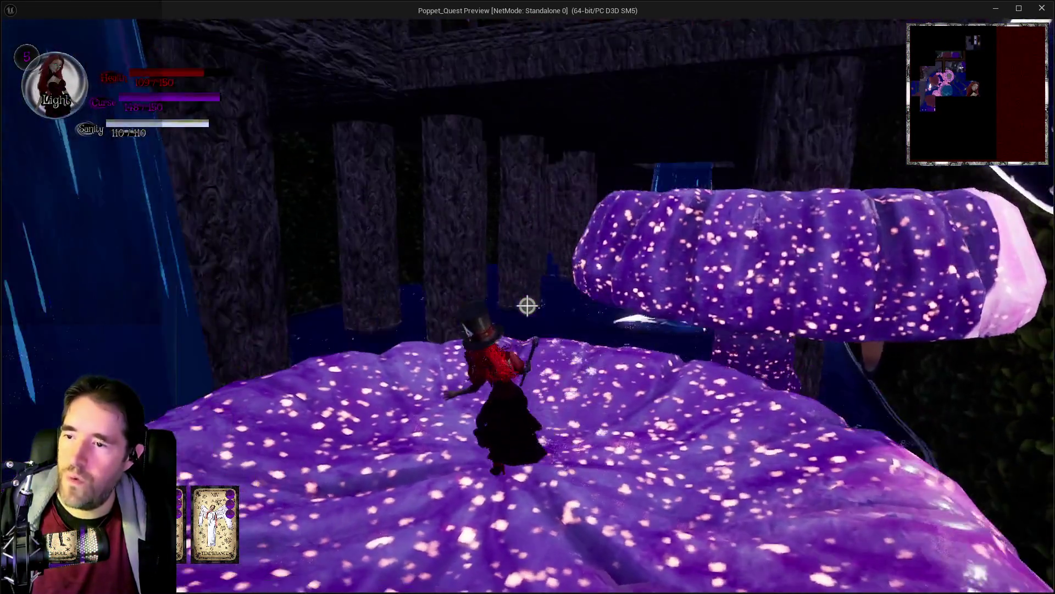
key("w")
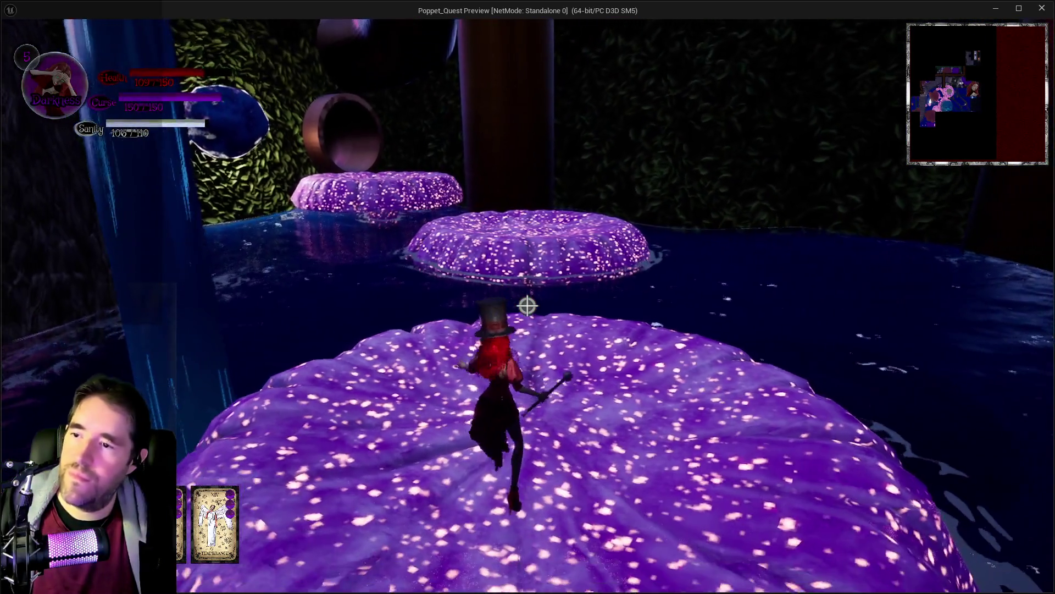
key("w")
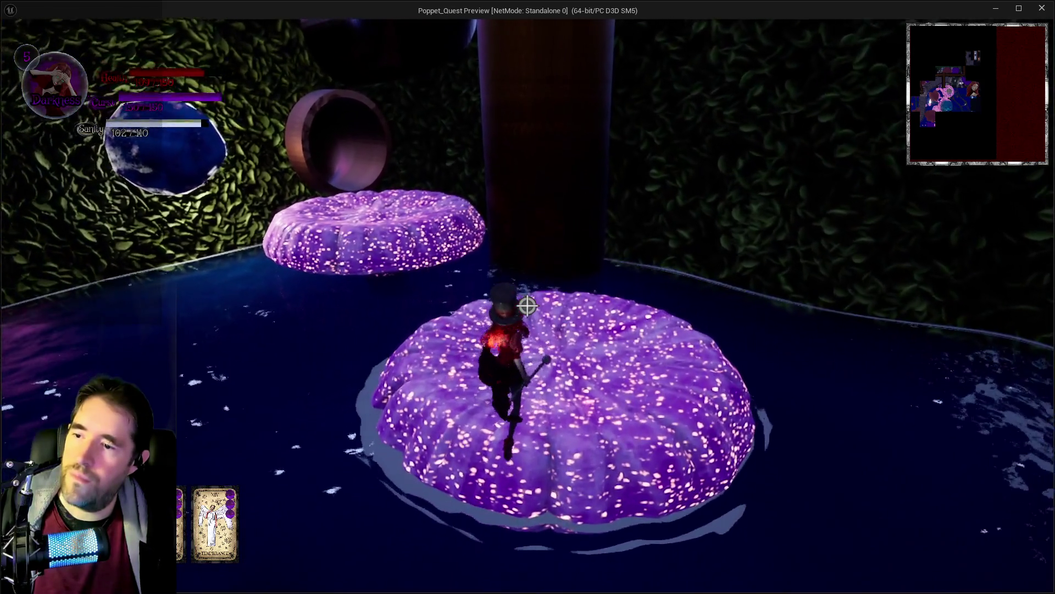
key("w")
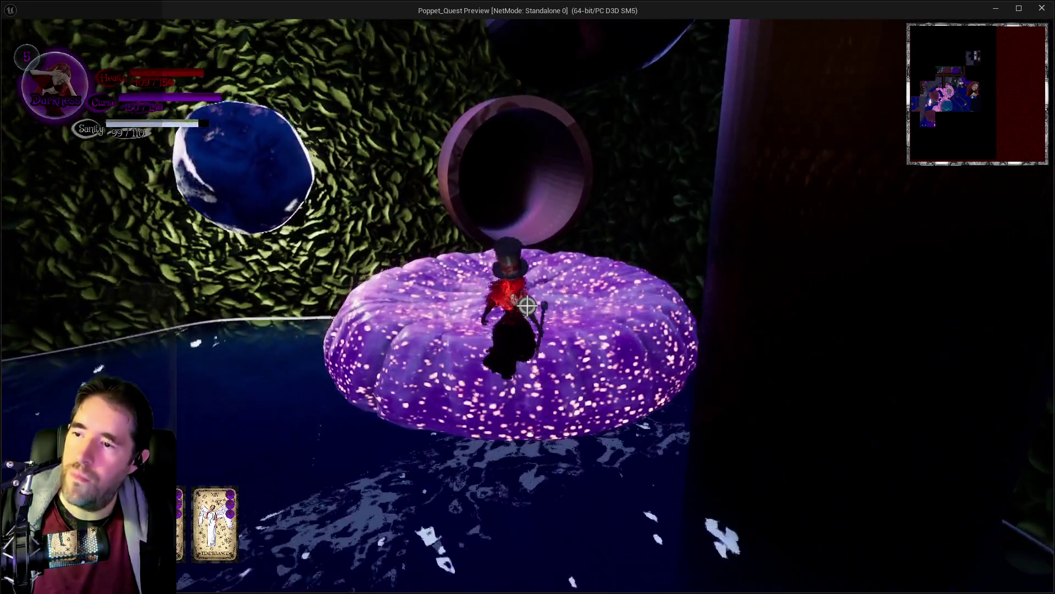
key("w")
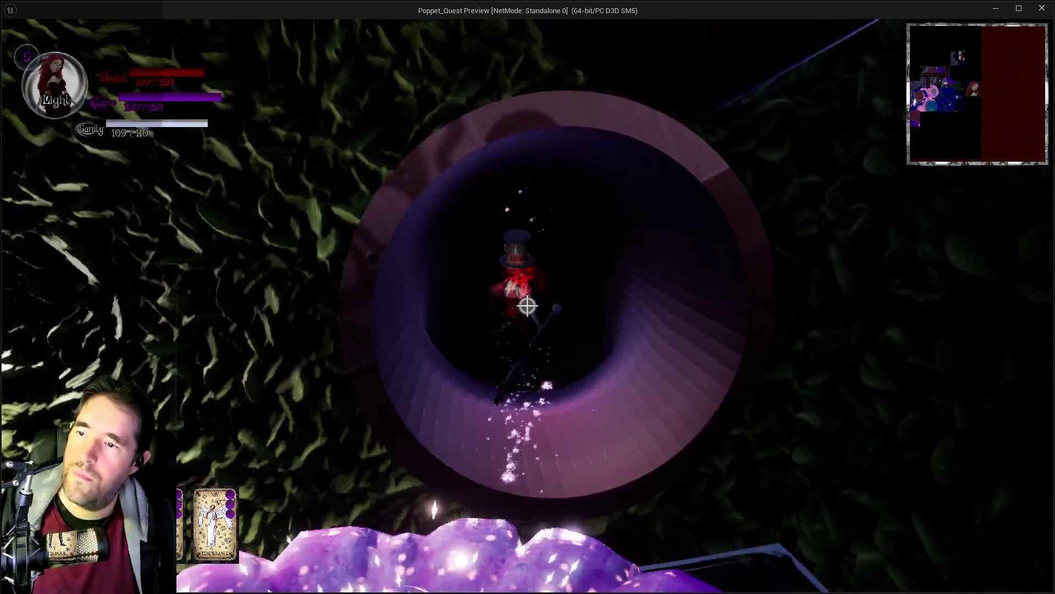
key("w")
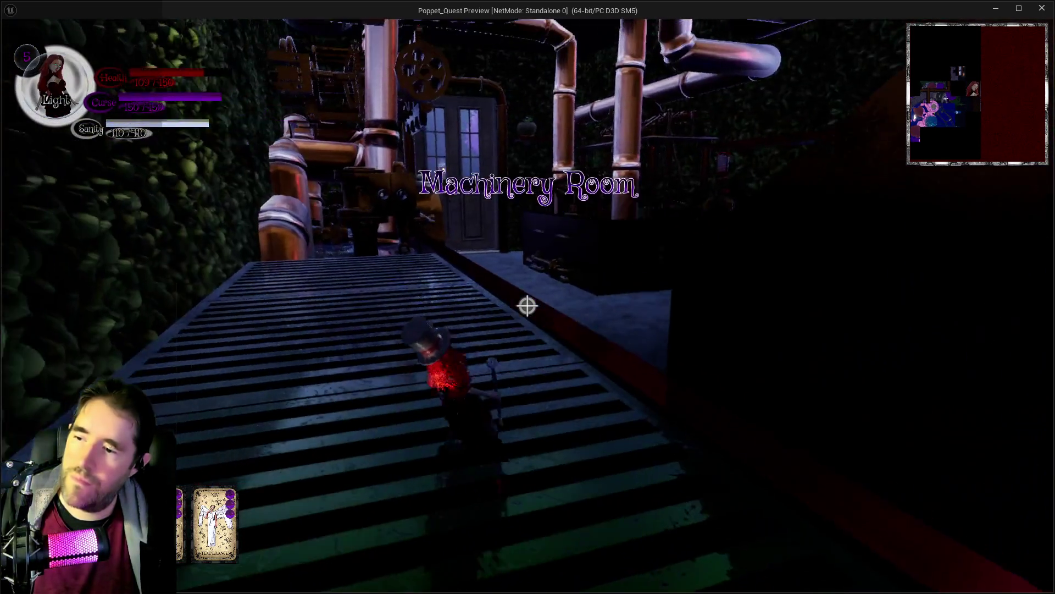
key("space")
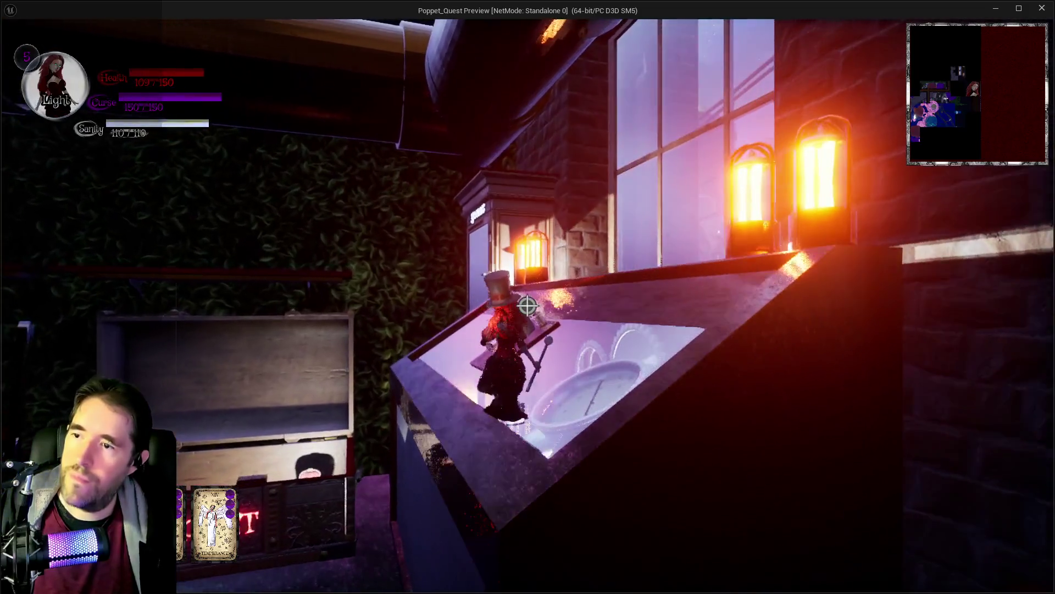
Drop down past the open chest into the safe room and pause the game.
key("w")
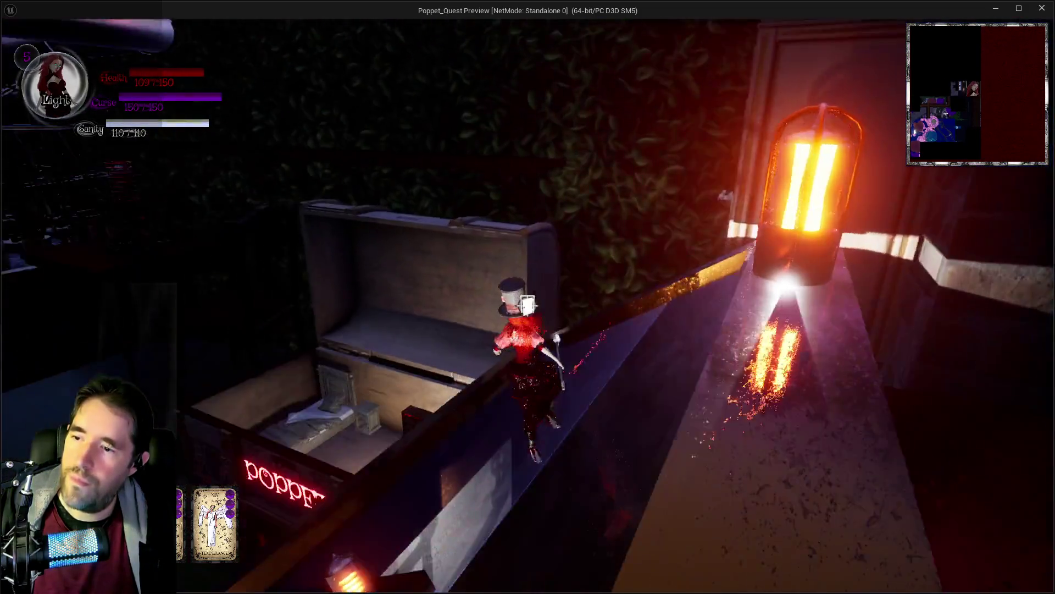
key("w")
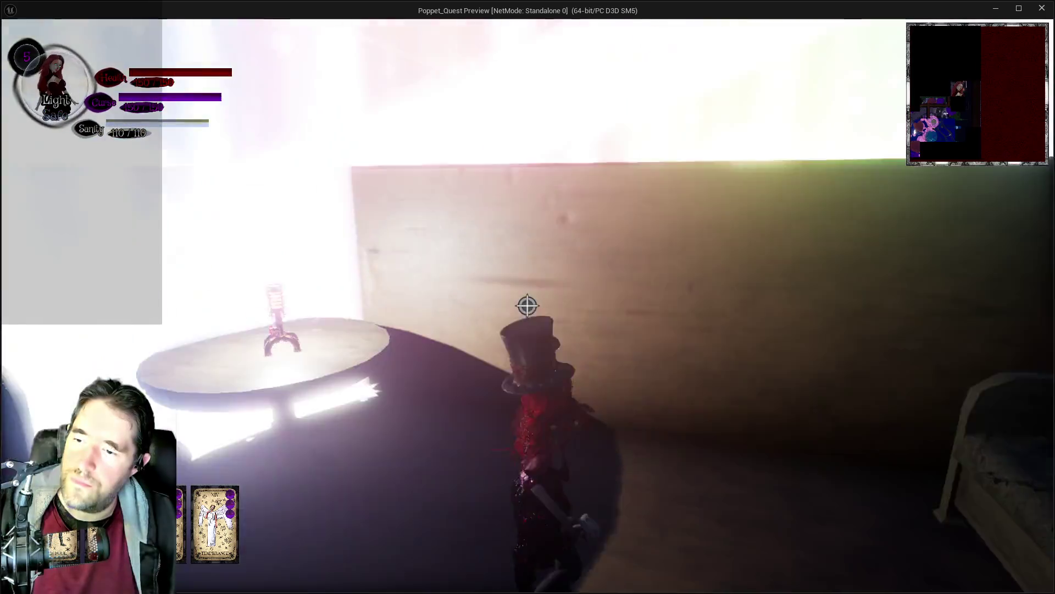
key("Escape")
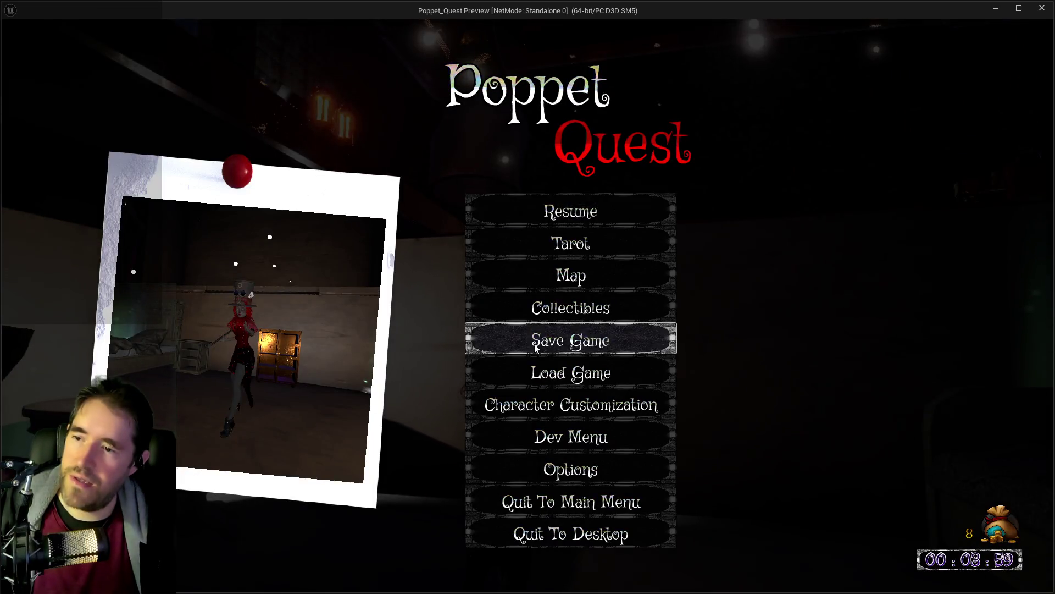
Overwrite the Save2 slot with current progress, then resume play.
left_click(535, 348)
left_click(447, 296)
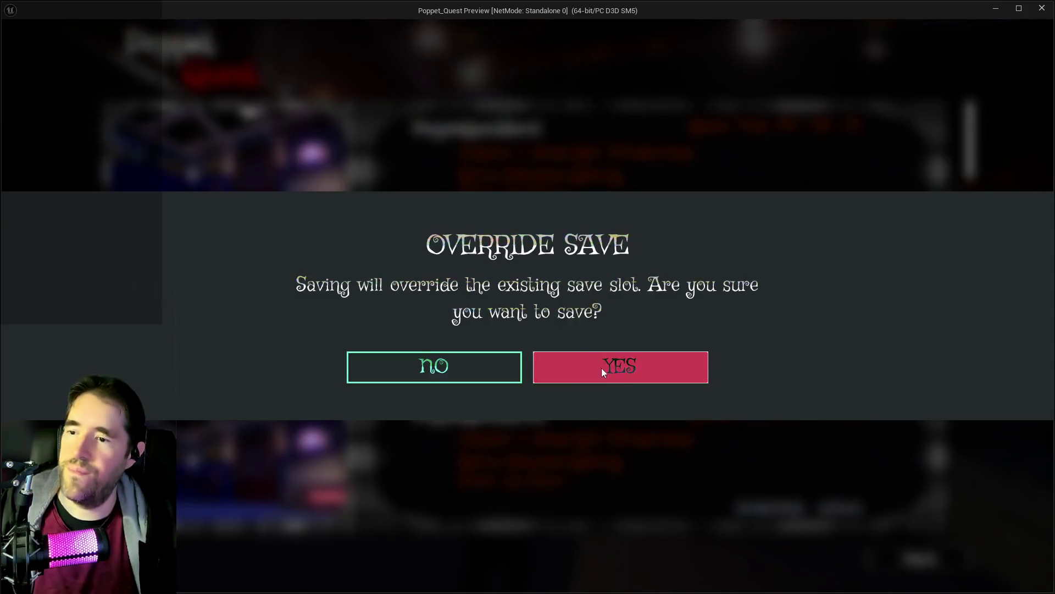
left_click(601, 368)
left_click(920, 560)
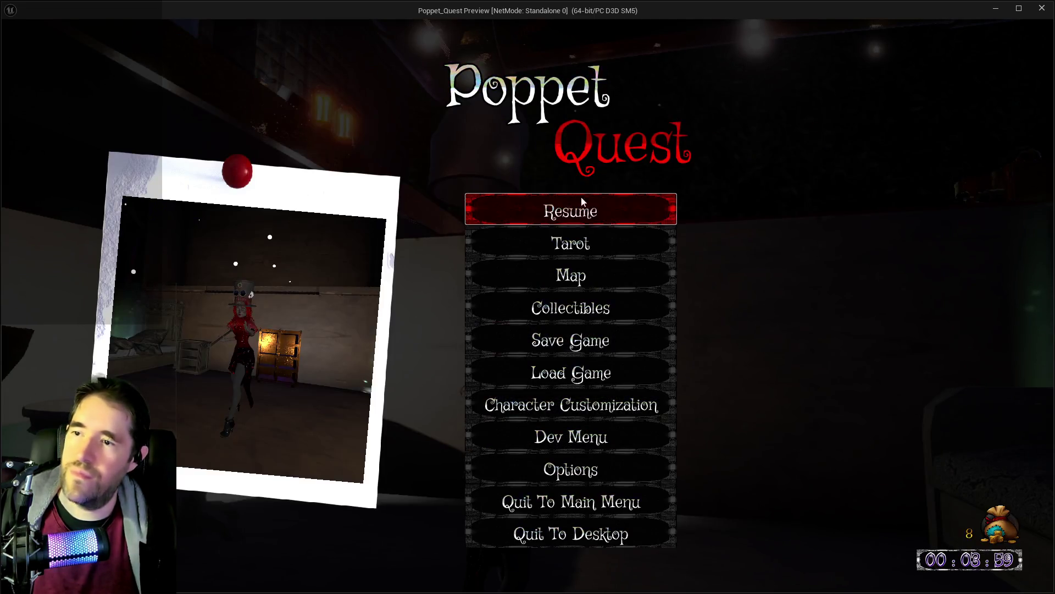
left_click(582, 202)
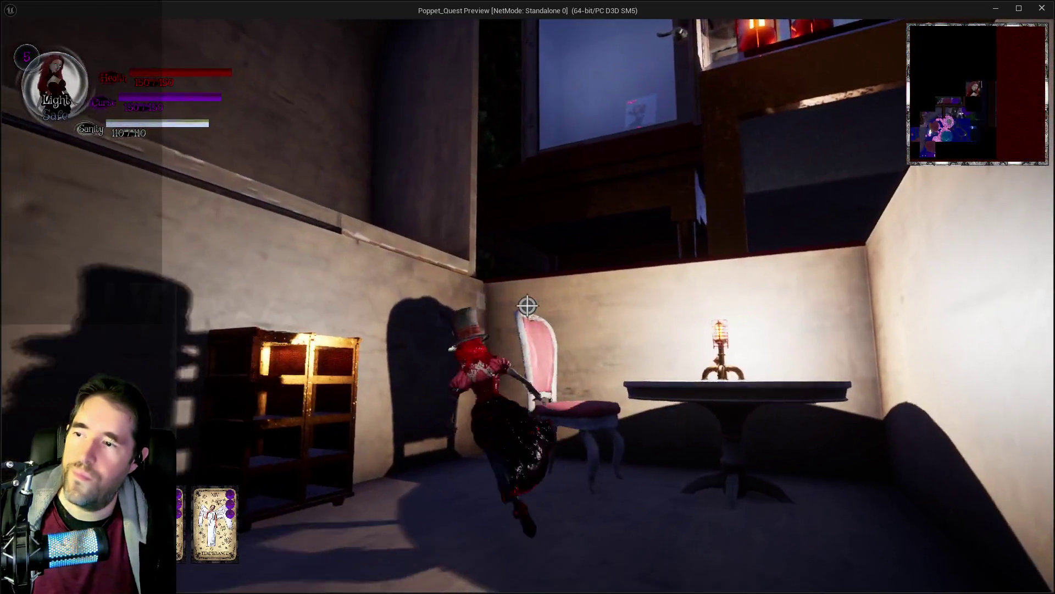
Run through the dark doorway past the POPPET sign, over the wall top and along the display case.
key("w")
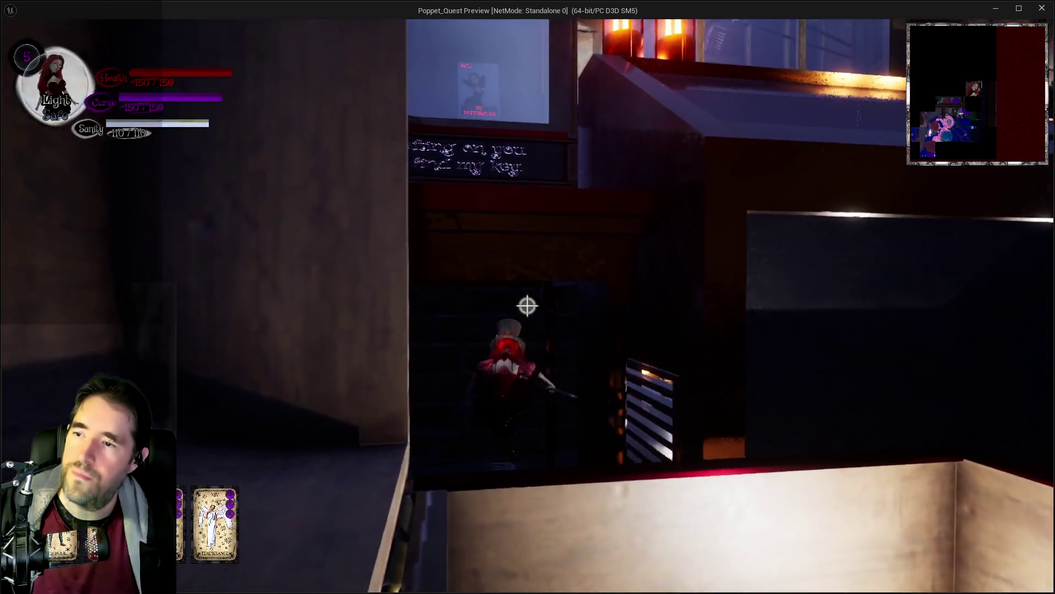
key("w")
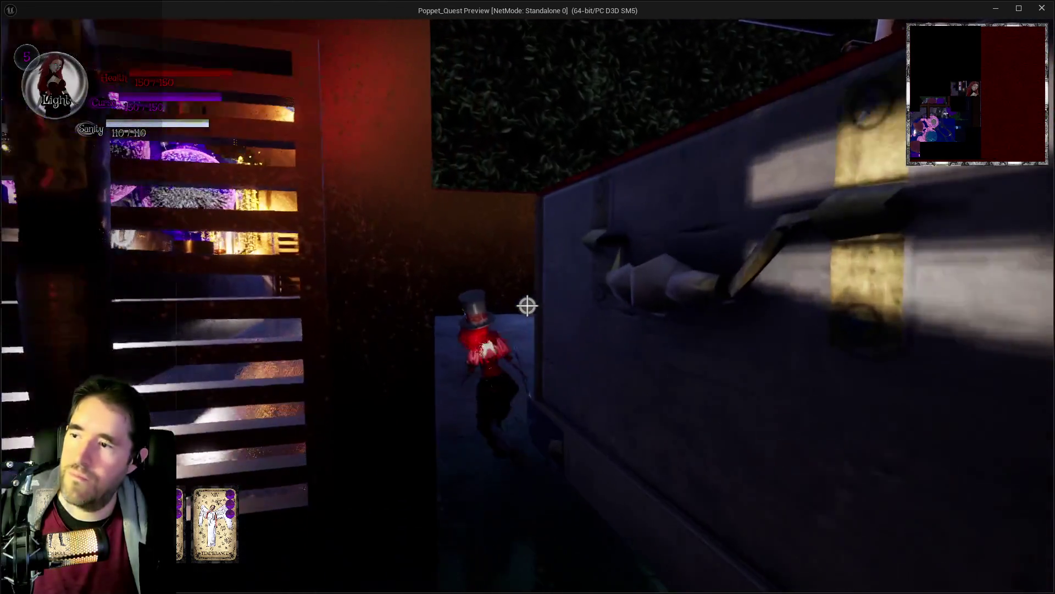
key("w")
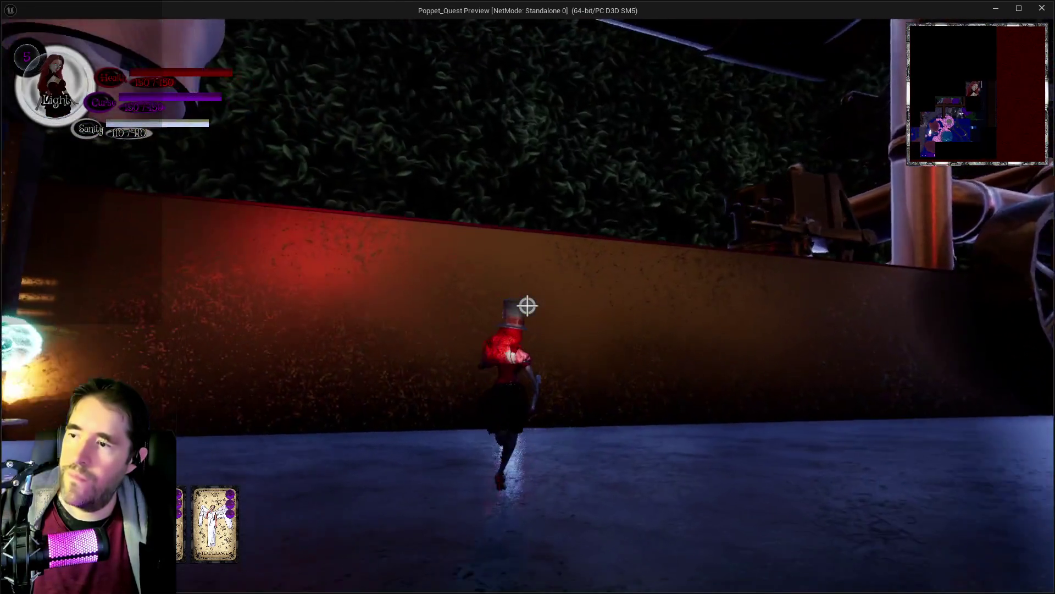
key("w")
key("w")
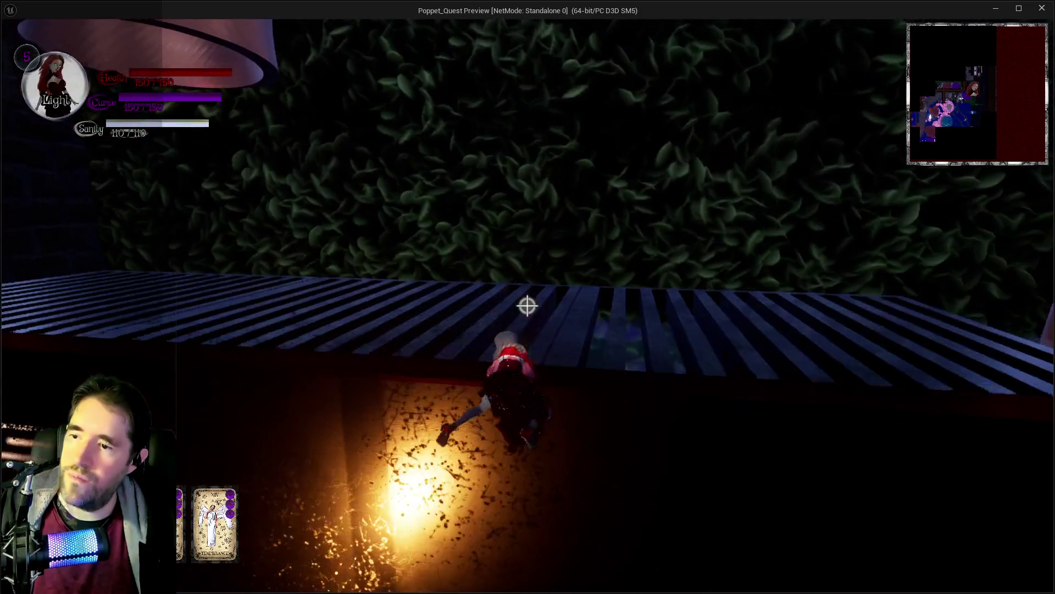
key("w")
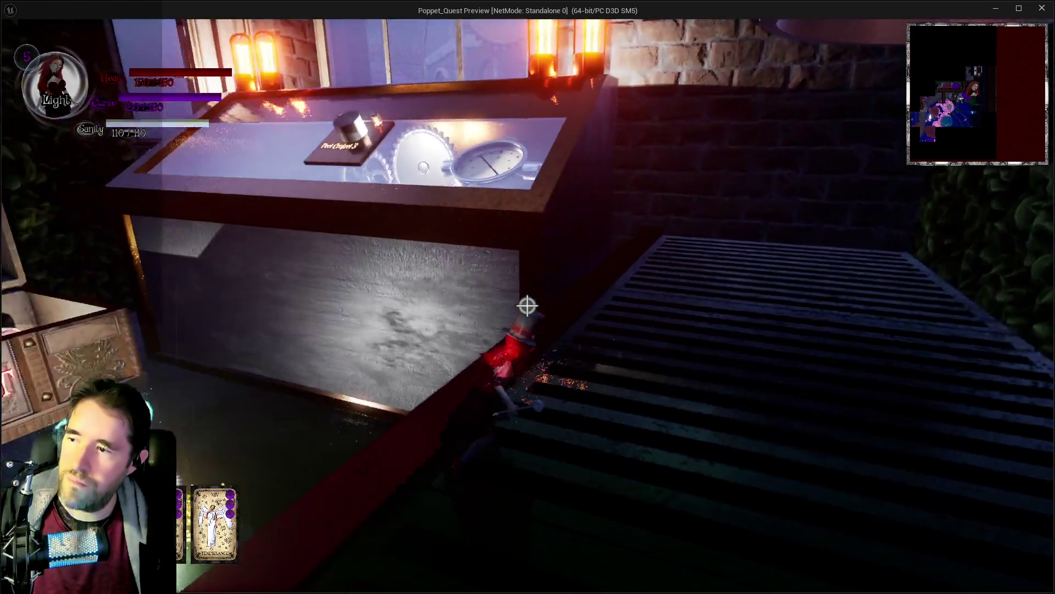
key("w")
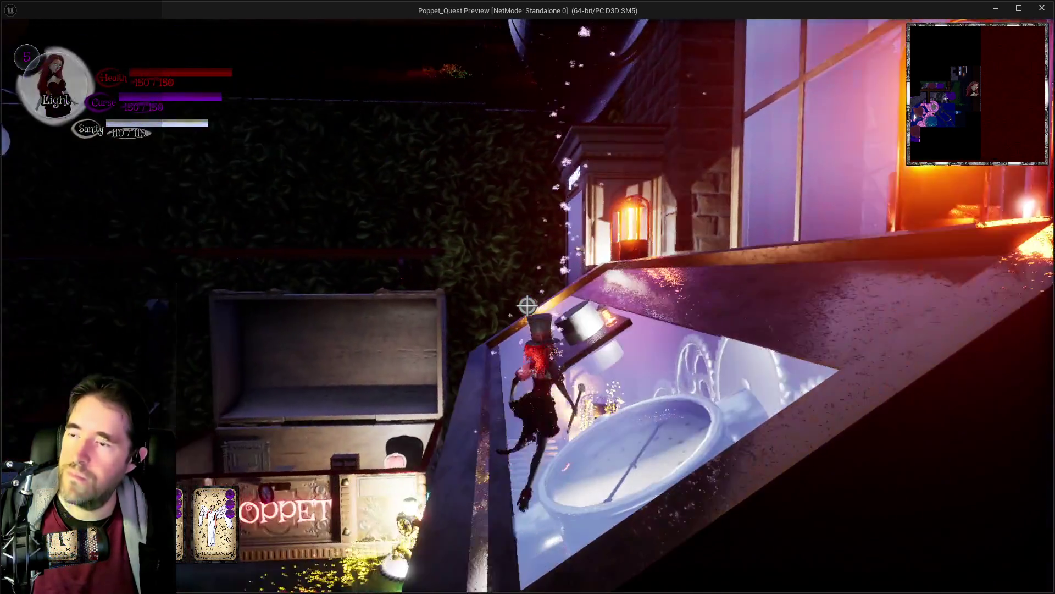
key("w")
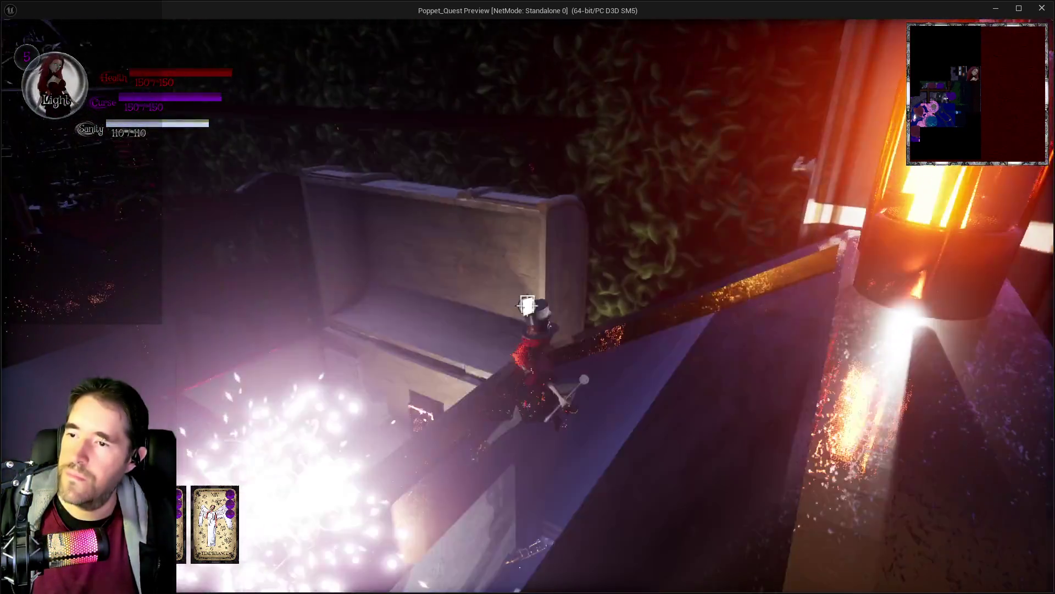
key("w")
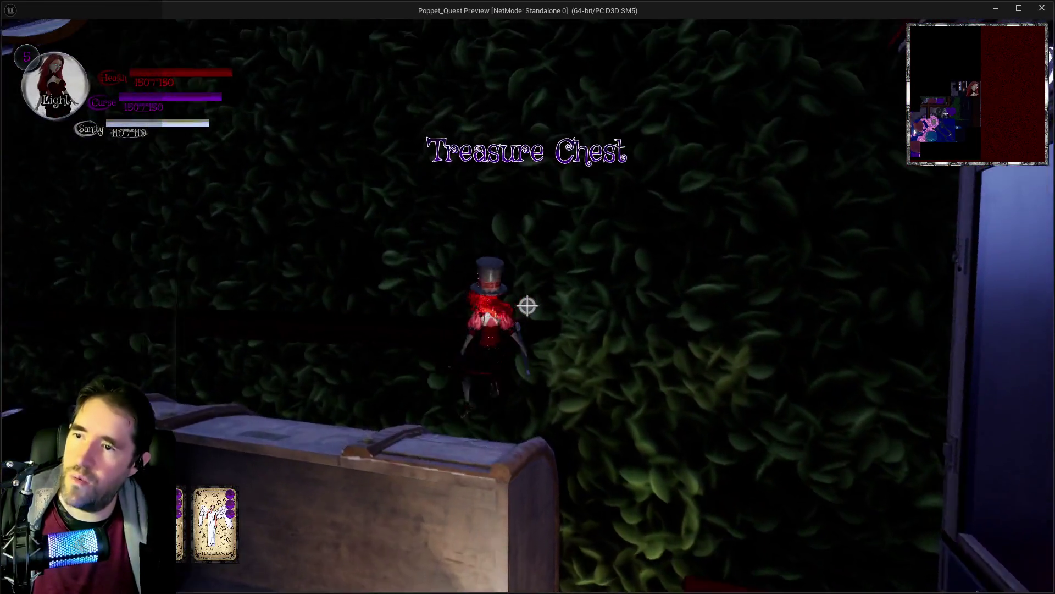
Cross the ledge to the machinery platform and walk the pipe toward the spiral staircase.
key("w")
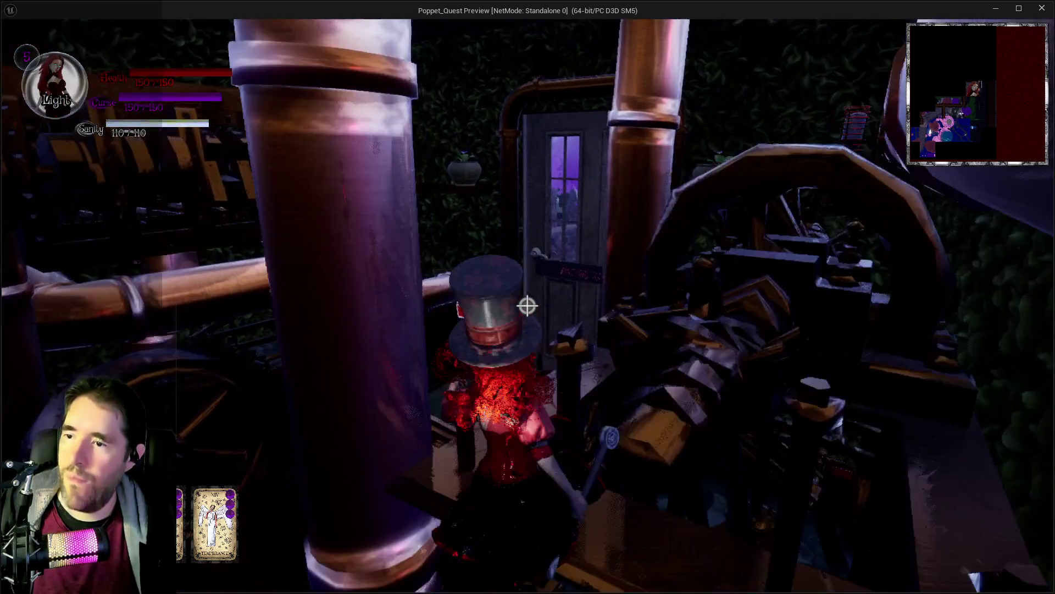
key("w")
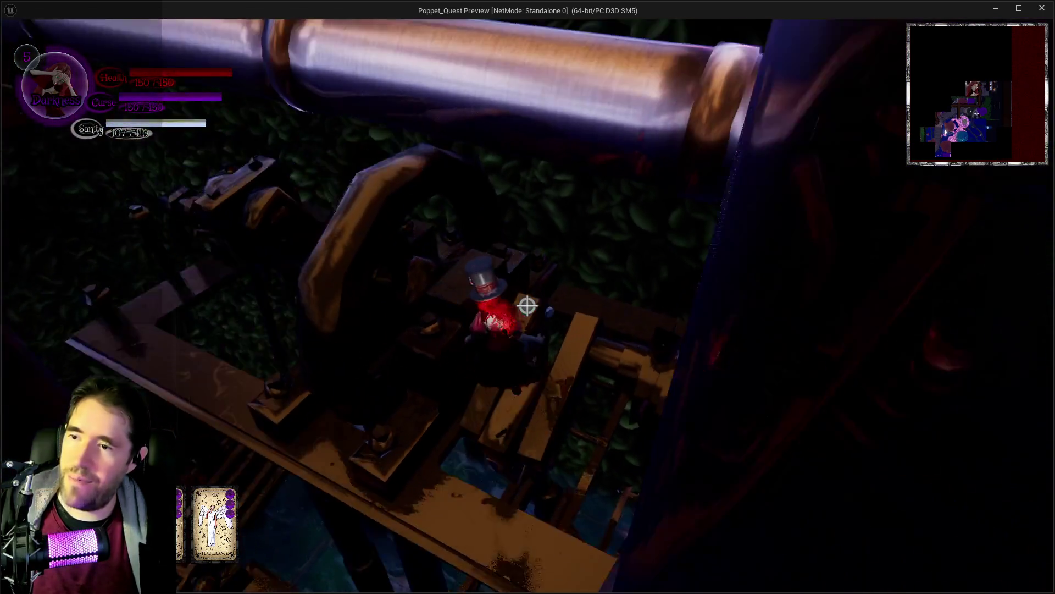
key("w")
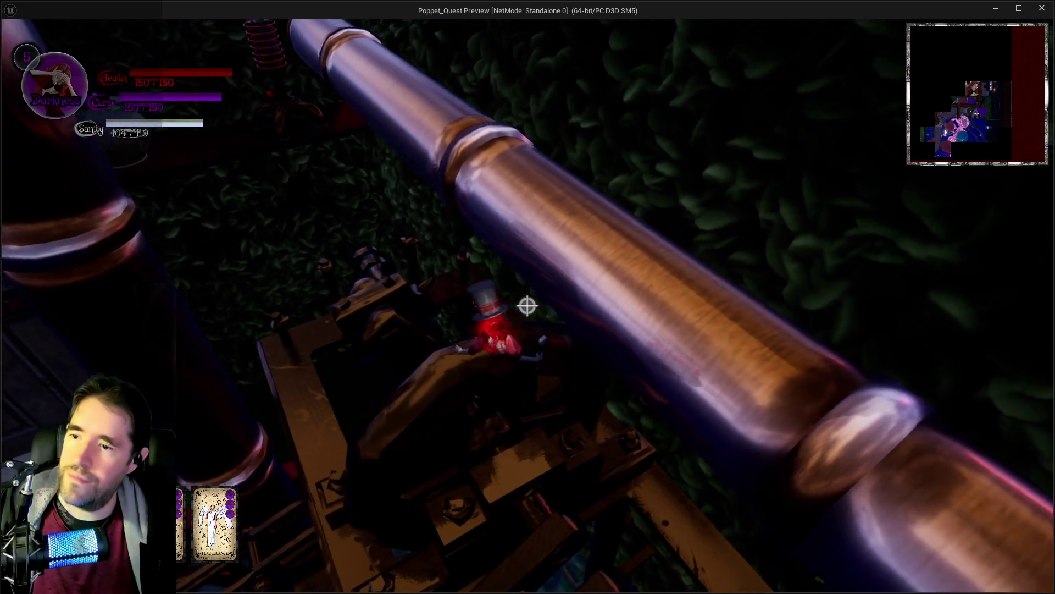
key("w")
key("w")
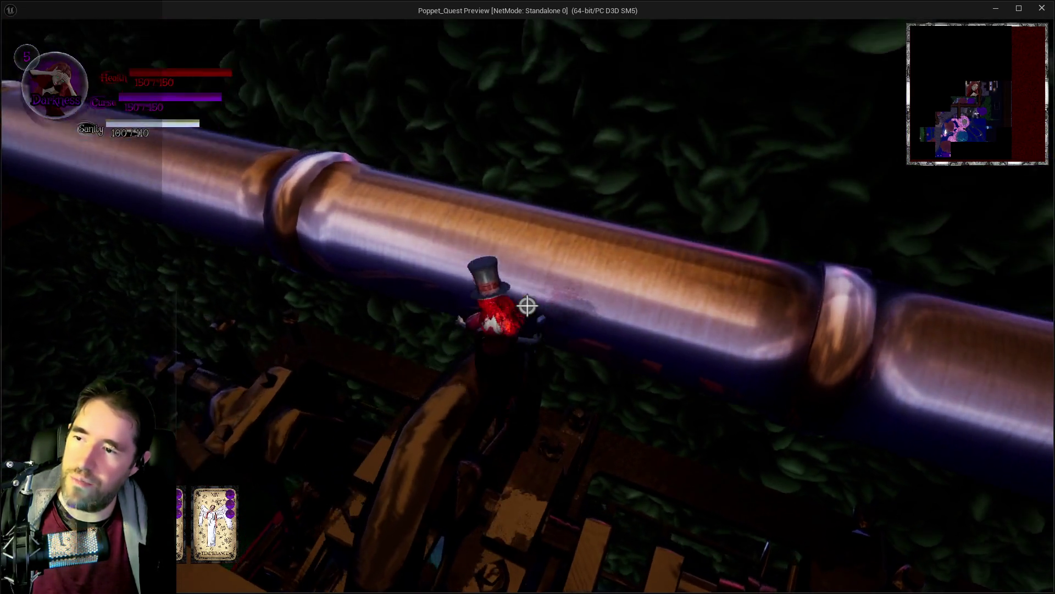
key("w")
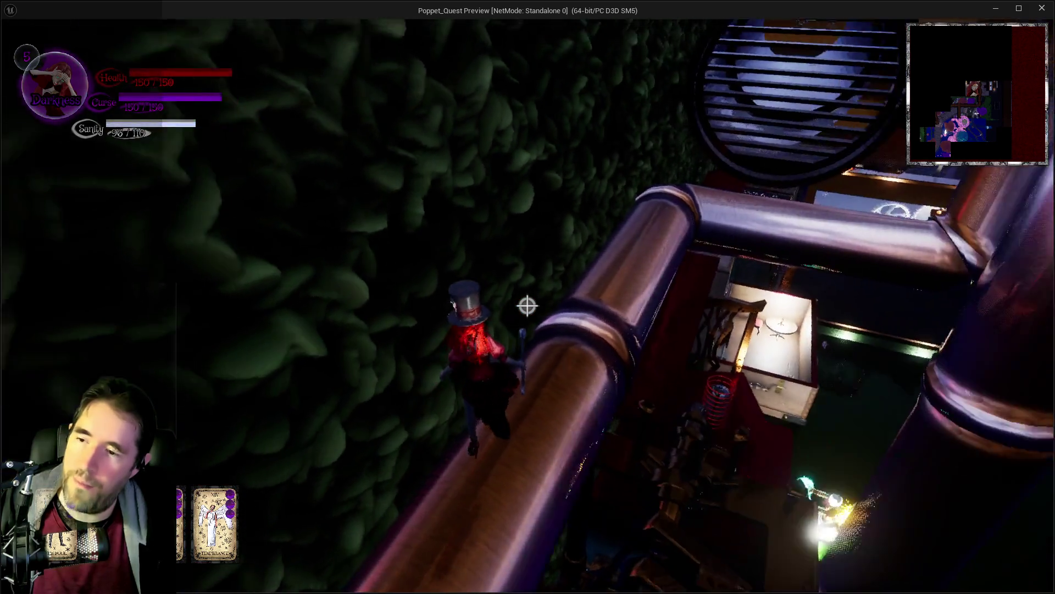
key("w")
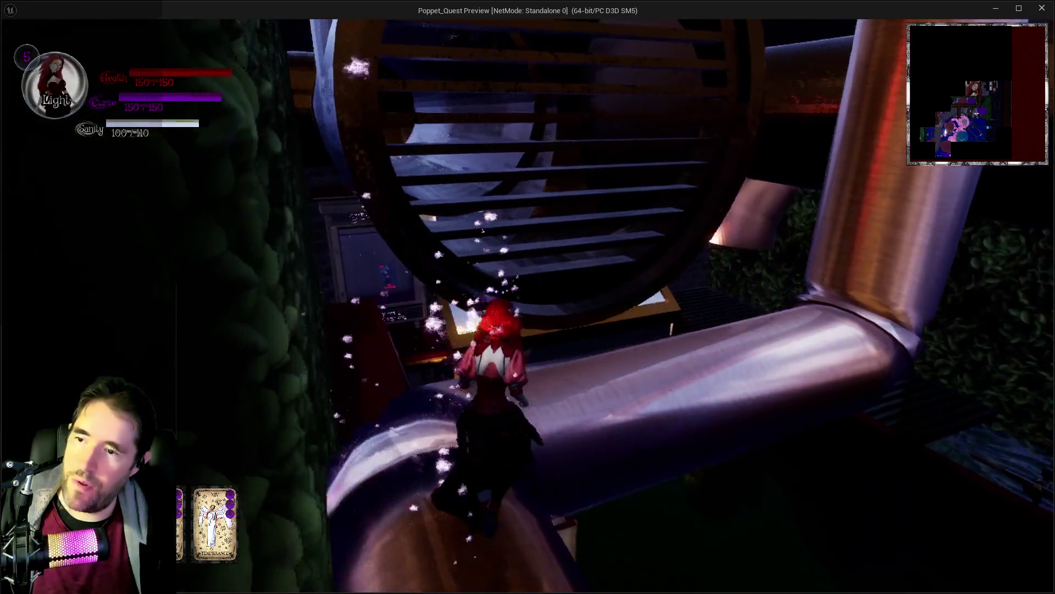
key("w")
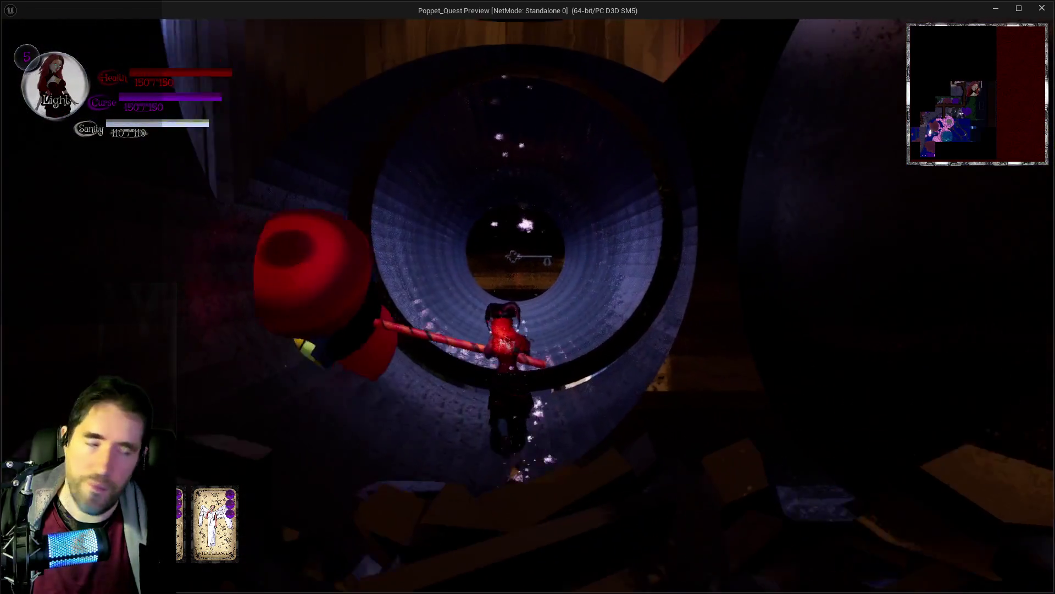
Walk into the pipe tunnel and pick up the Machinery Room Key.
key("w")
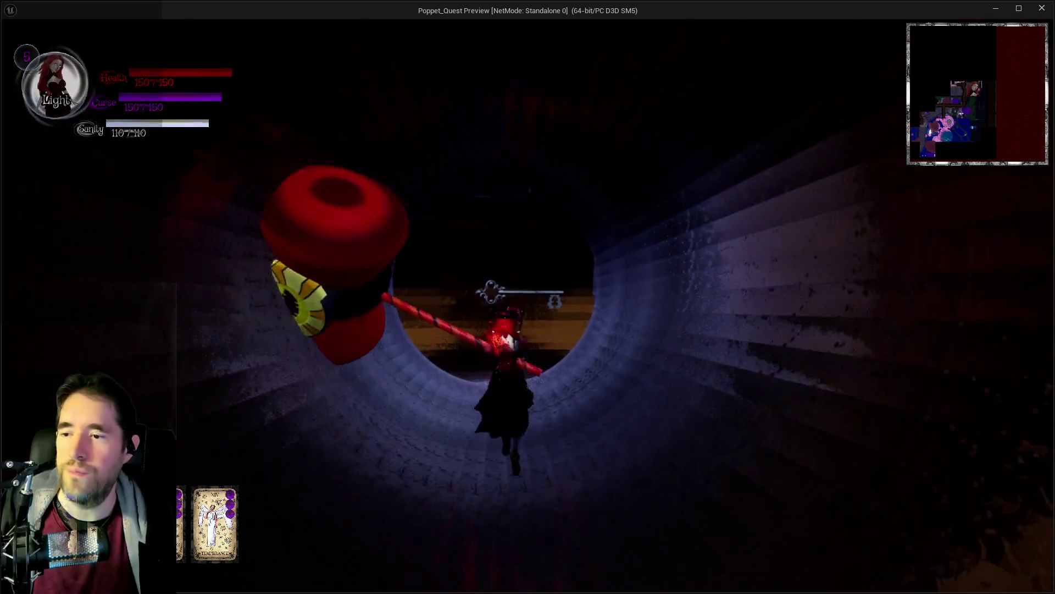
key("w")
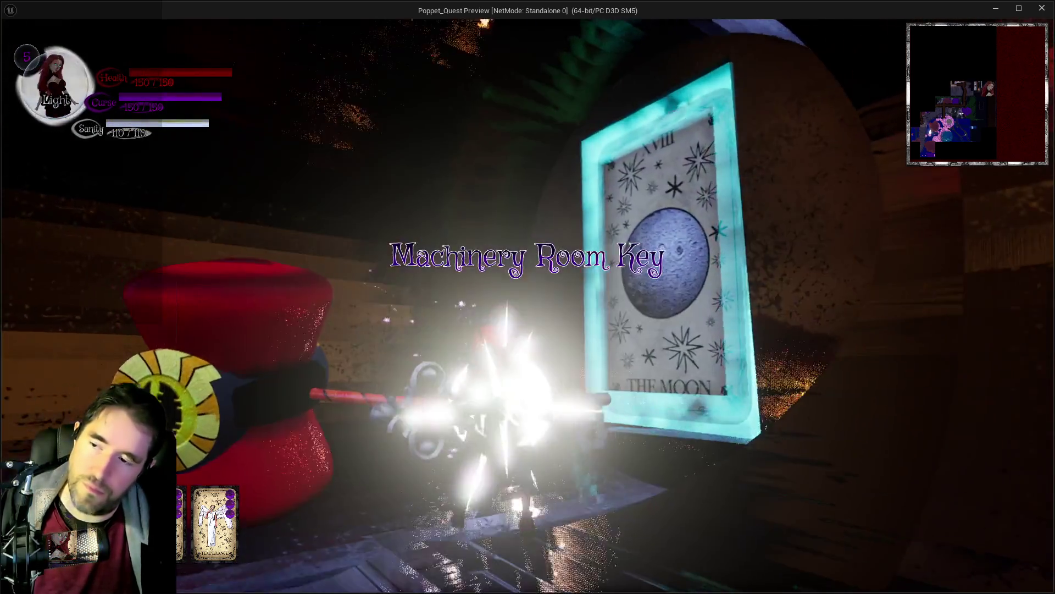
key("w")
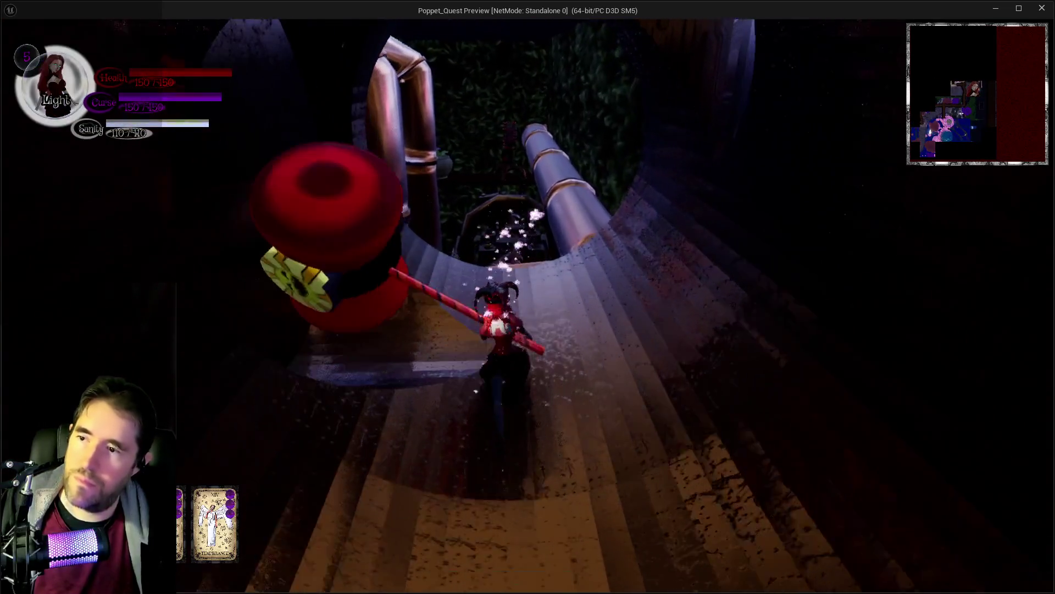
Follow the pipe back through the glass door out toward the purple-tree courtyard.
key("w")
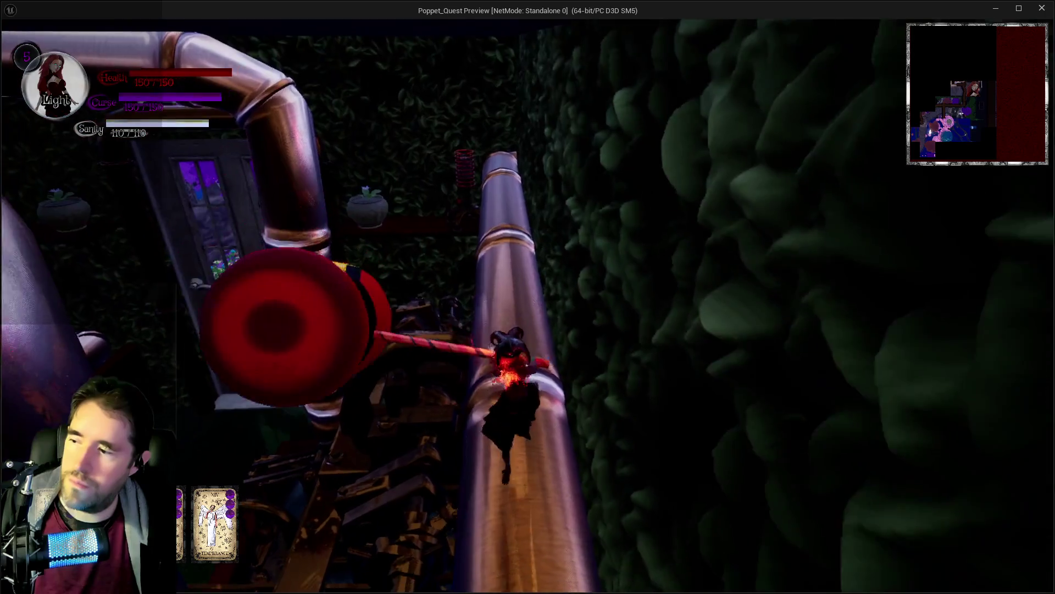
key("w")
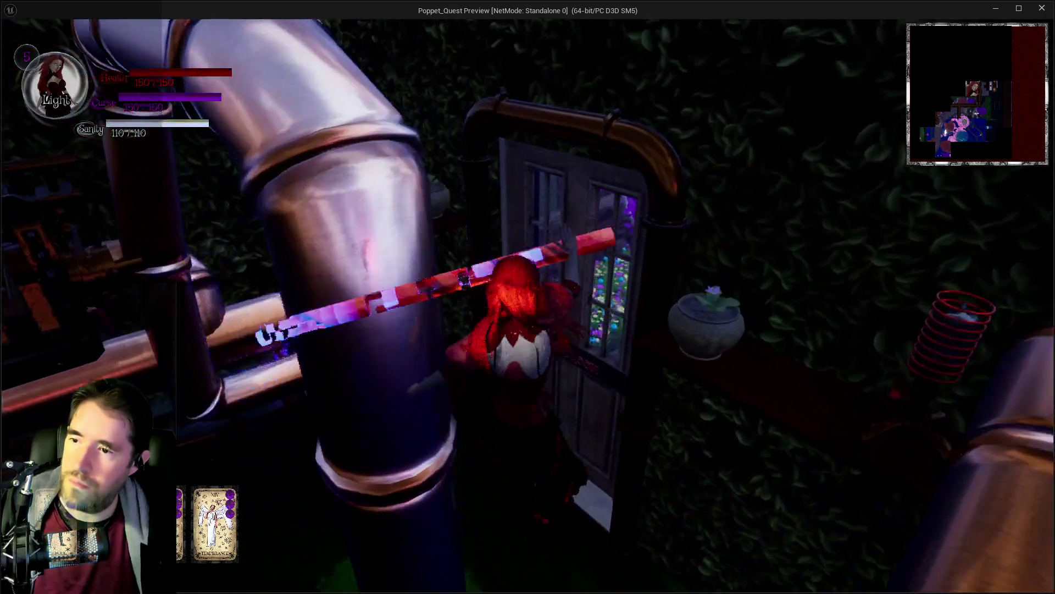
key("w")
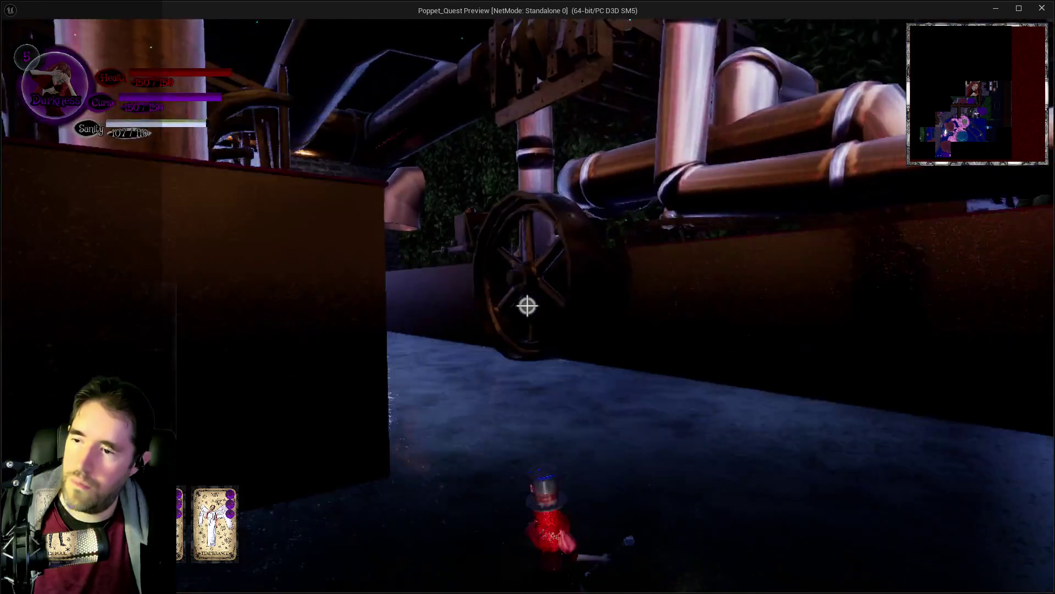
key("w")
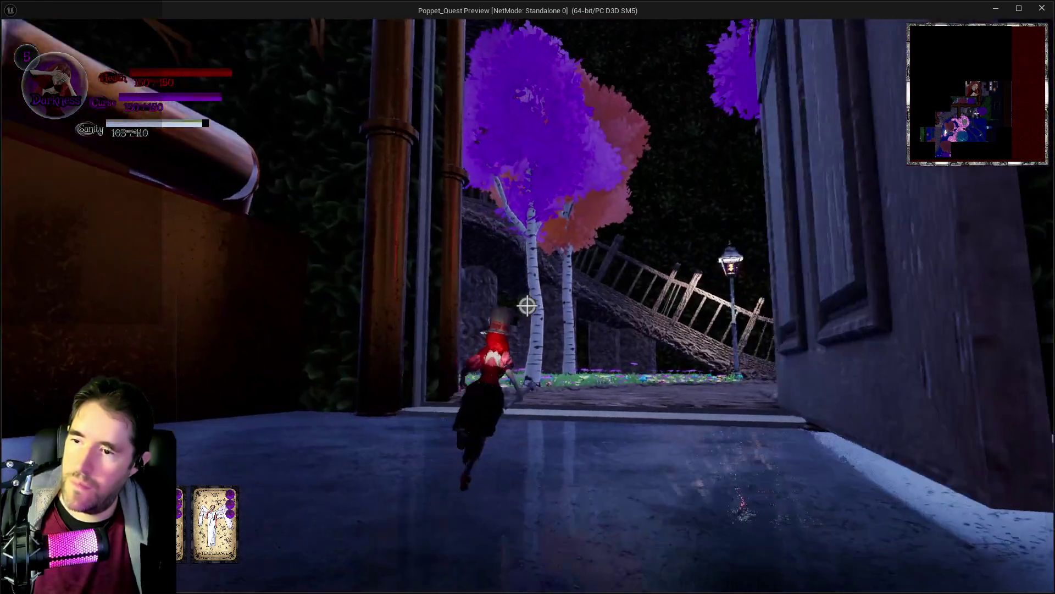
Run past the Treasure Chest, over the wooden bridge and through the portal ring onto the purple walkway.
key("w")
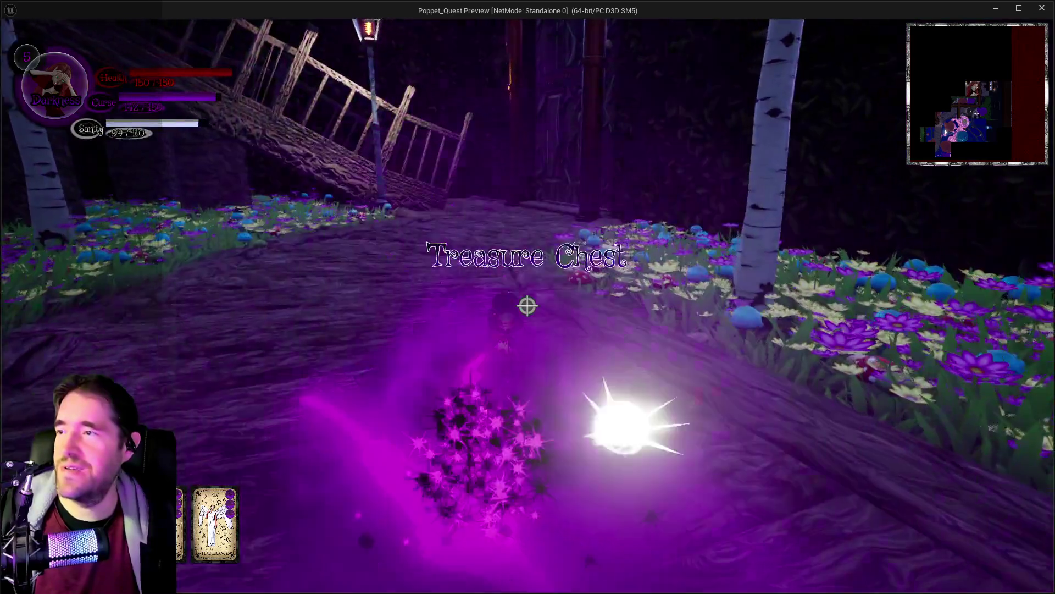
key("w")
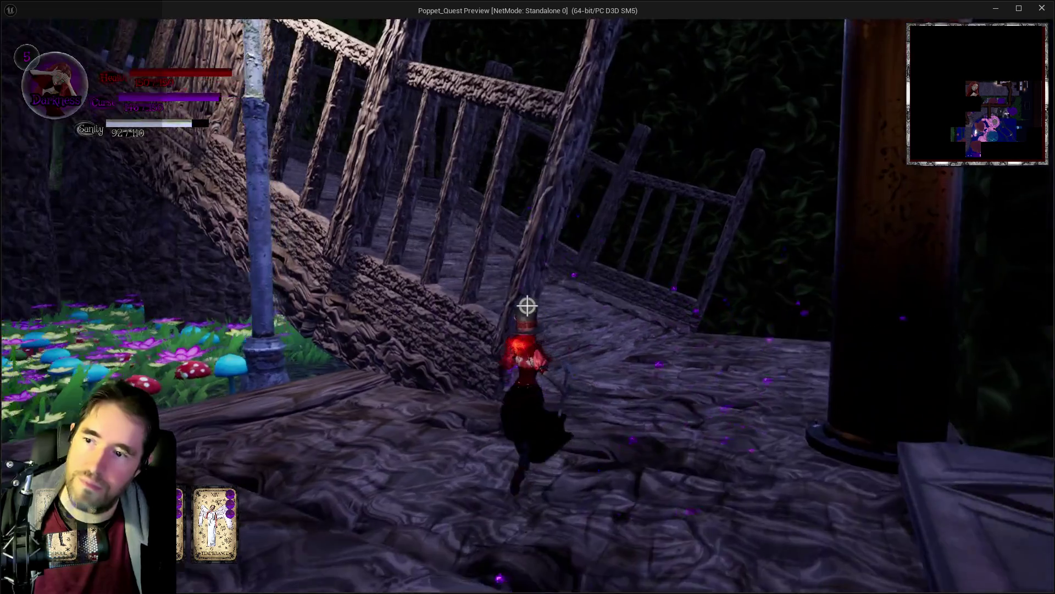
key("w")
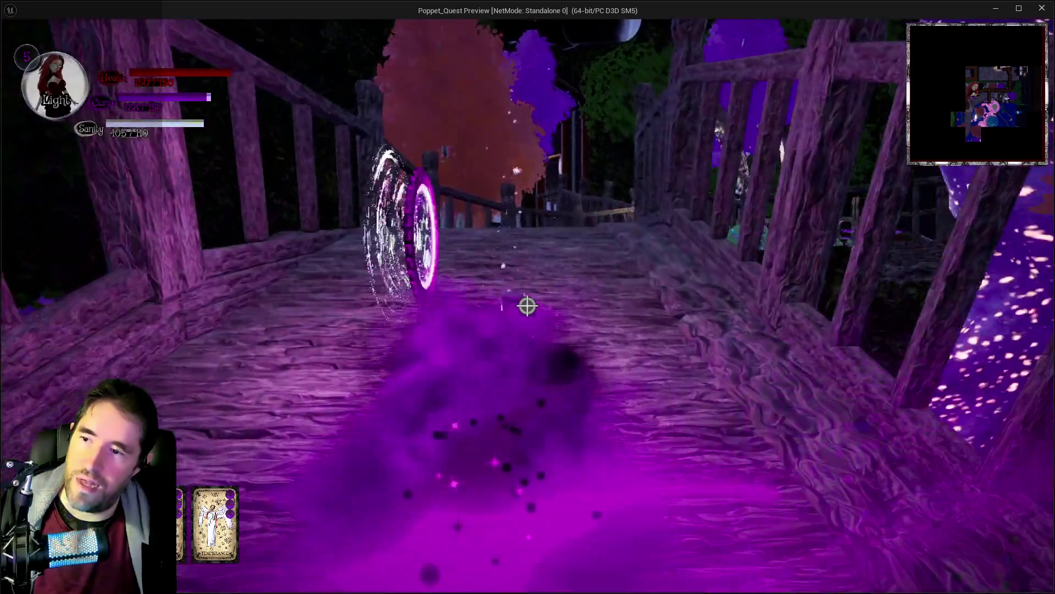
key("w")
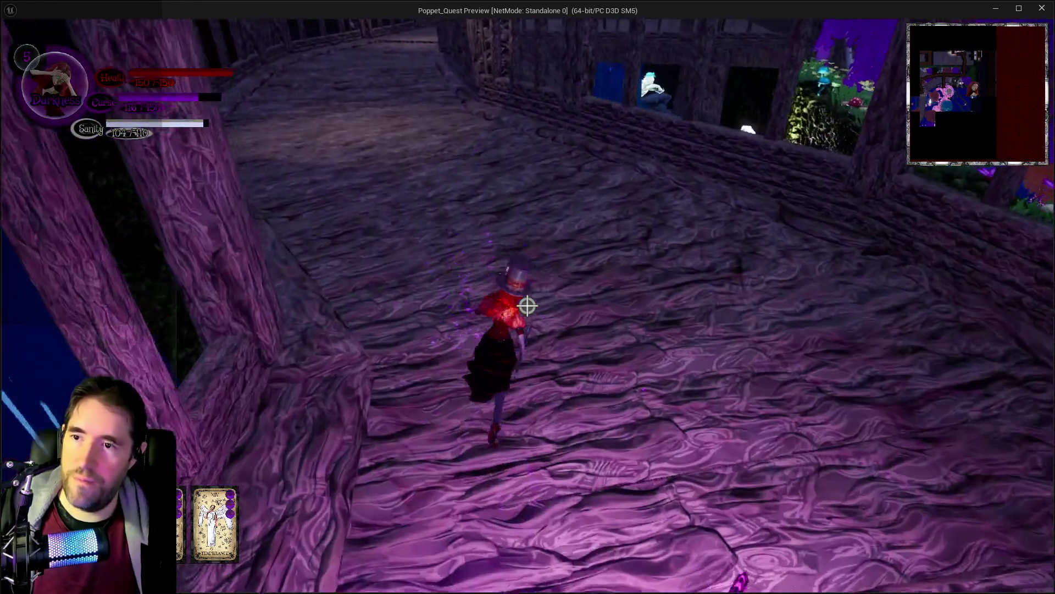
key("w")
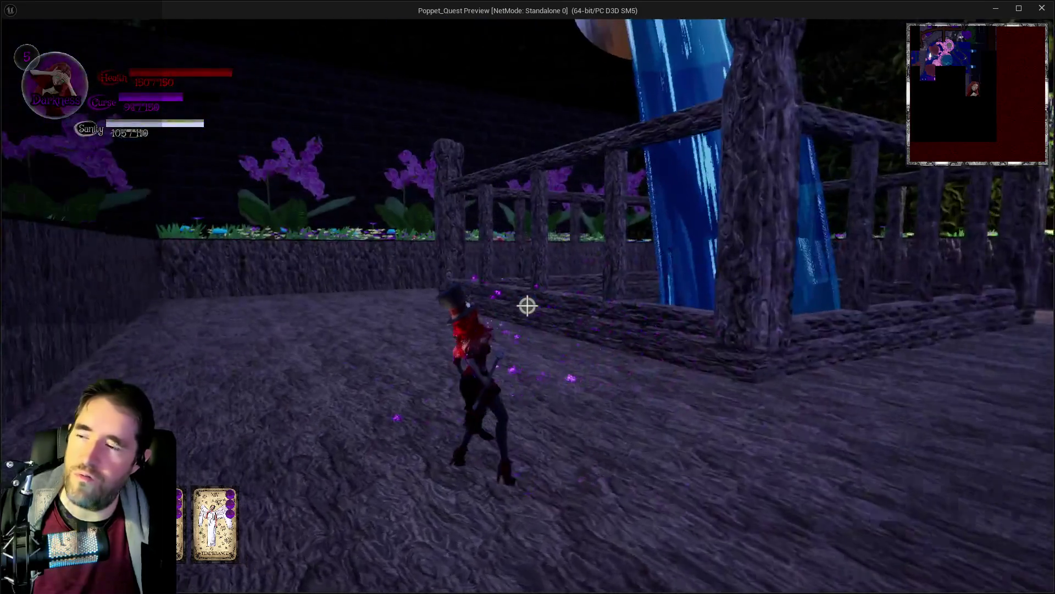
Walk past the fence and jump onto the Capsule Control altar, then drop to the mound.
key("w")
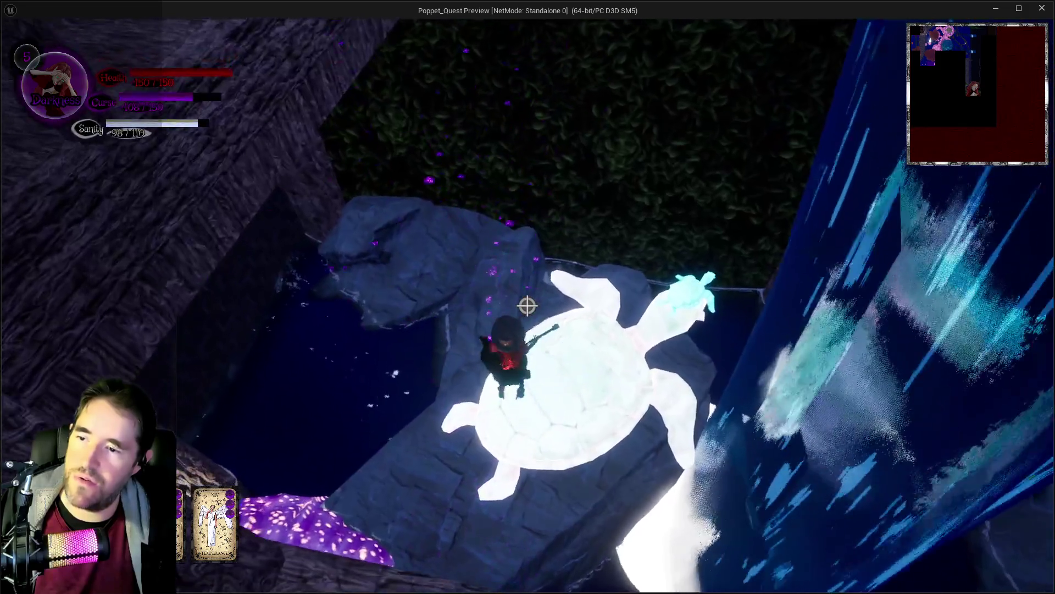
key("w")
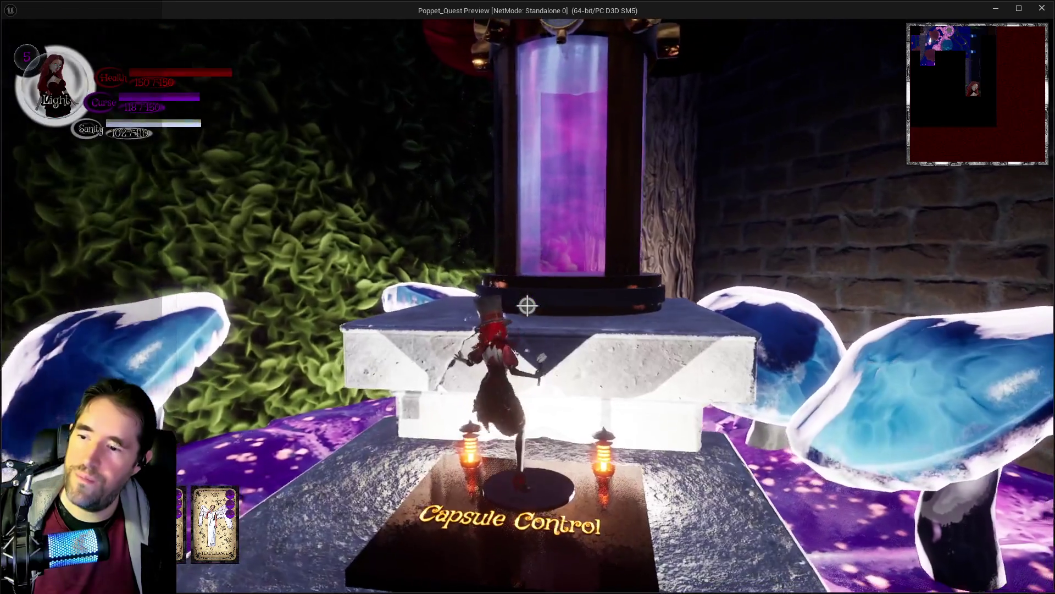
key("space")
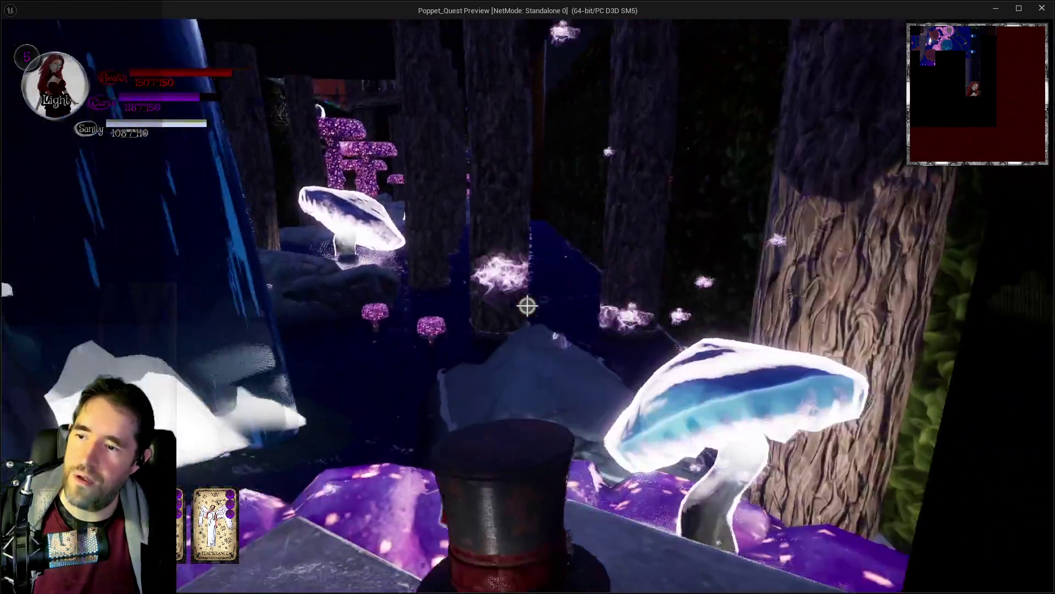
key("w")
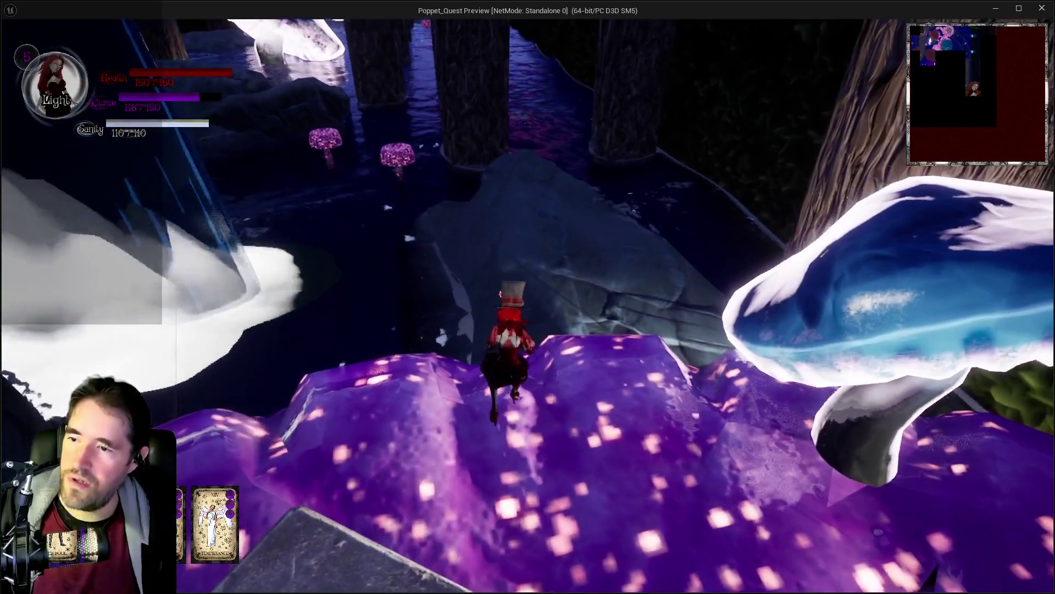
Follow the rock path into the water and move through the underwater cave until Poppet fails.
key("w")
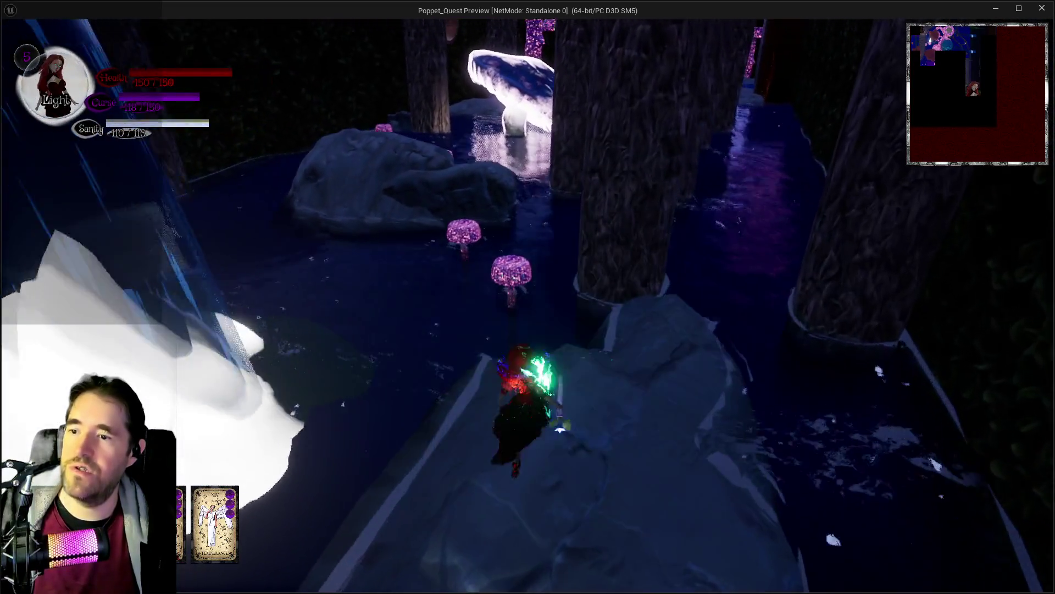
key("w")
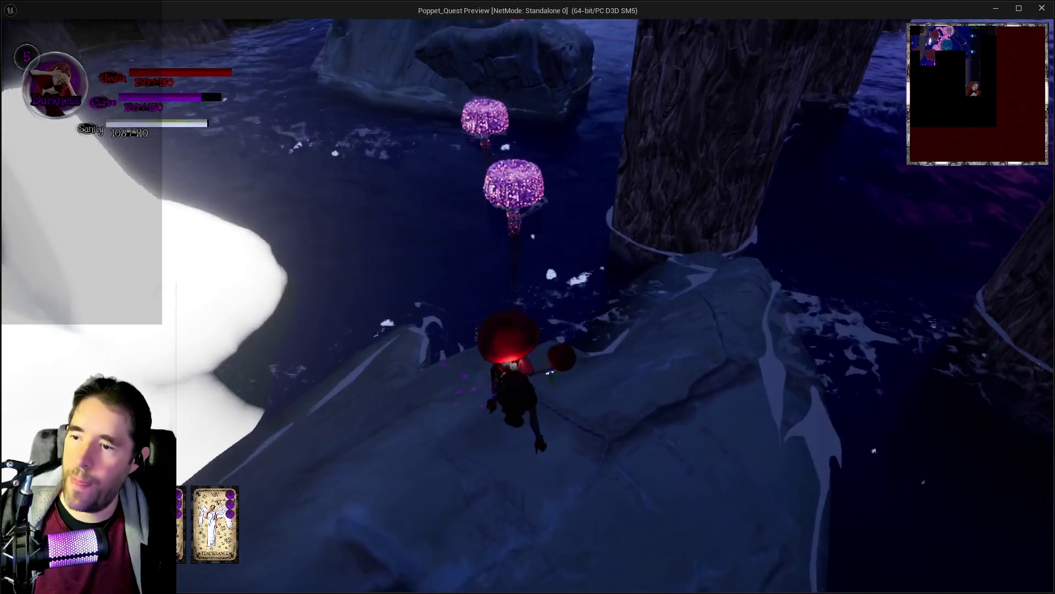
key("w")
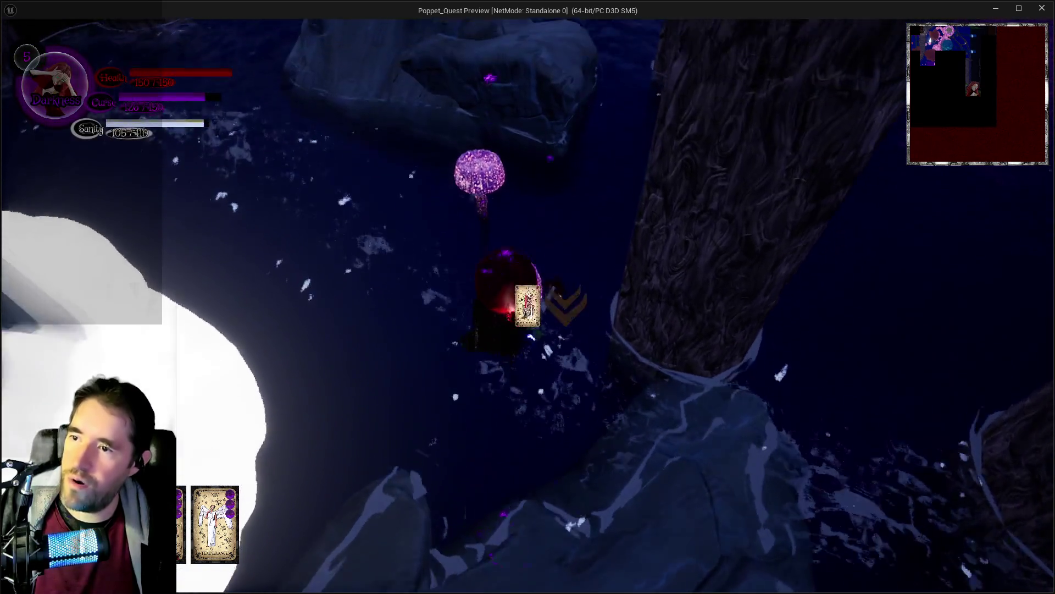
key("w")
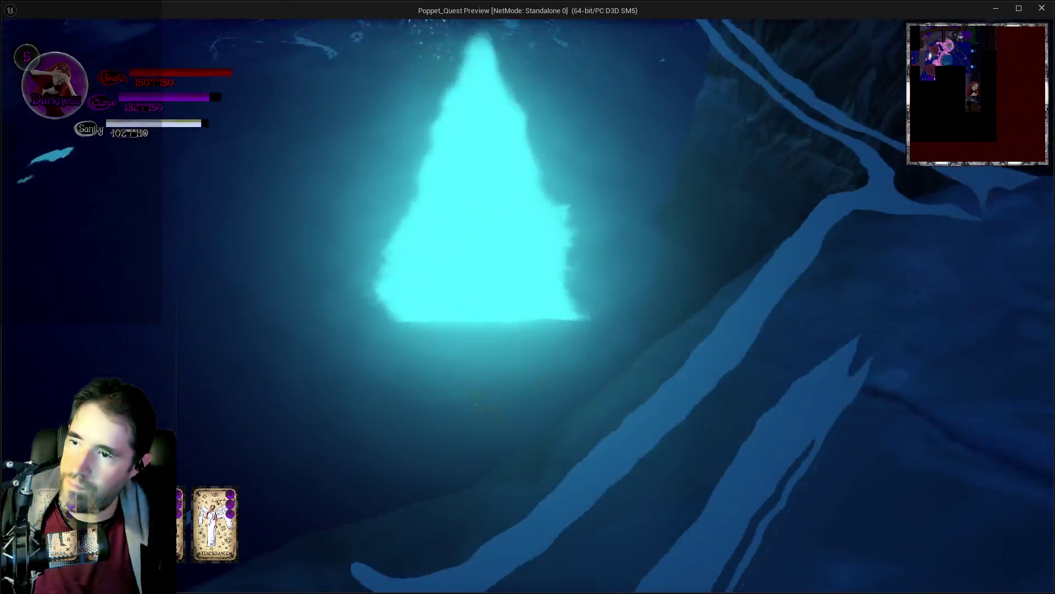
key("w")
key("w")
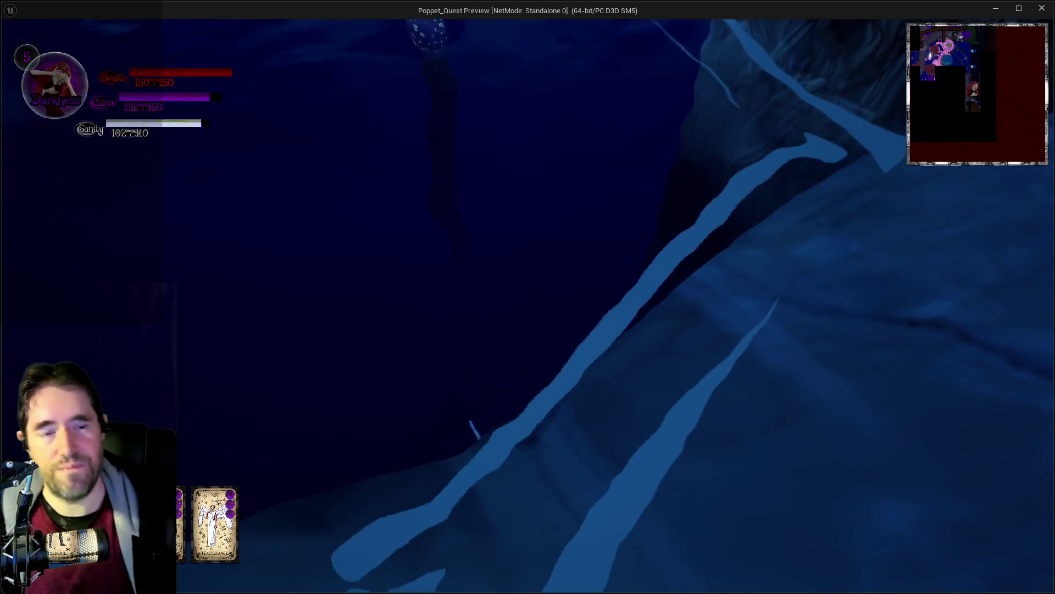
key("w")
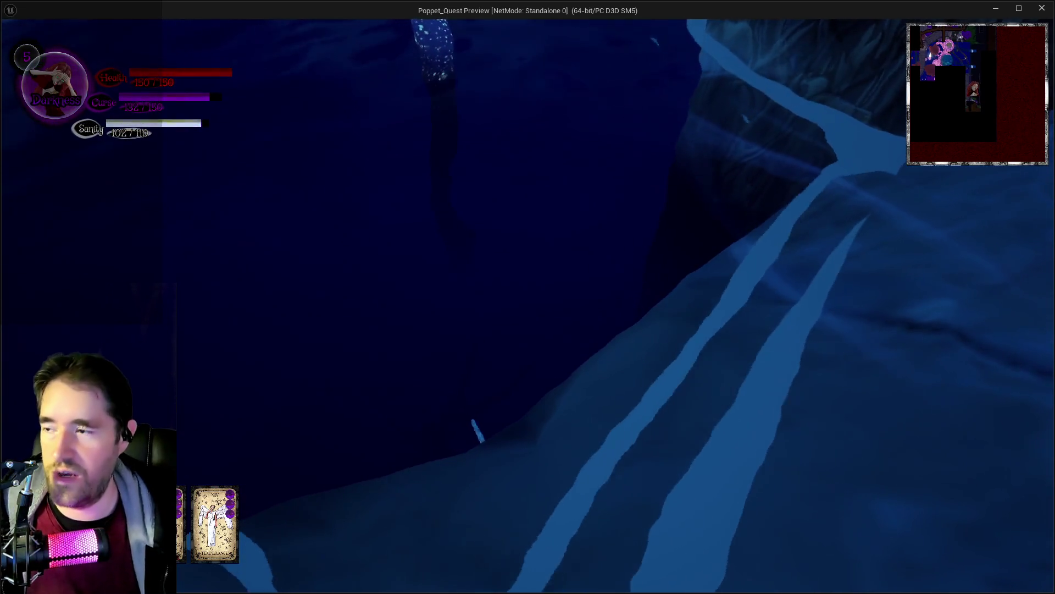
key("w")
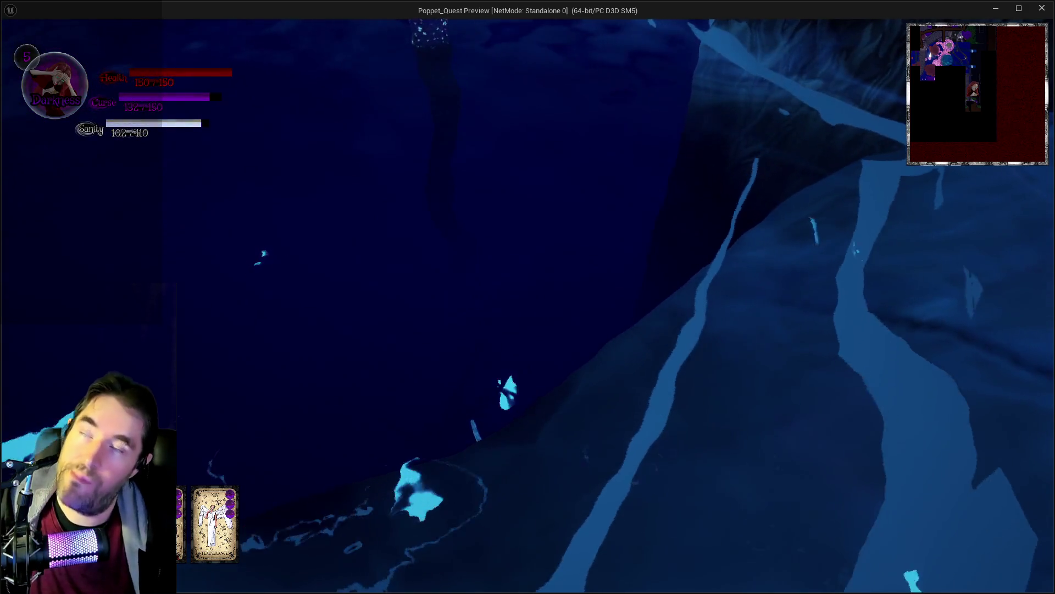
key("w")
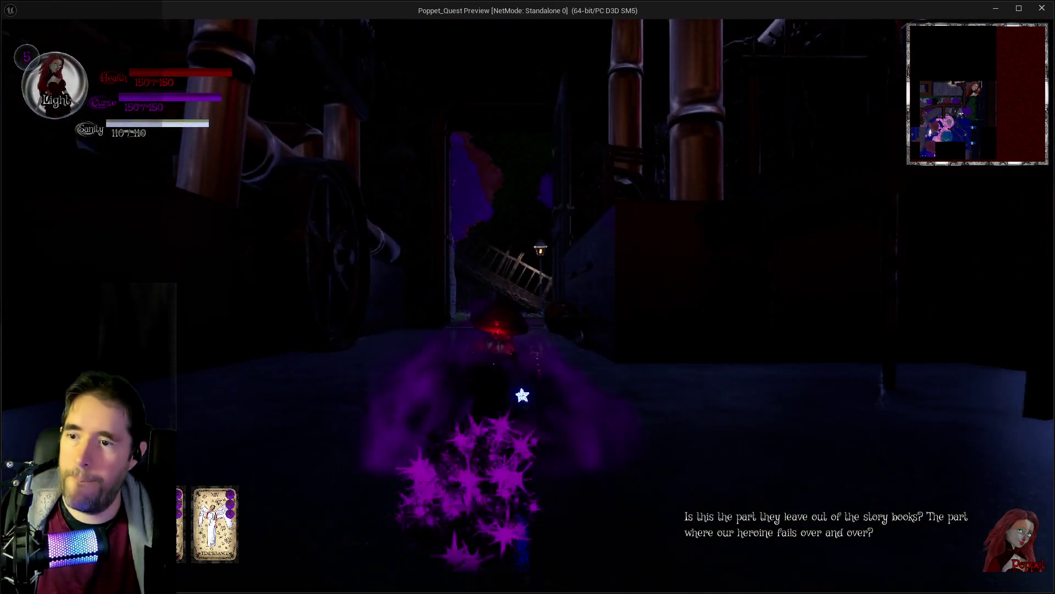
Exit the doorway into the flower garden, cast the purple vortex spell, and run through the portal.
key("w")
key("w")
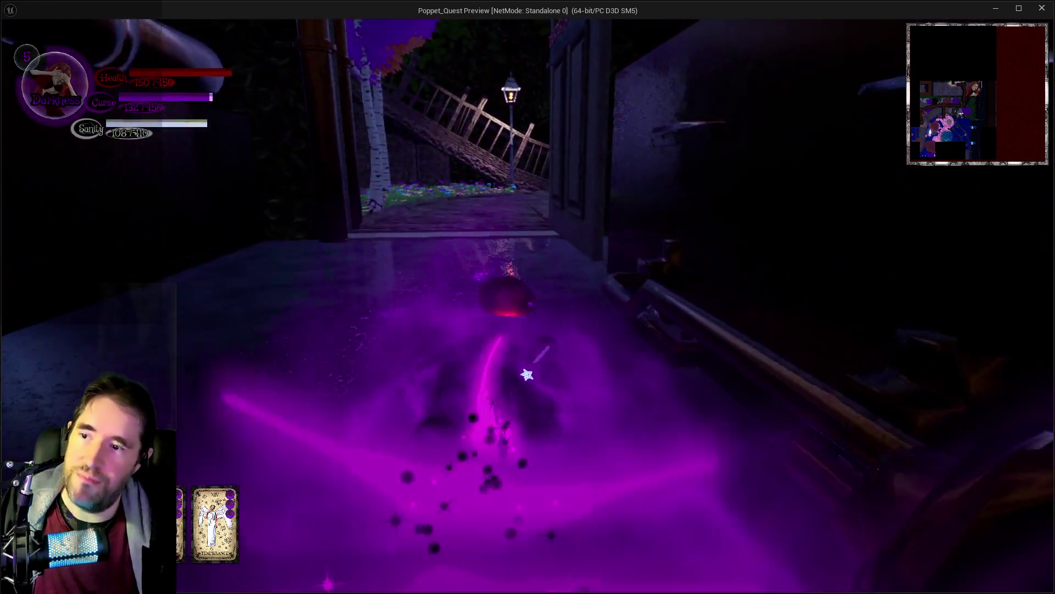
key("w")
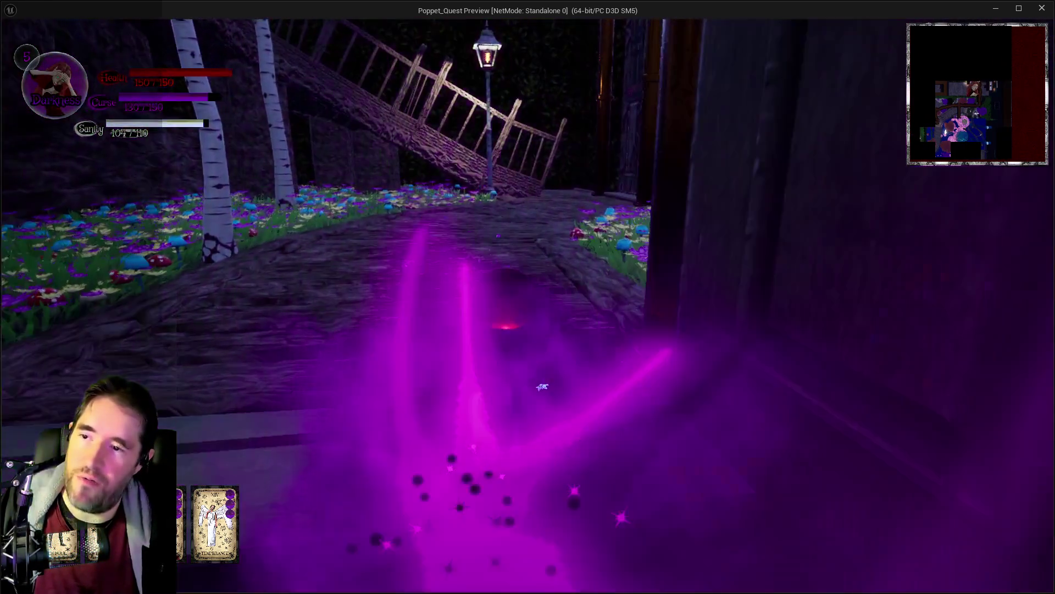
key("w")
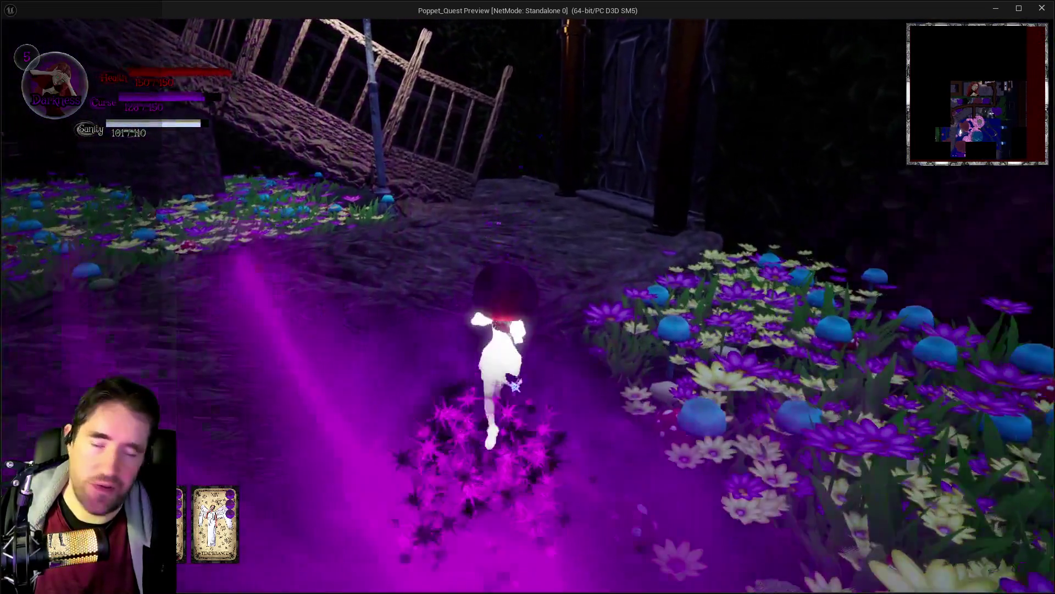
key("e")
key("w")
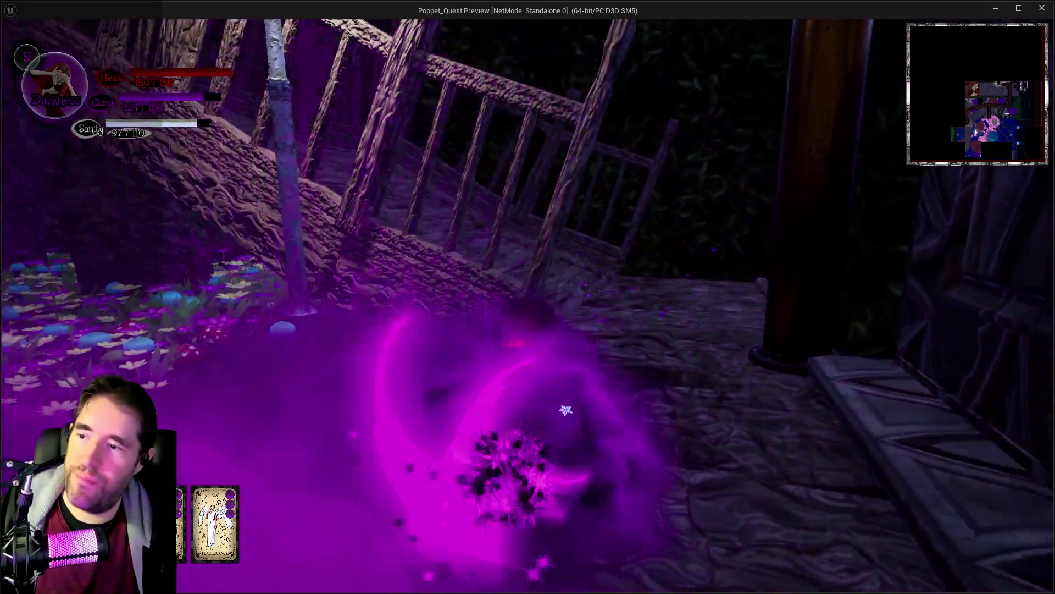
key("w")
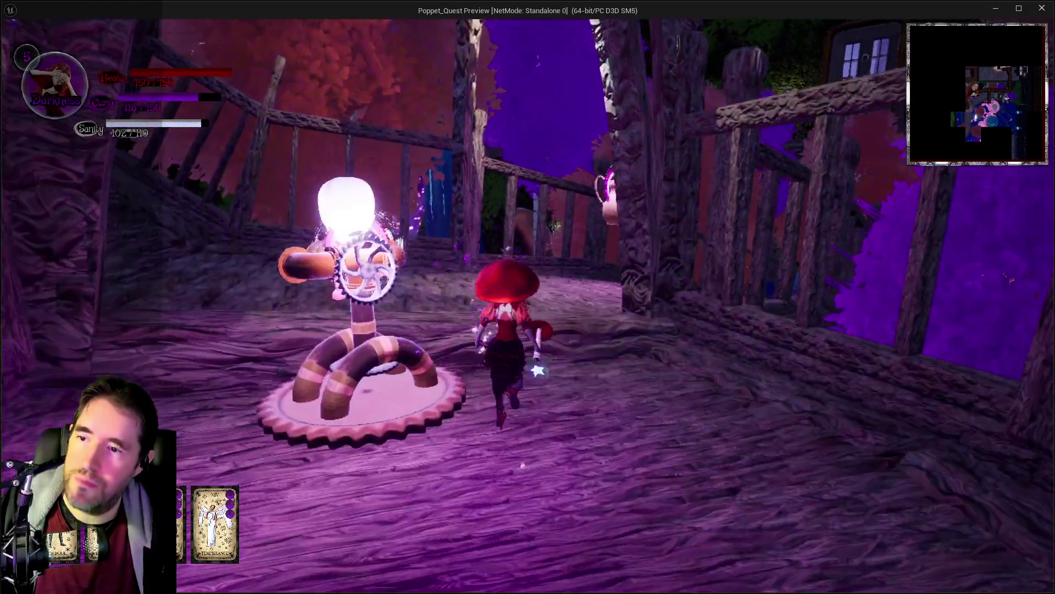
key("w")
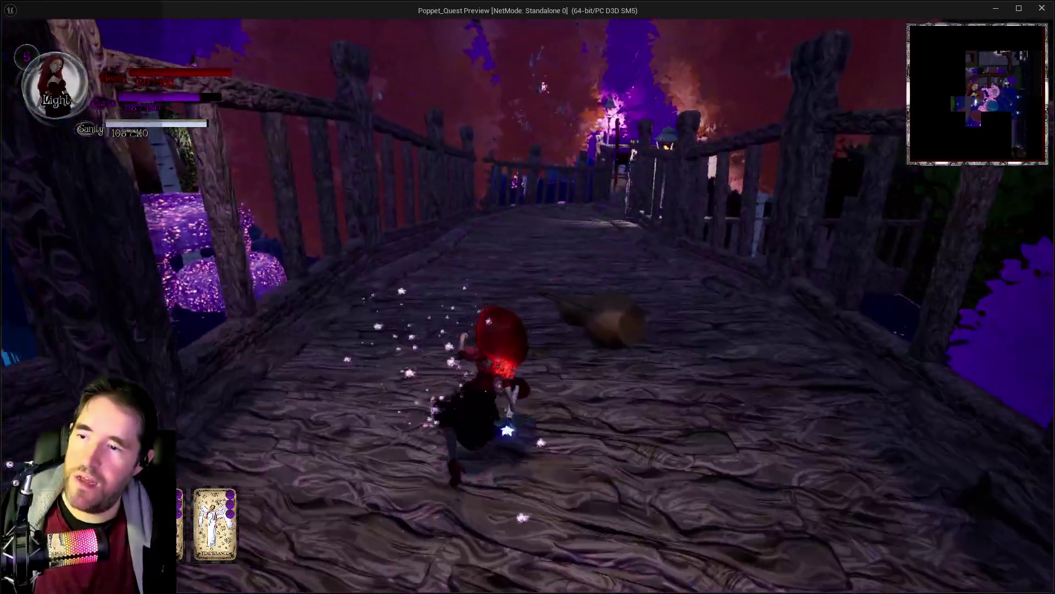
Run along the wooden bridge, under the chair onto the table, and swing the glowing weapon.
key("w")
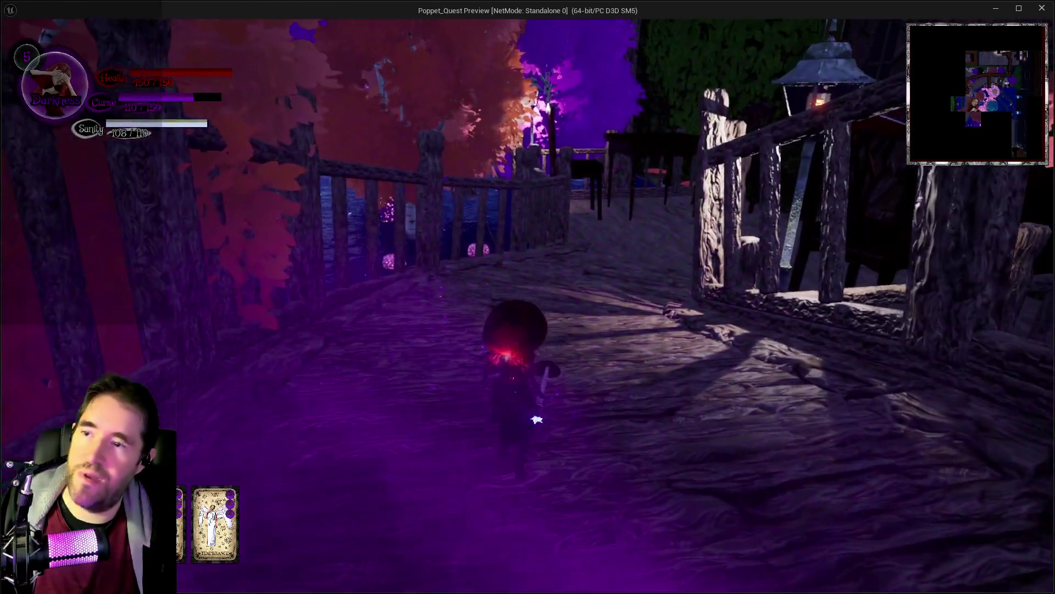
key("w")
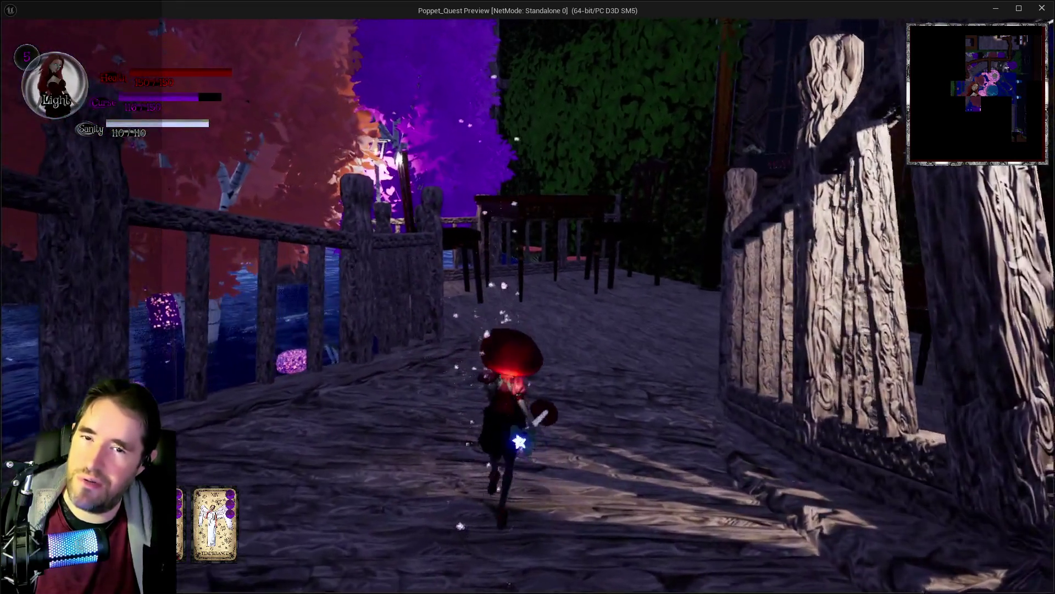
key("w")
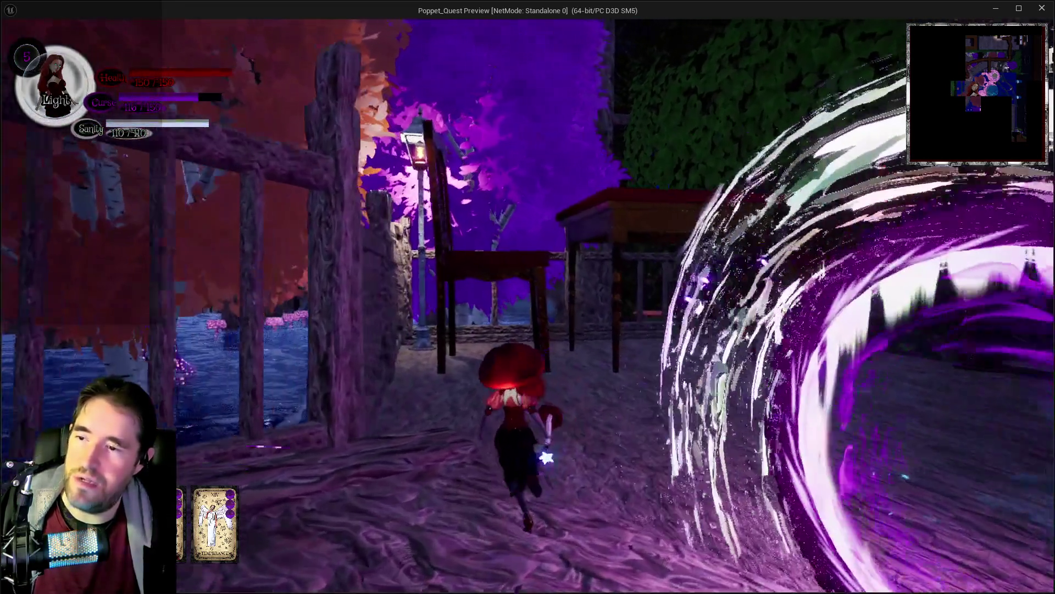
key("w")
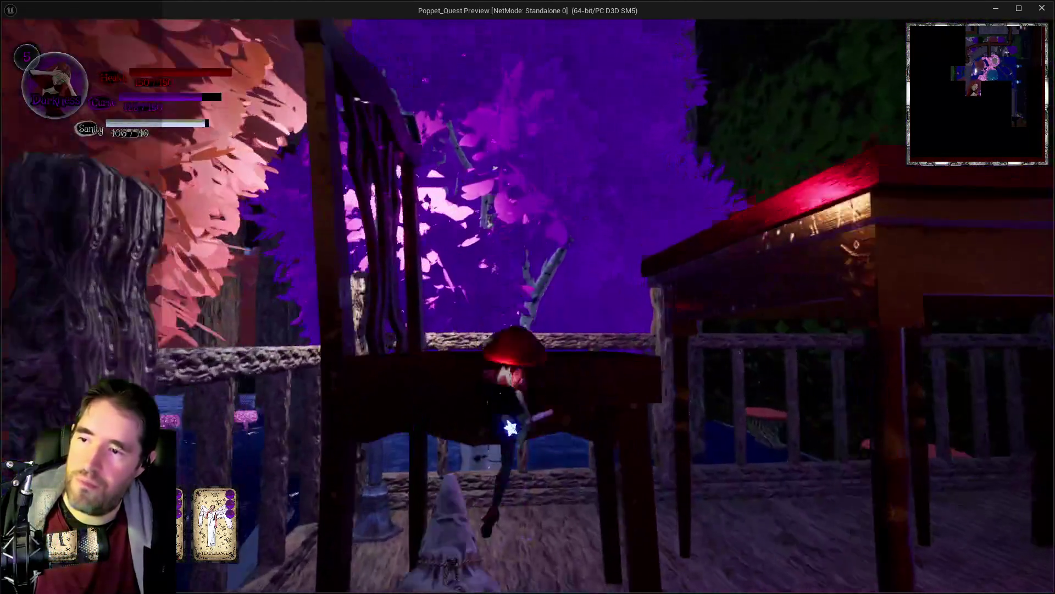
key("w")
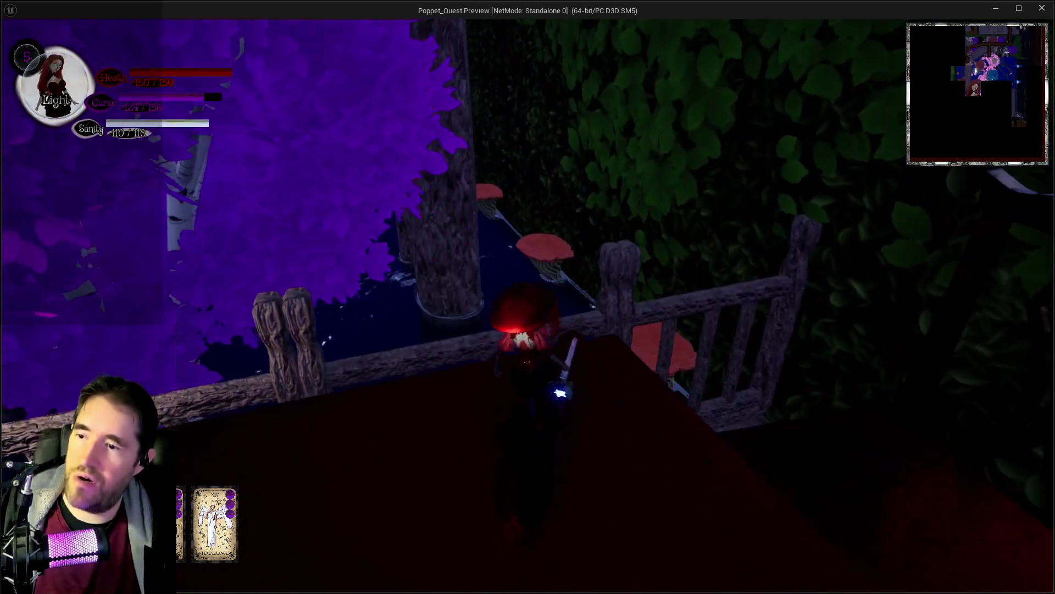
key("e")
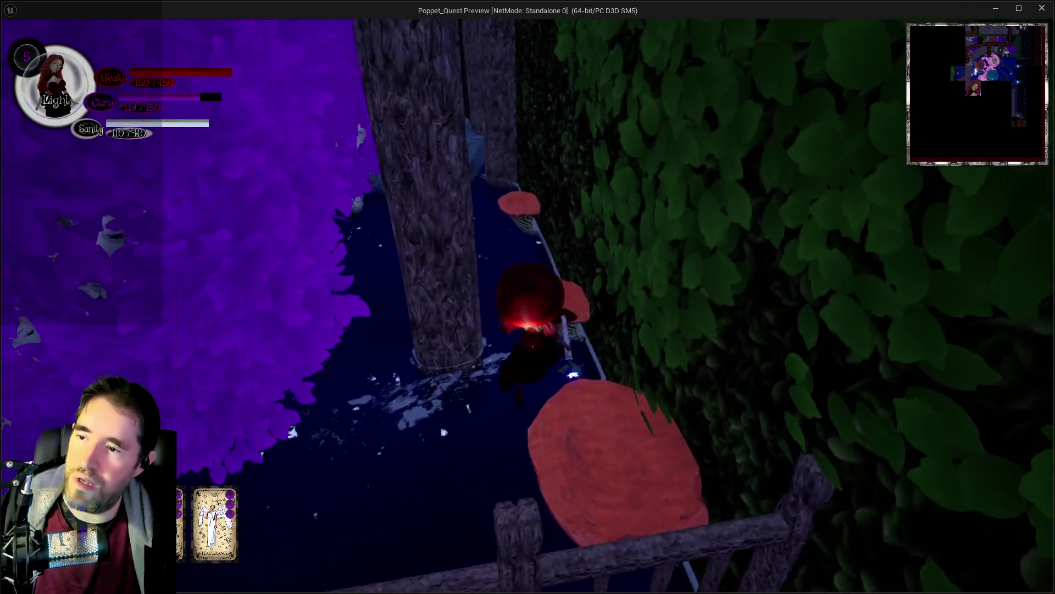
Jump across the mushroom platforms up to the blue rock ledge beneath the key.
key("w")
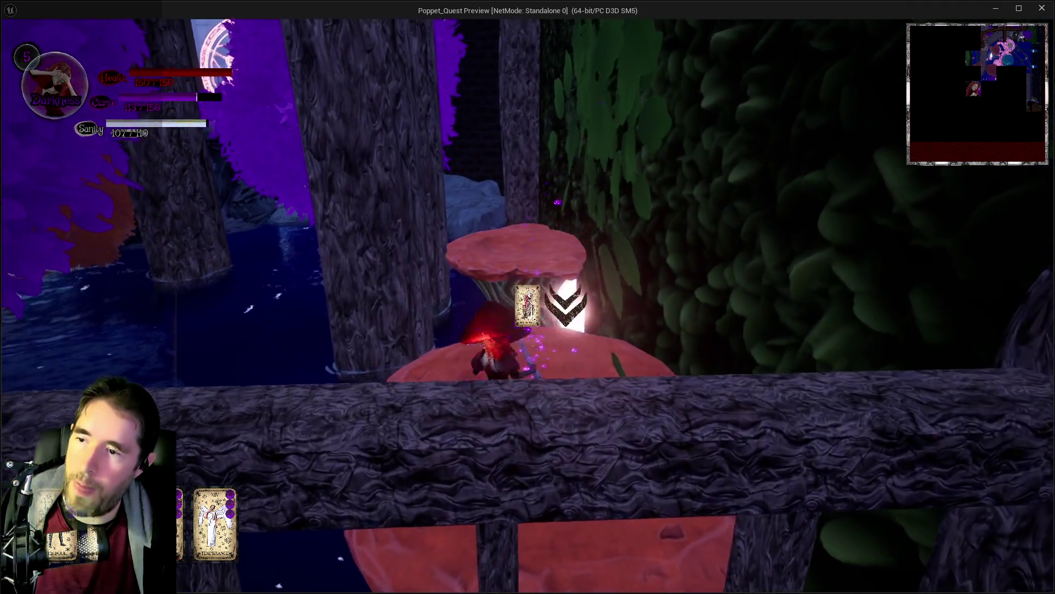
key("w")
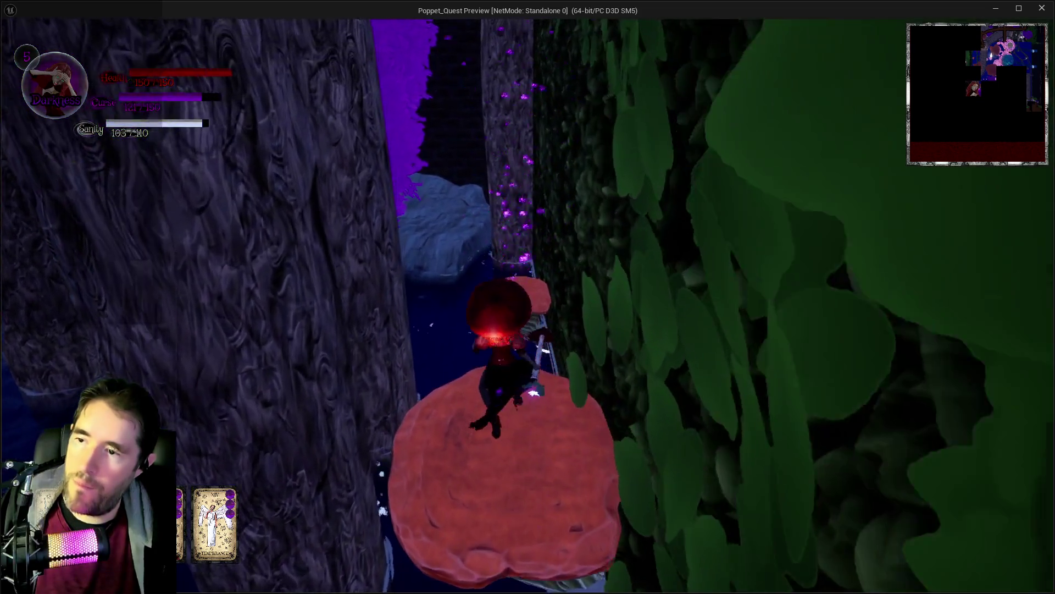
key("space")
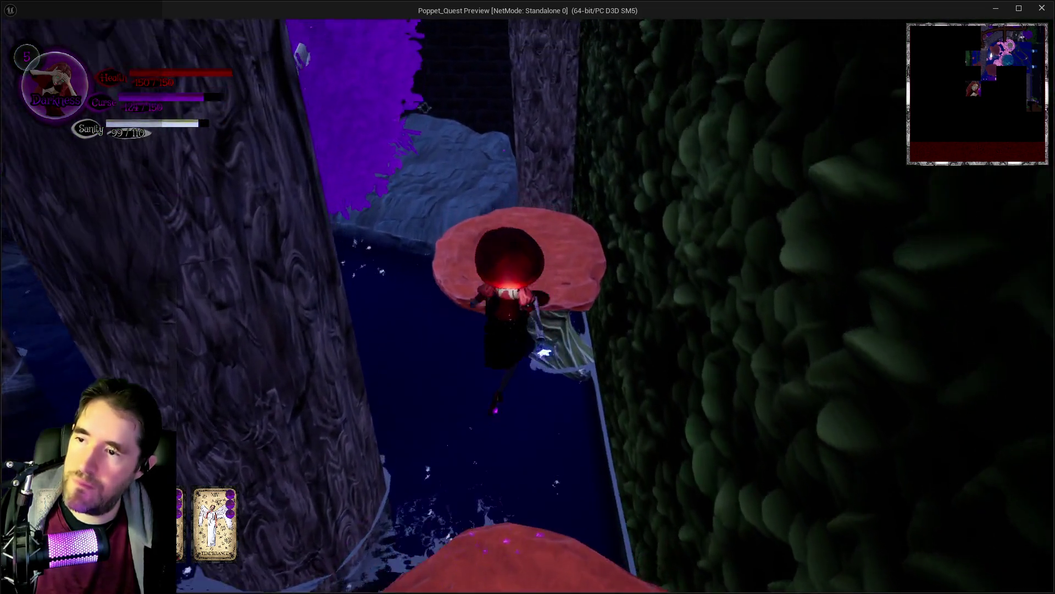
key("w")
key("space")
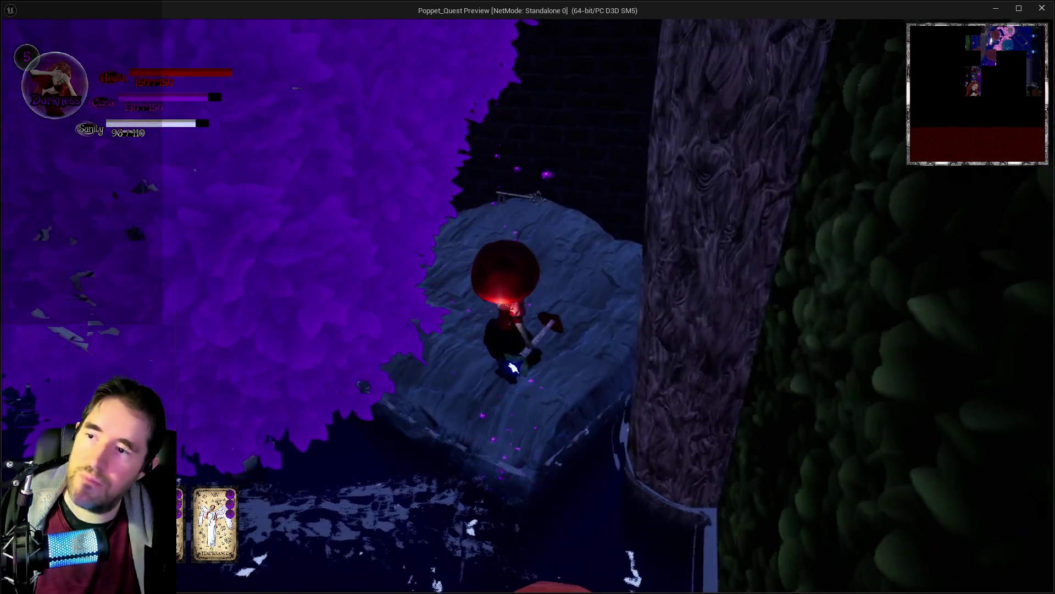
Jump for the floating key, then run the rock ledge onto the large glowing purple mushroom.
key("w")
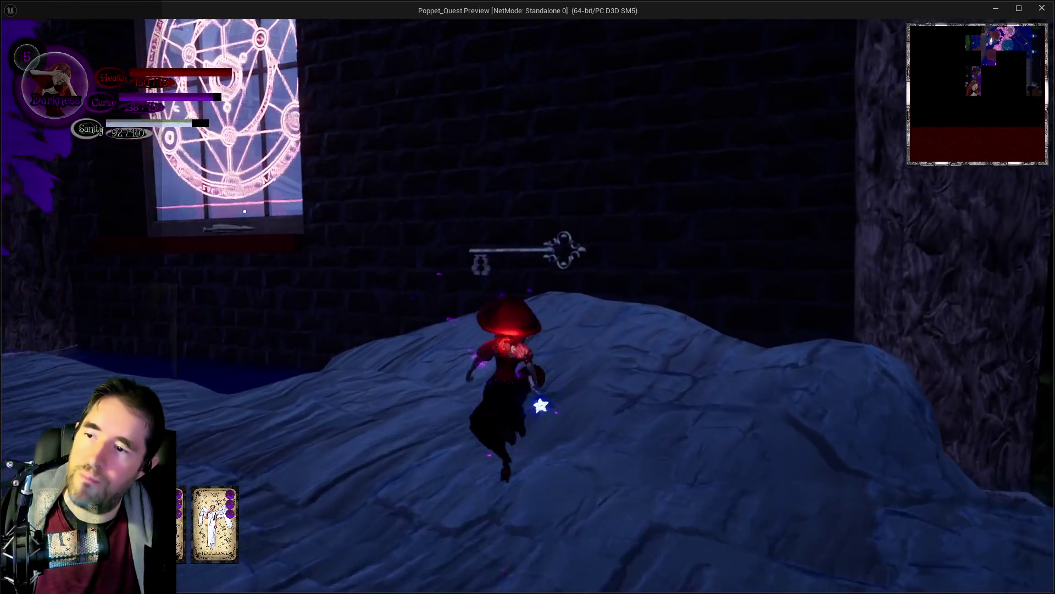
key("space")
key("w")
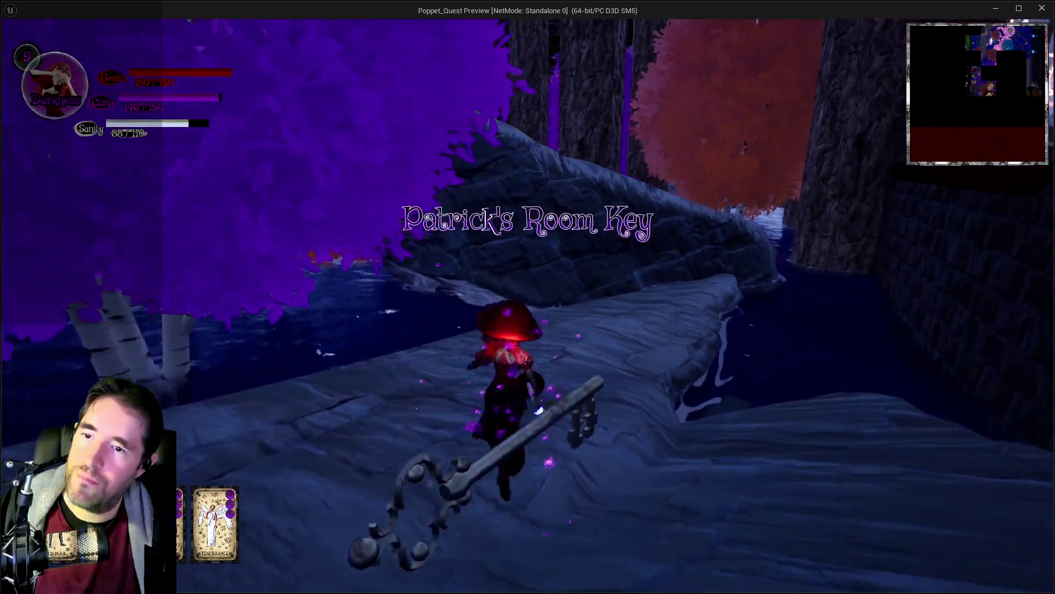
key("w")
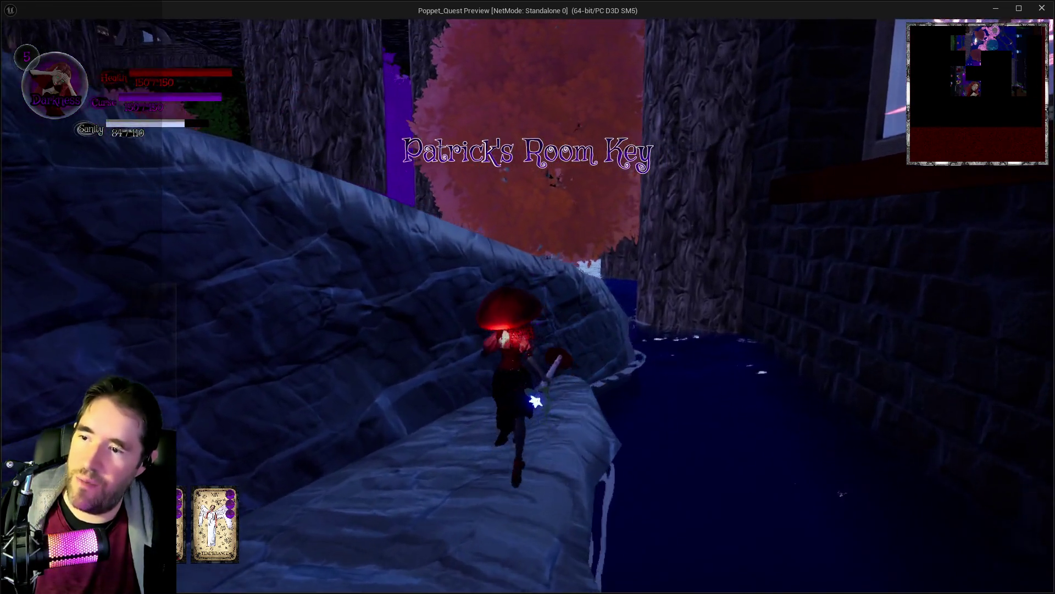
key("w")
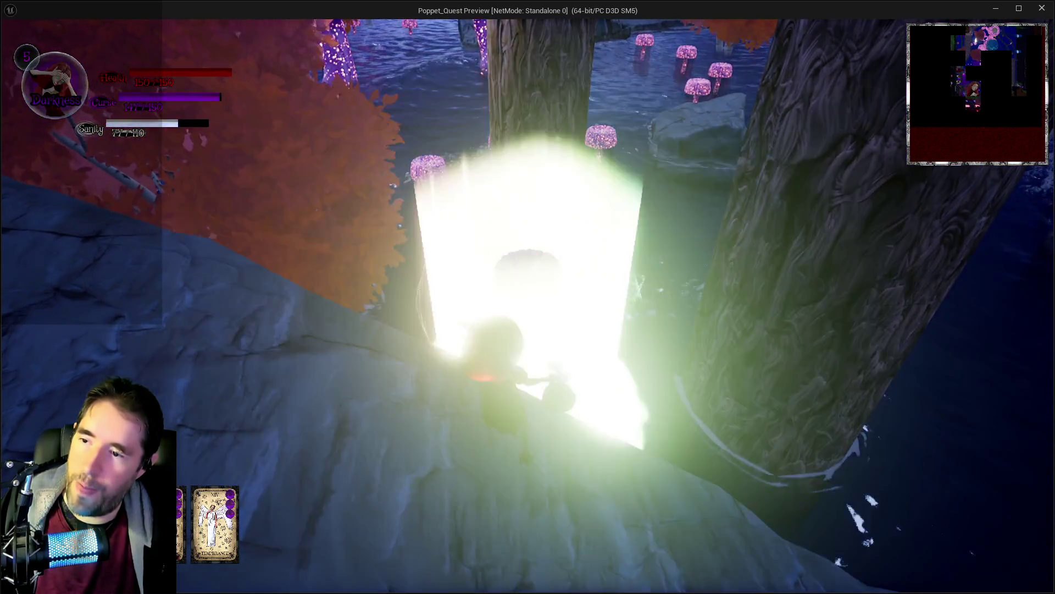
key("w")
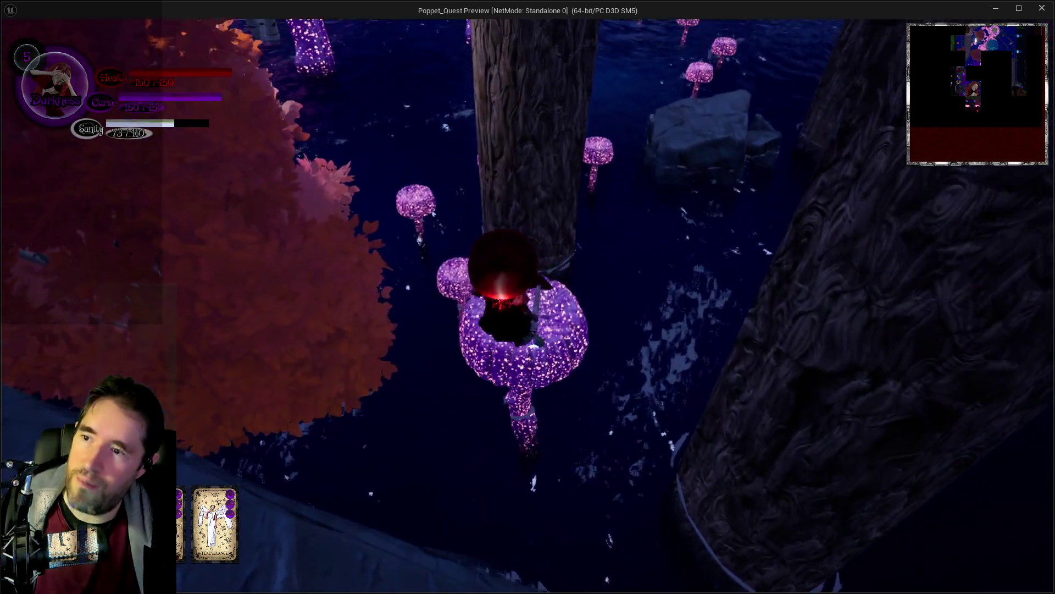
key("w")
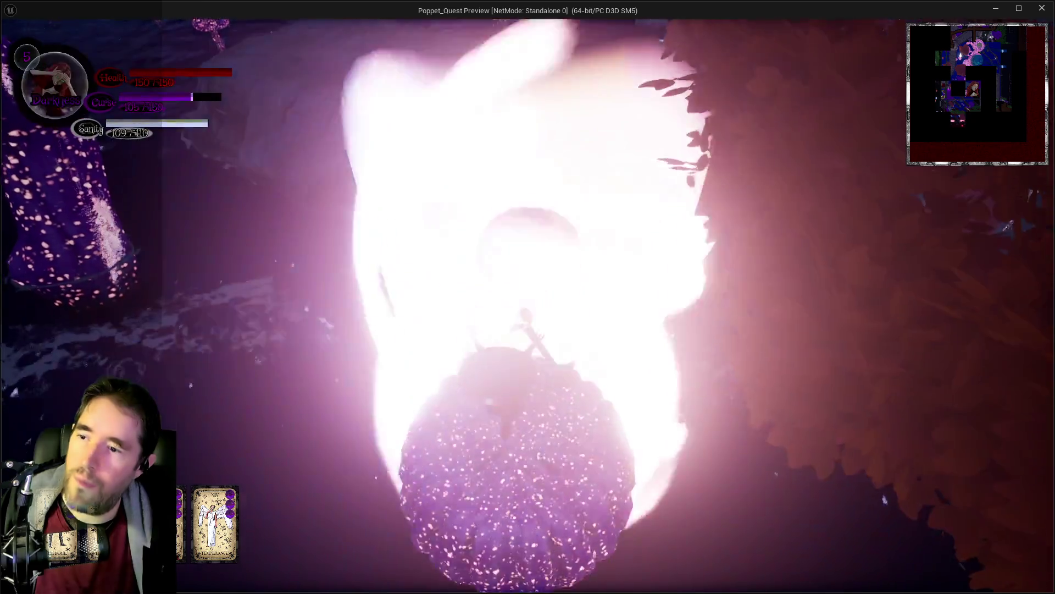
Cross the rock and jump onto the line of small mushrooms in the water.
key("w")
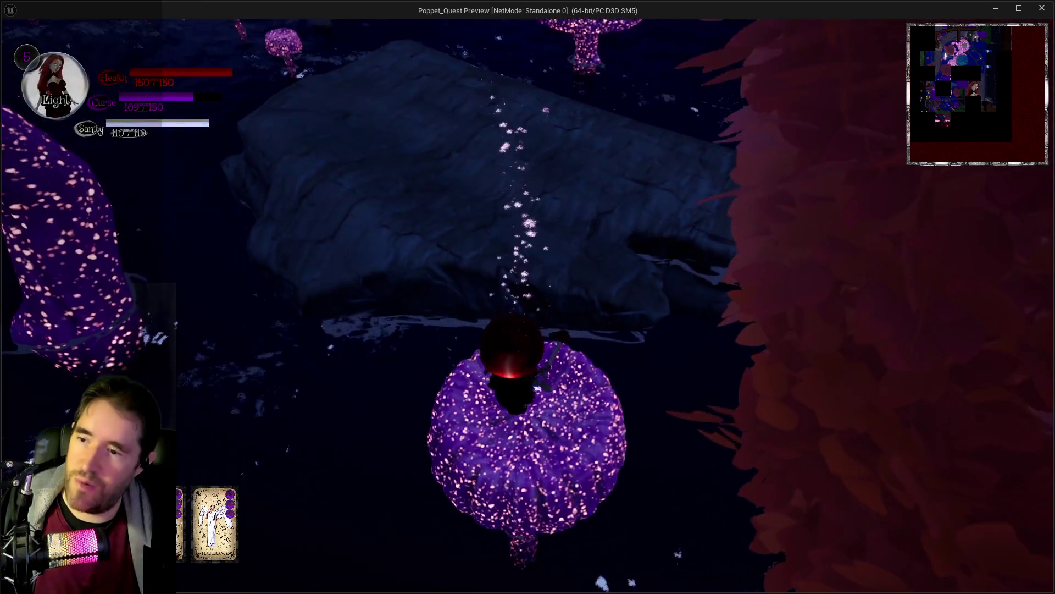
key("w")
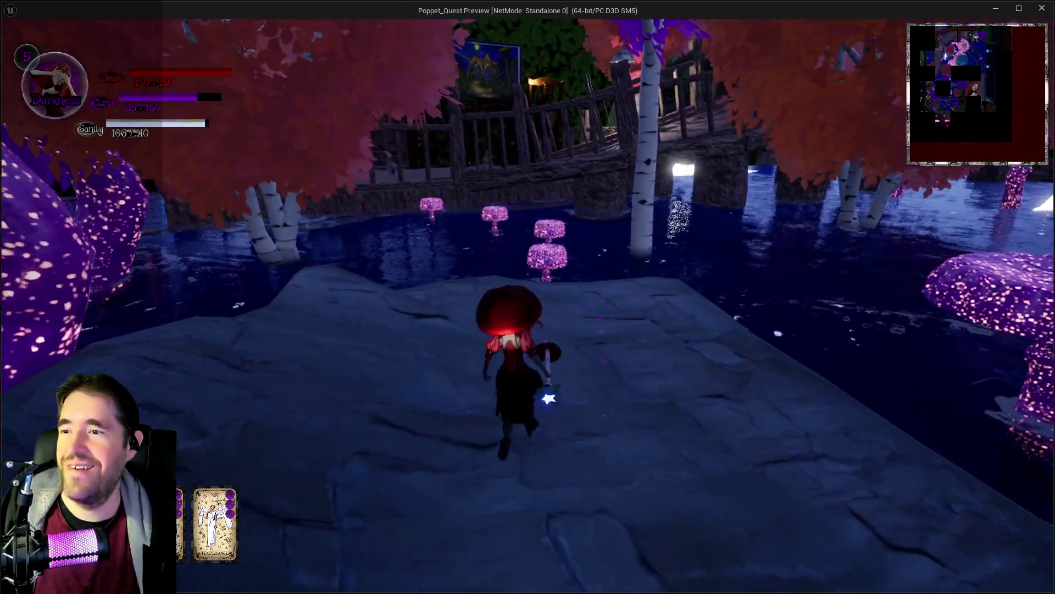
key("a")
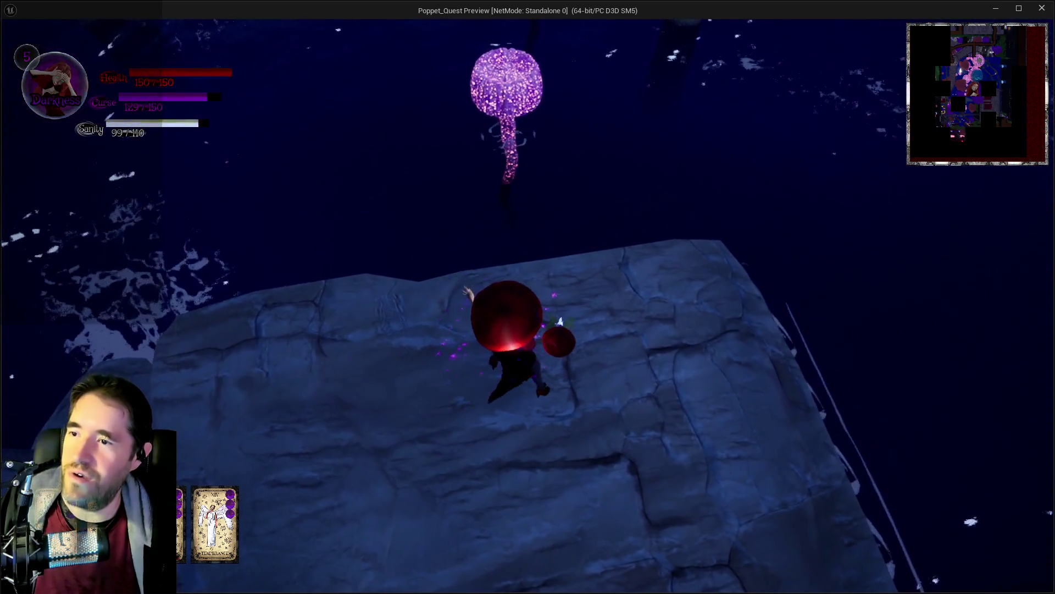
key("space")
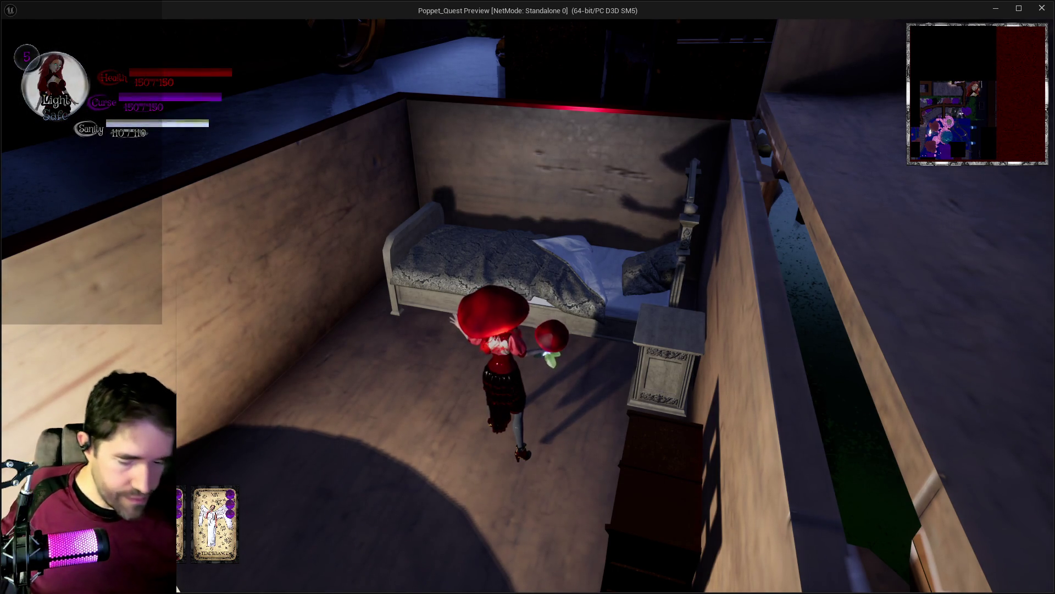
Run from the bedroom through the garden gateway into the purple garden and bring up the floor map.
key("e")
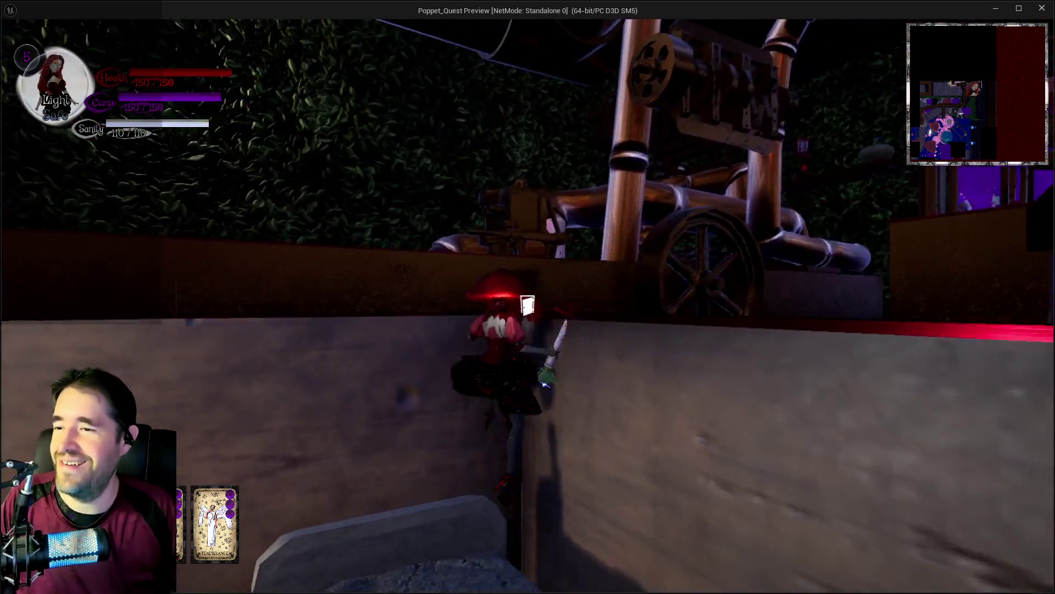
key("space")
key("w")
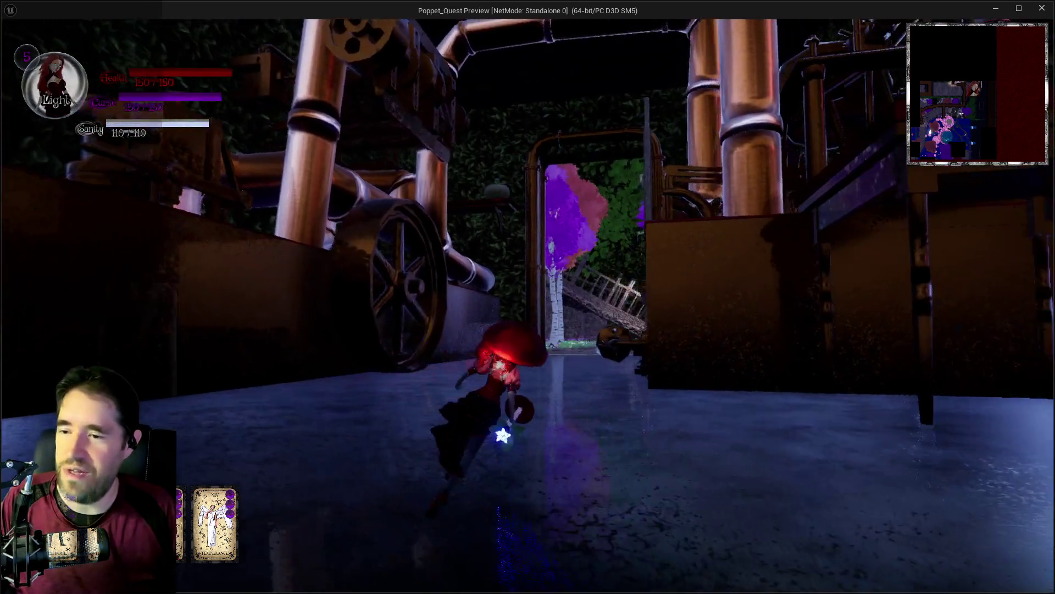
key("q")
key("w")
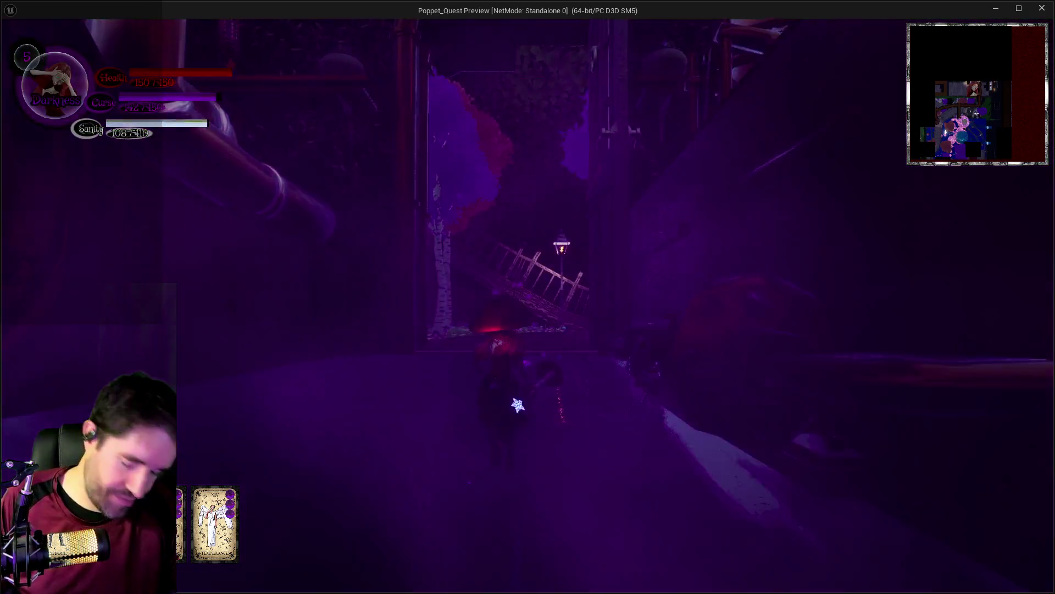
key("w")
key("q")
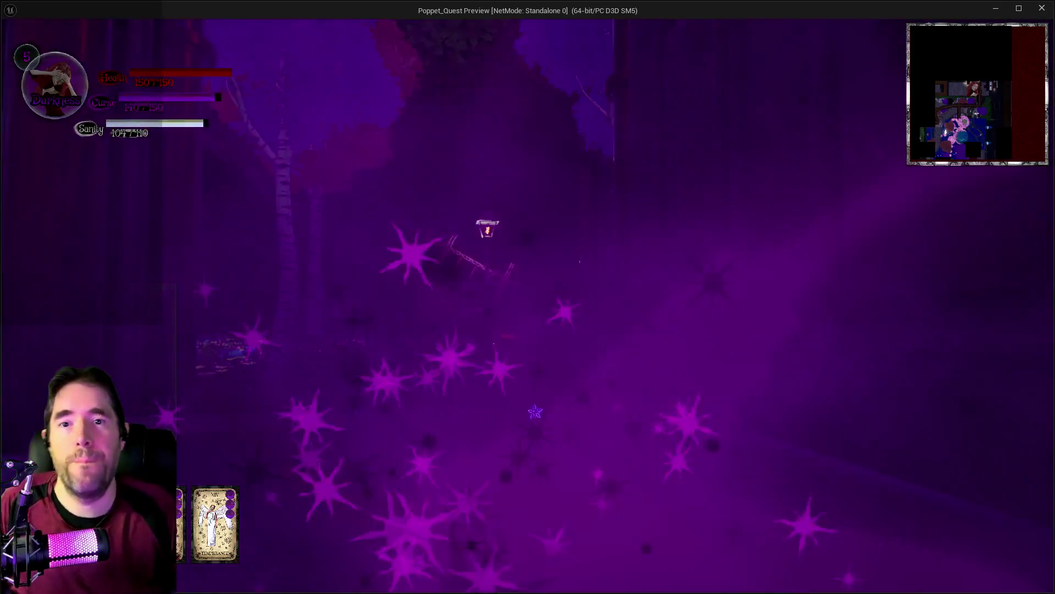
key("w")
key("q")
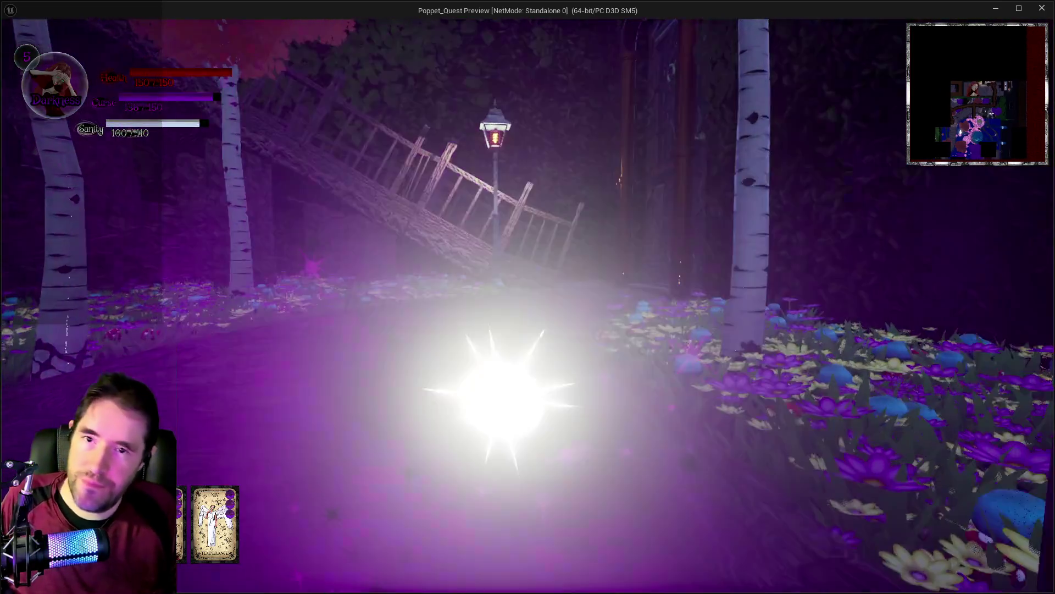
key("w")
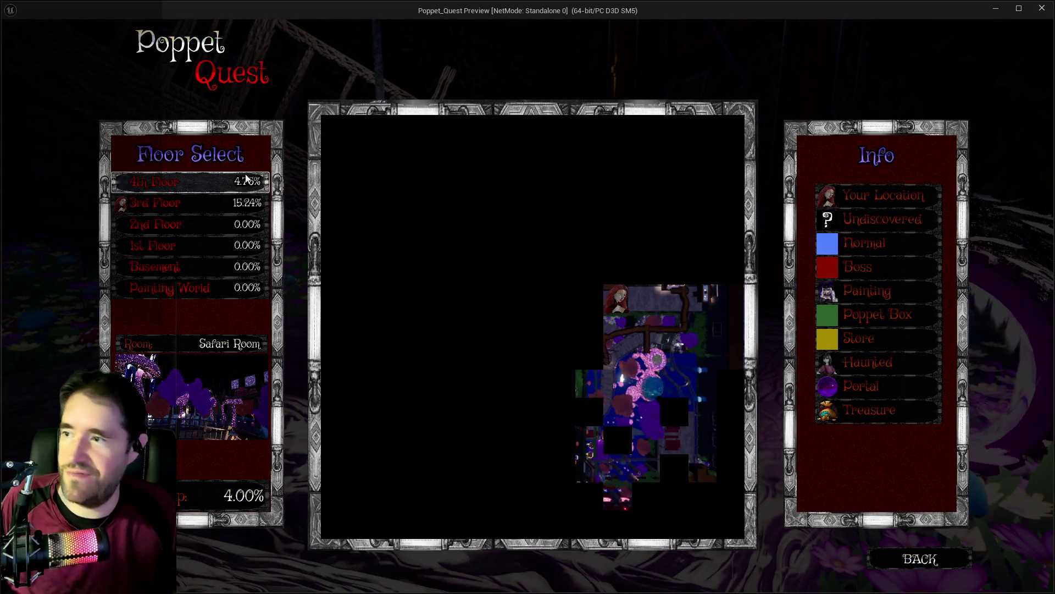
Compare the 4th Floor and 3rd Floor maps, then reopen the map from the pause menu and resume.
left_click(177, 187)
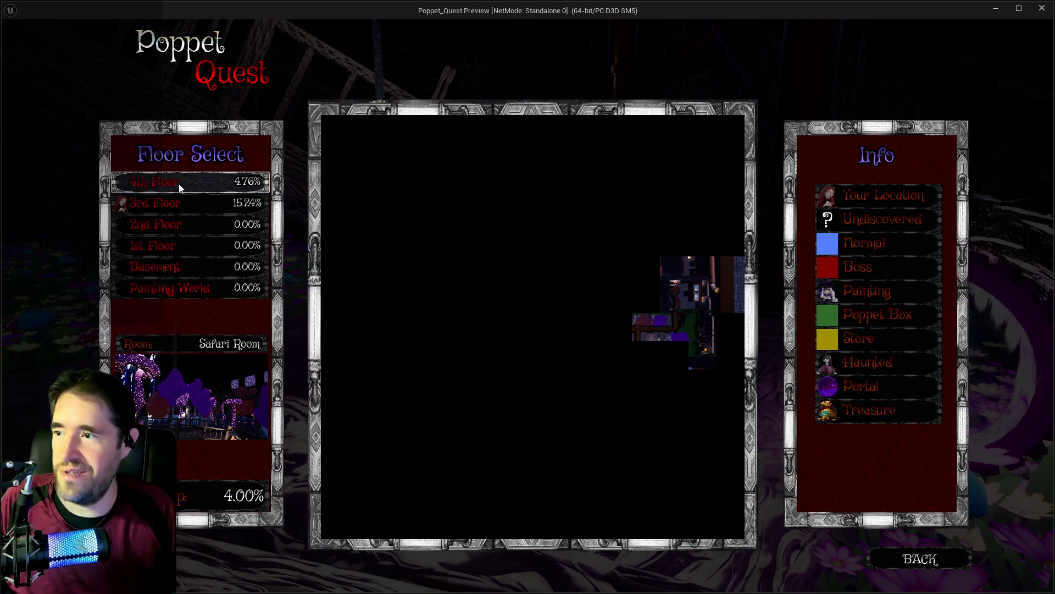
left_click(174, 198)
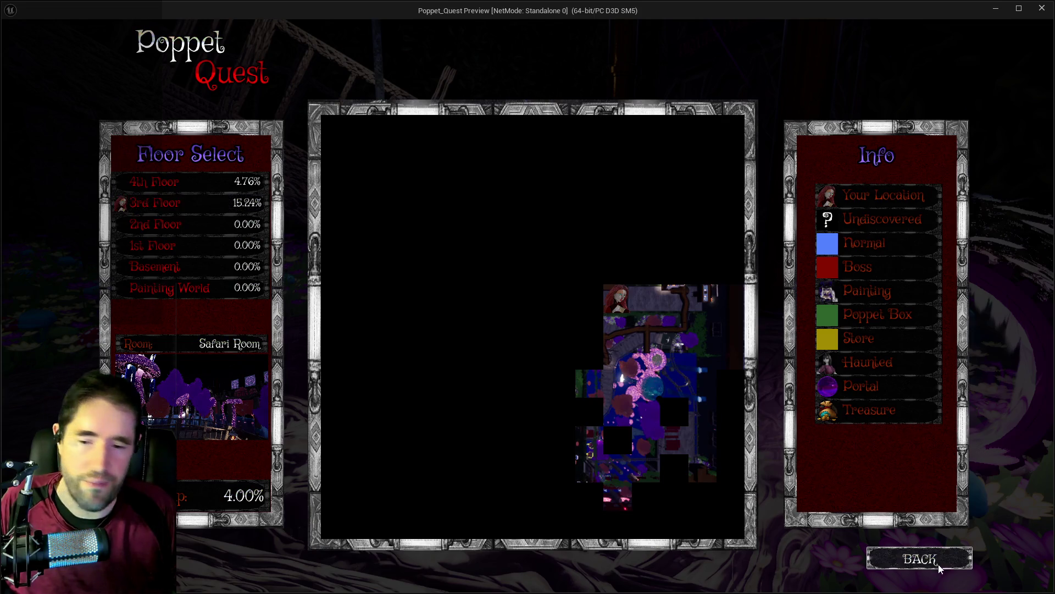
left_click(909, 556)
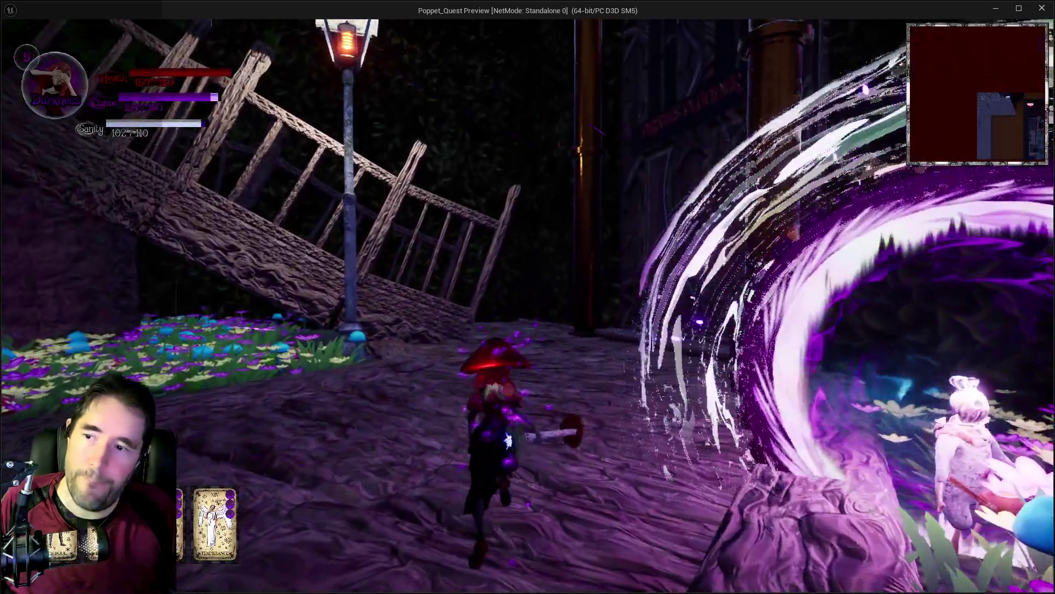
key("q")
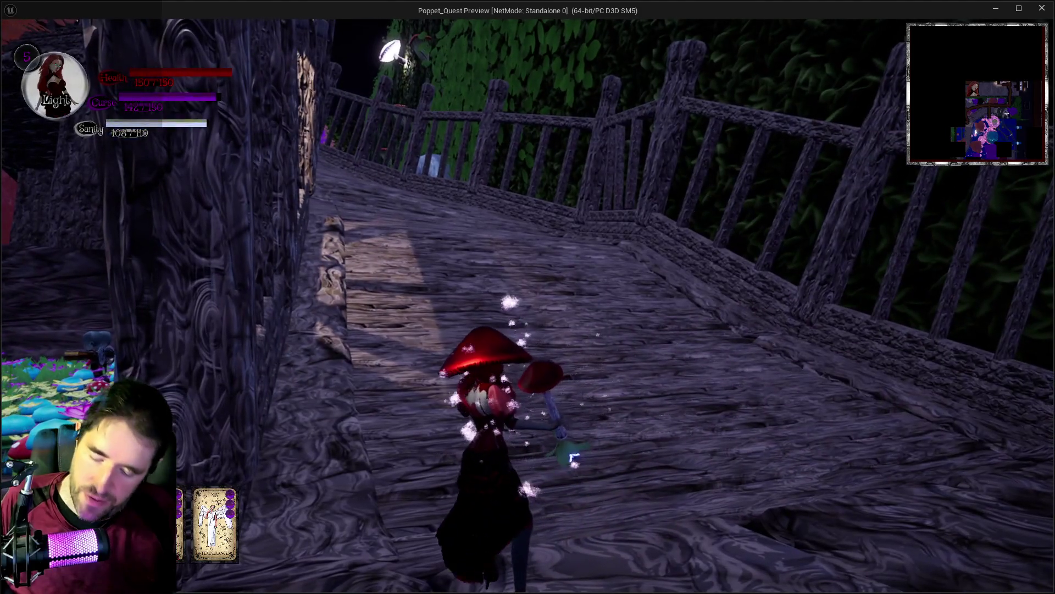
key("Escape")
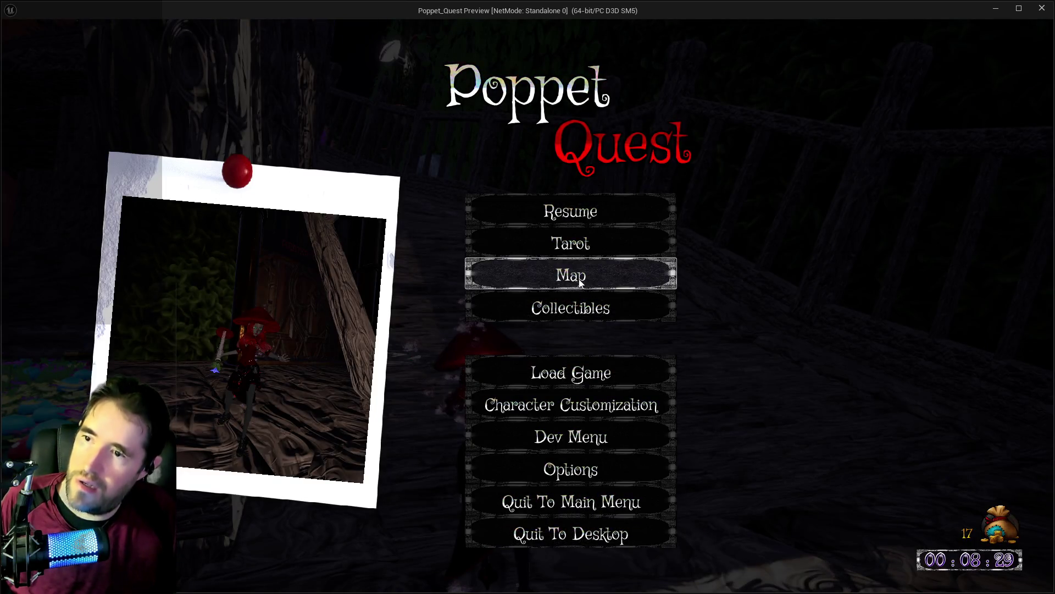
left_click(580, 279)
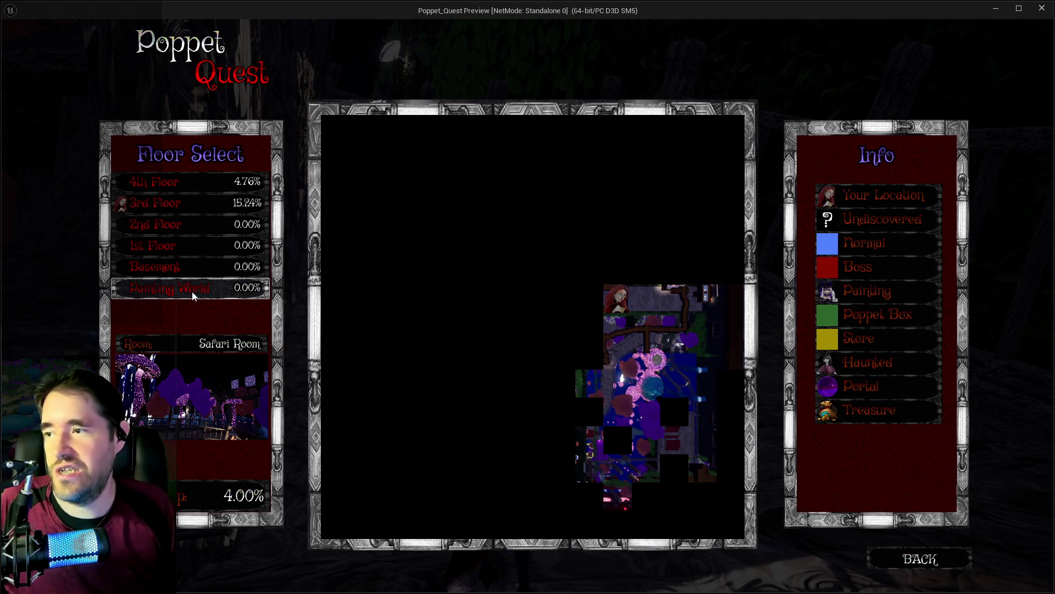
left_click(891, 556)
left_click(651, 210)
Run up the bridge, then stop the playtest and return to the Chapter_1_Dead_Girl_Wonderland editor.
key("w")
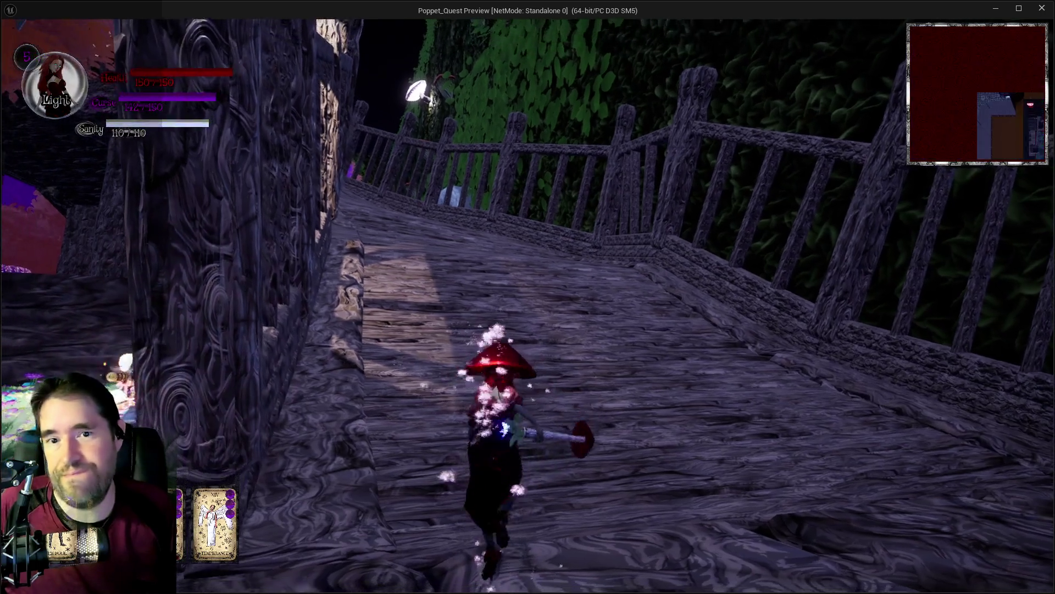
key("w")
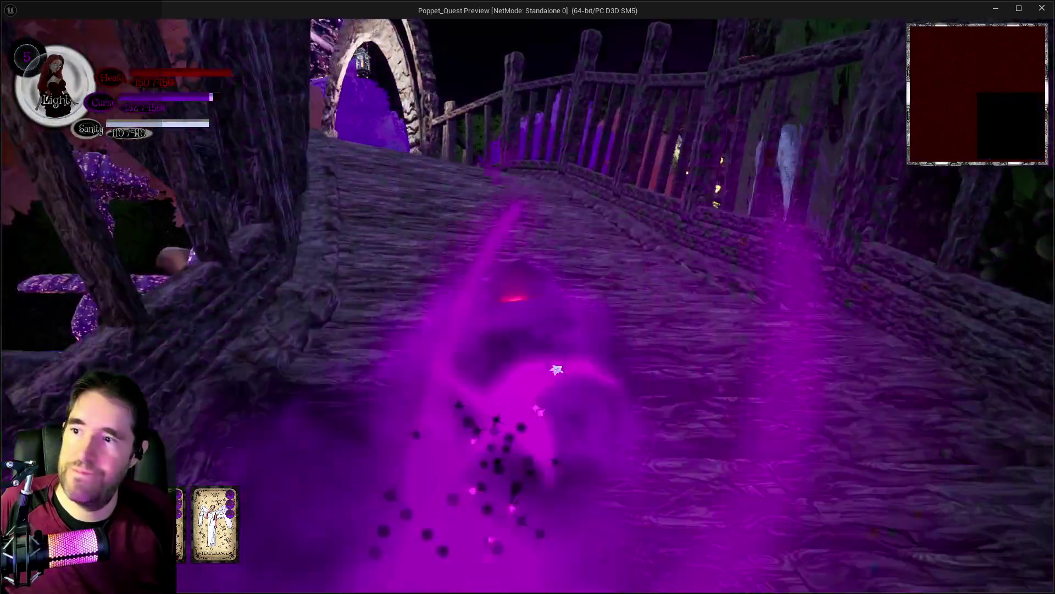
key("w")
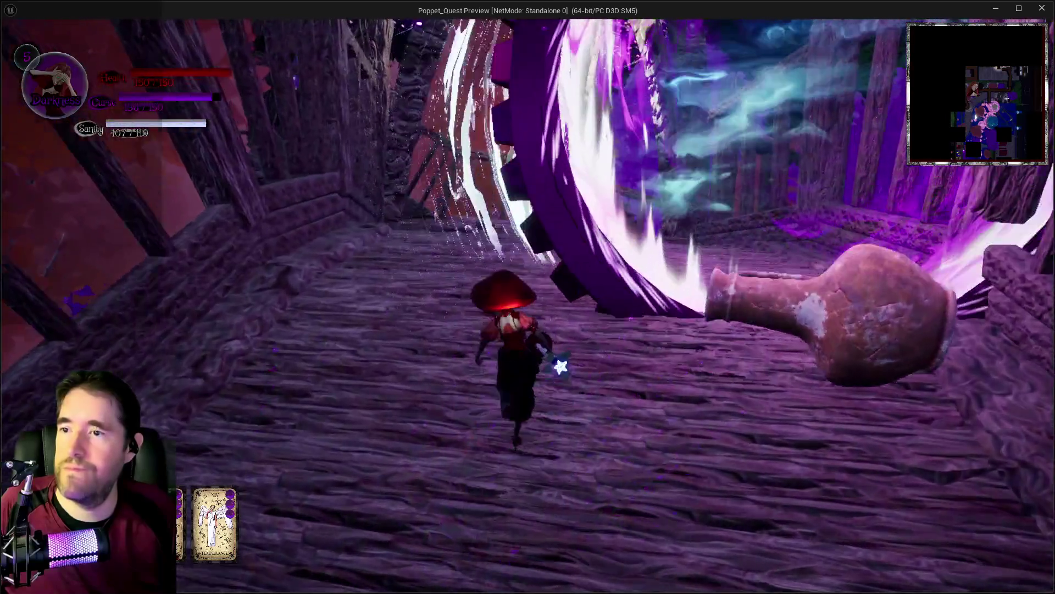
key("w")
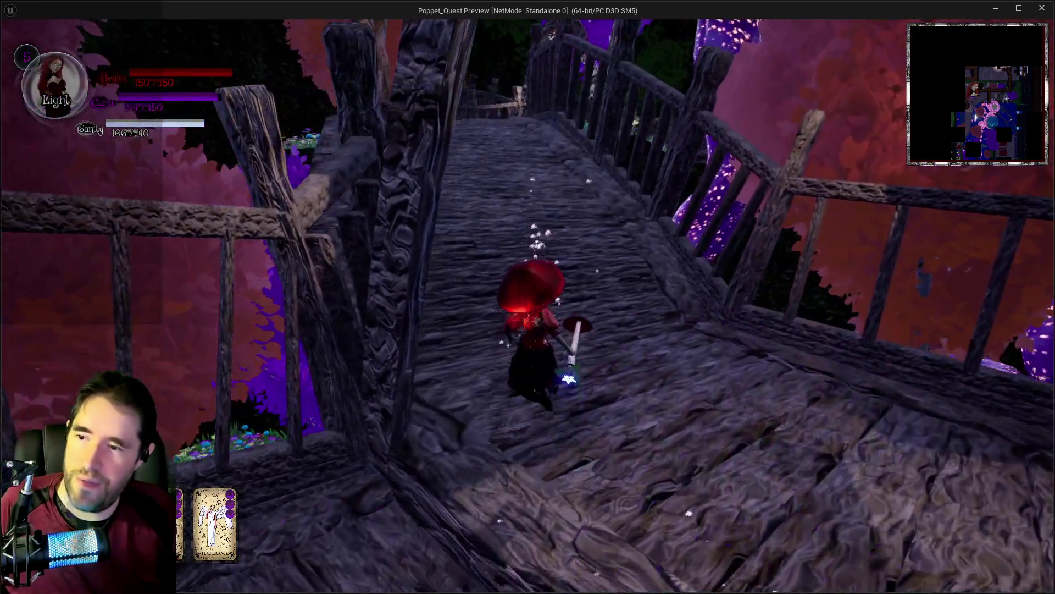
key("alt+Tab")
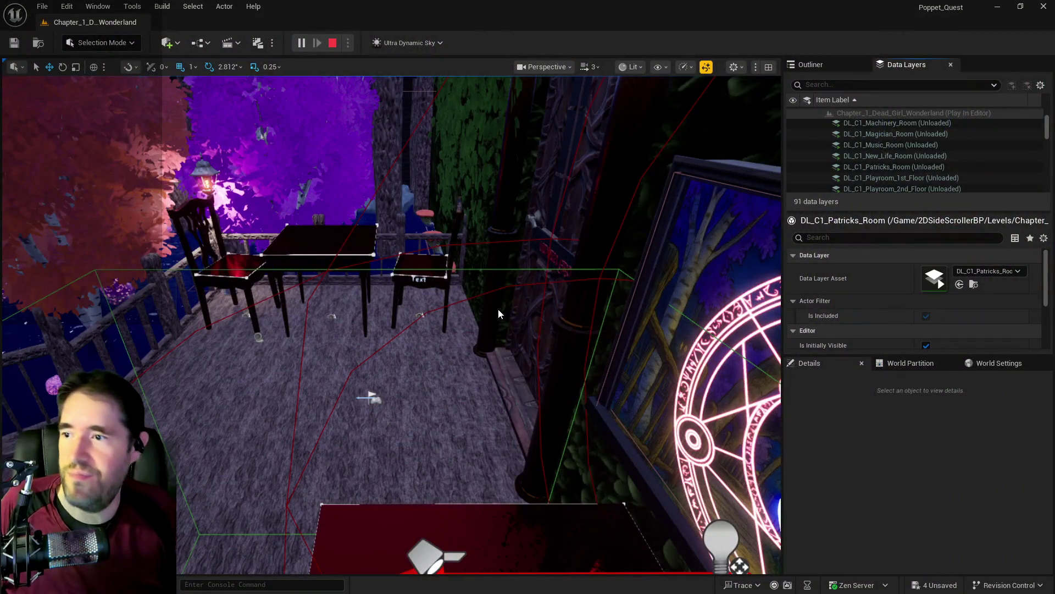
key("Escape")
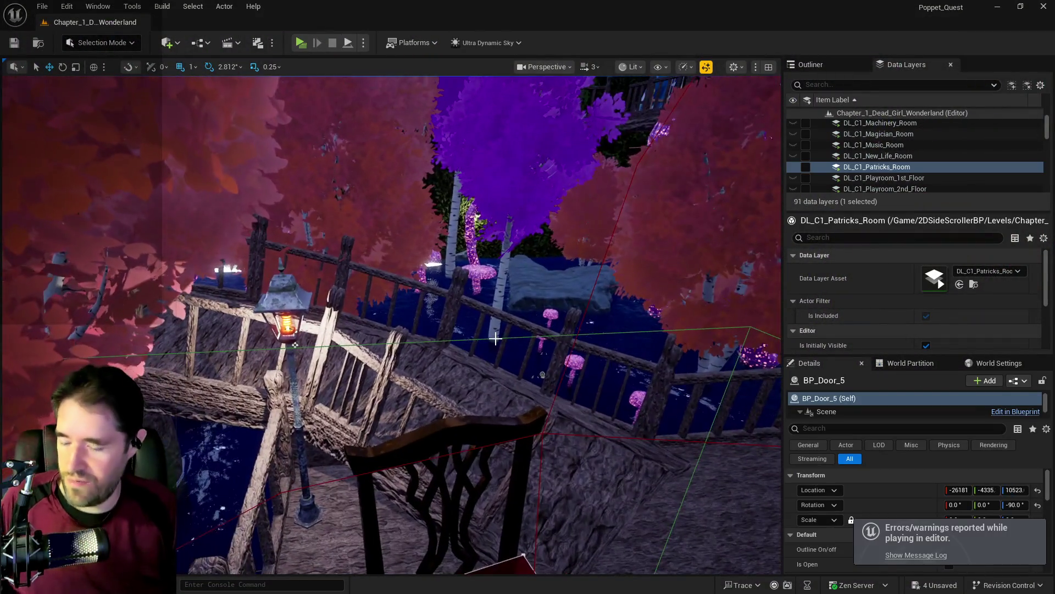
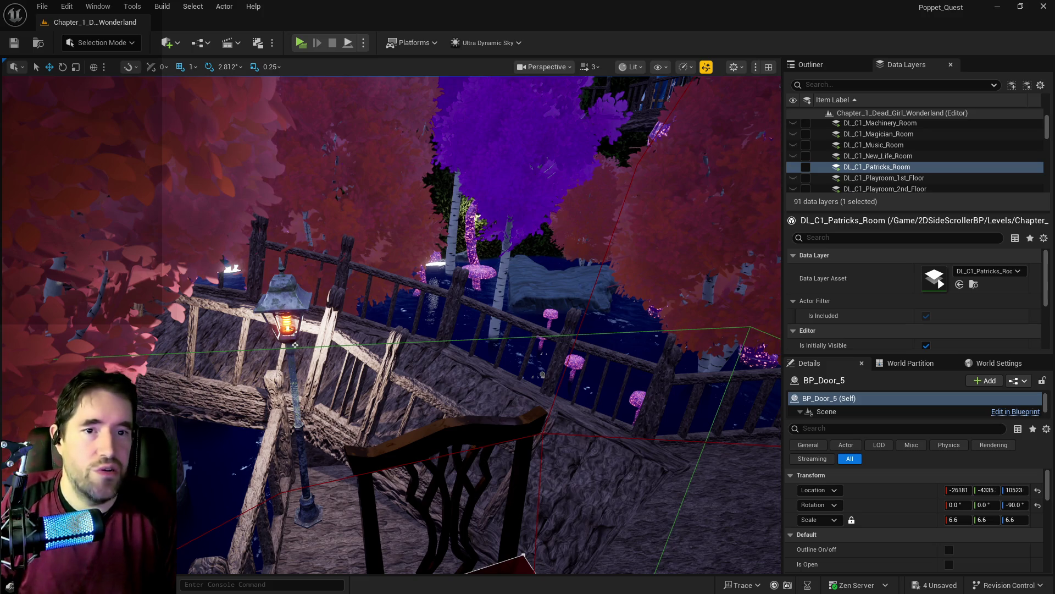
Fly the camera over the bridge and select the BP_Door_19 door in the room.
mouse_move(295, 344)
left_mouse_down()
mouse_move(428, 508)
mouse_move(662, 367)
left_mouse_up()
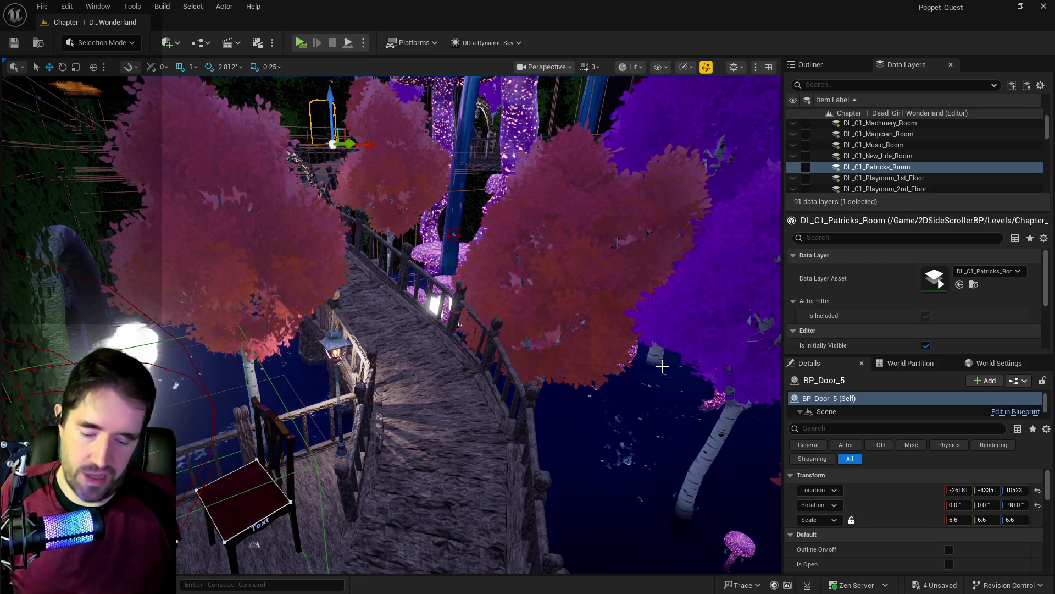
mouse_move(683, 448)
left_mouse_down()
mouse_move(691, 423)
mouse_move(682, 418)
mouse_move(651, 435)
left_mouse_up()
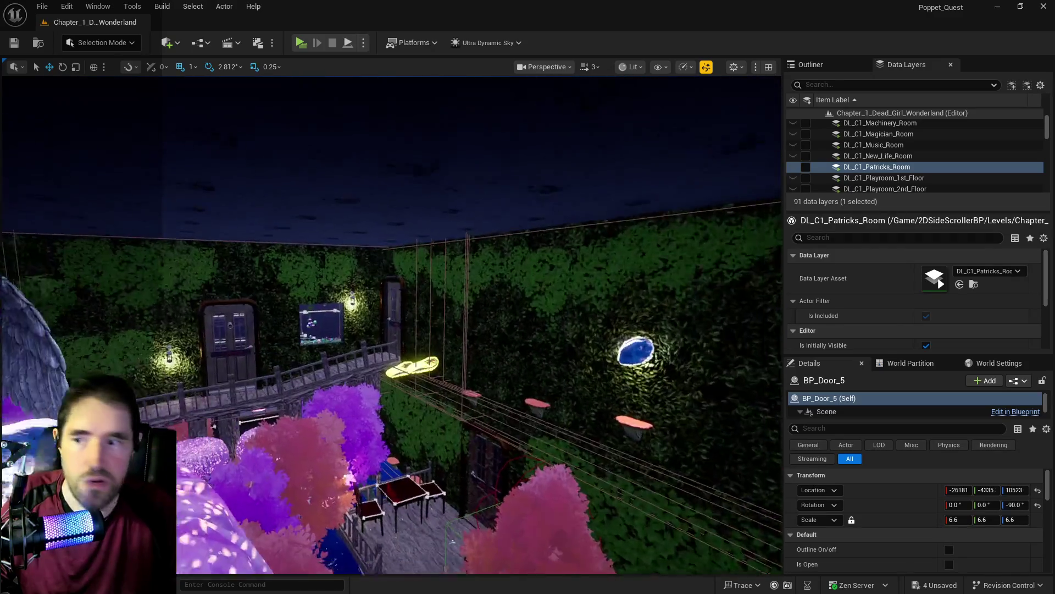
mouse_move(652, 434)
left_mouse_down()
mouse_move(612, 563)
mouse_move(666, 443)
mouse_move(676, 308)
mouse_move(723, 253)
mouse_move(345, 292)
left_mouse_up()
left_click(711, 479)
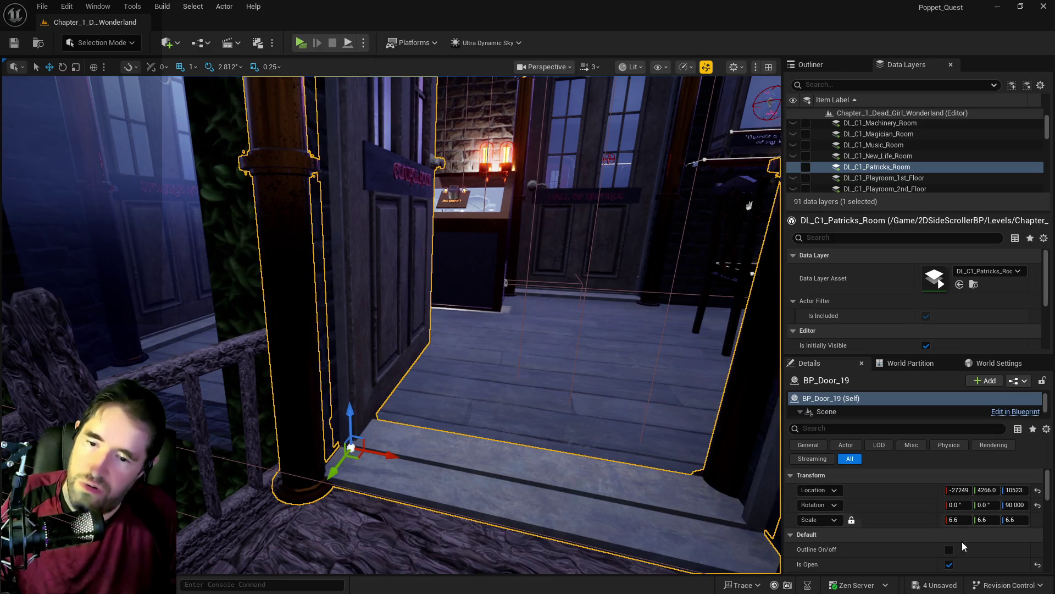
Fly through the brick corridor into Patrick's room and look around it.
mouse_move(615, 392)
left_mouse_down()
mouse_move(602, 383)
mouse_move(619, 374)
left_mouse_up()
scroll(867, 185, "up", 3)
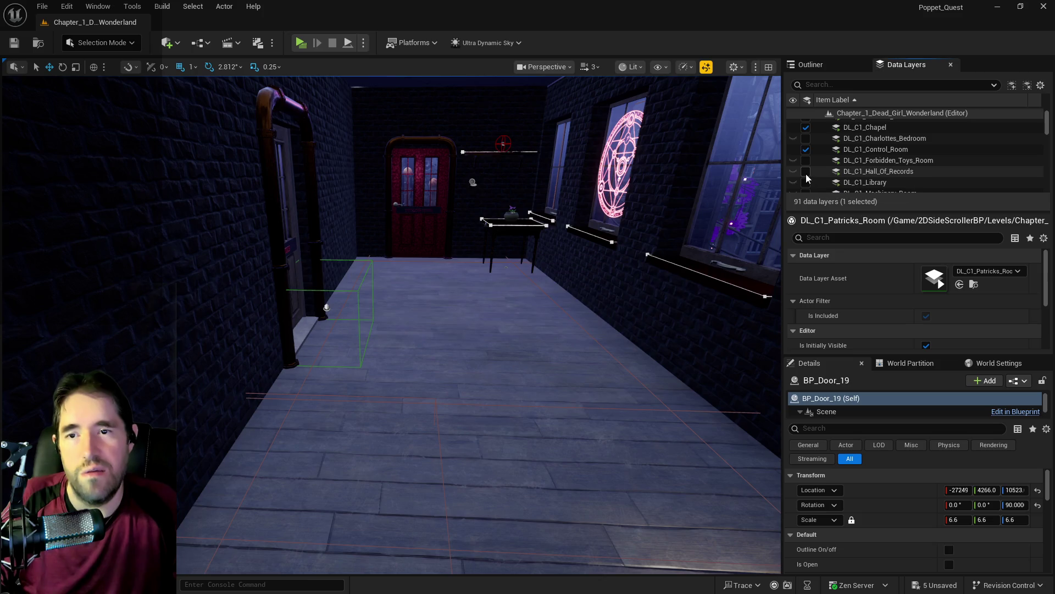
scroll(806, 173, "down", 3)
mouse_move(541, 296)
left_mouse_down()
mouse_move(541, 281)
mouse_move(527, 297)
mouse_move(528, 264)
left_mouse_up()
mouse_move(550, 330)
left_mouse_down()
mouse_move(549, 285)
mouse_move(613, 417)
left_mouse_up()
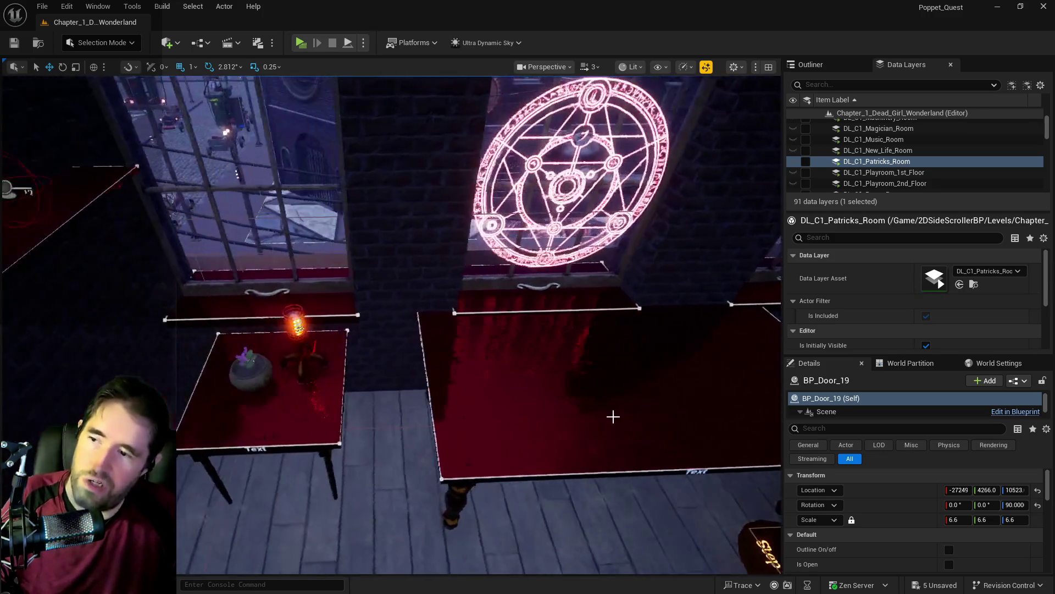
mouse_move(422, 389)
left_mouse_down()
mouse_move(396, 401)
mouse_move(384, 429)
mouse_move(421, 389)
mouse_move(418, 358)
left_mouse_up()
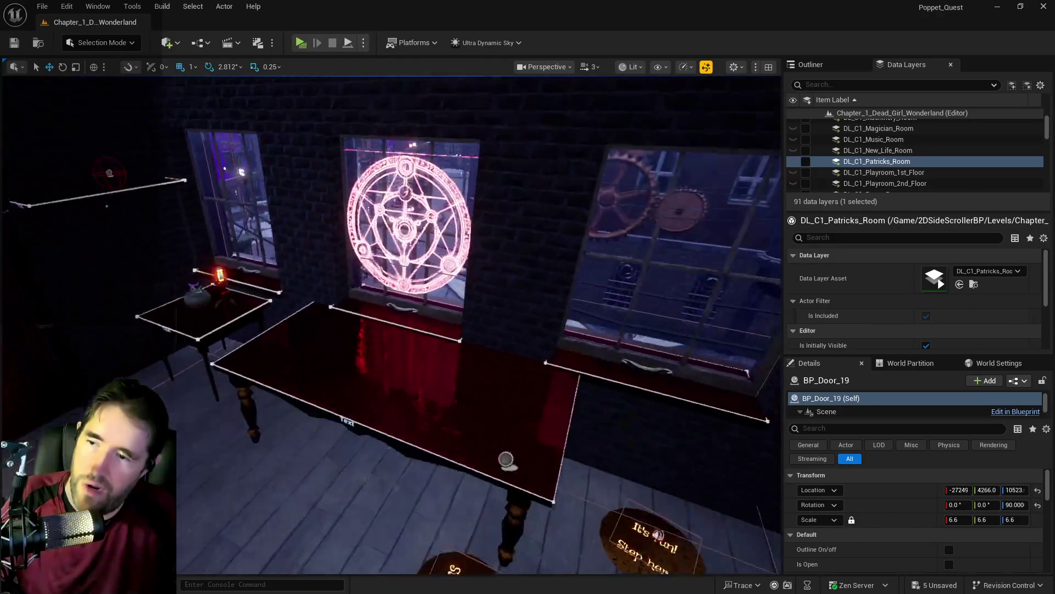
mouse_move(418, 358)
left_mouse_down()
mouse_move(416, 378)
mouse_move(396, 378)
left_mouse_up()
mouse_move(431, 259)
left_mouse_down()
mouse_move(571, 87)
mouse_move(501, 160)
mouse_move(500, 220)
mouse_move(478, 159)
mouse_move(490, 187)
mouse_move(472, 198)
mouse_move(473, 219)
mouse_move(468, 198)
left_mouse_up()
Select the 26 DL_C2 data layers starting at DL_C2_Crows_Nest and turn their visibility on.
scroll(885, 165, "down", 5)
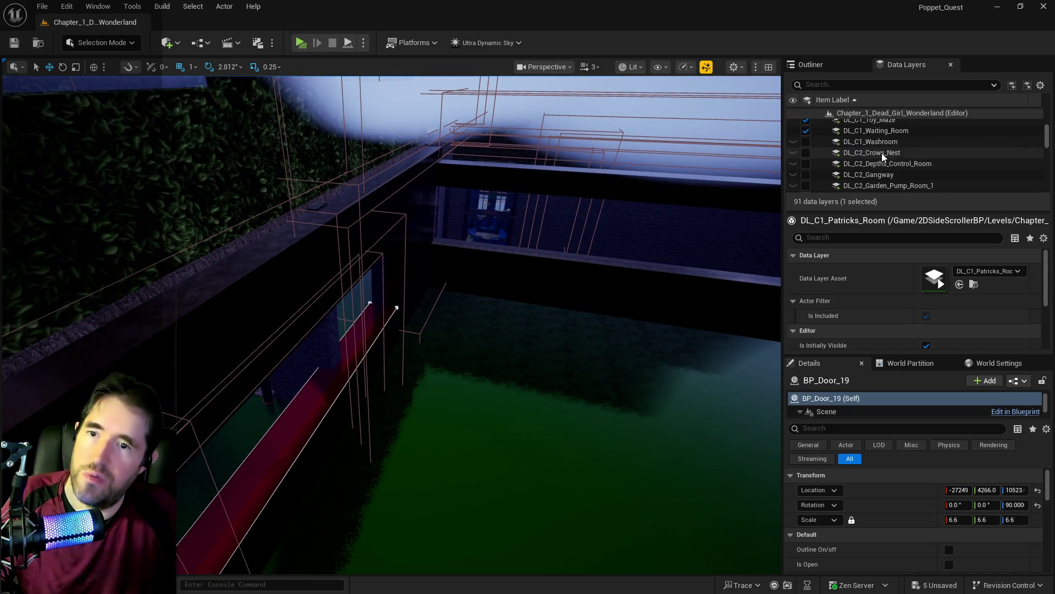
left_click(878, 151)
scroll(876, 154, "down", 3)
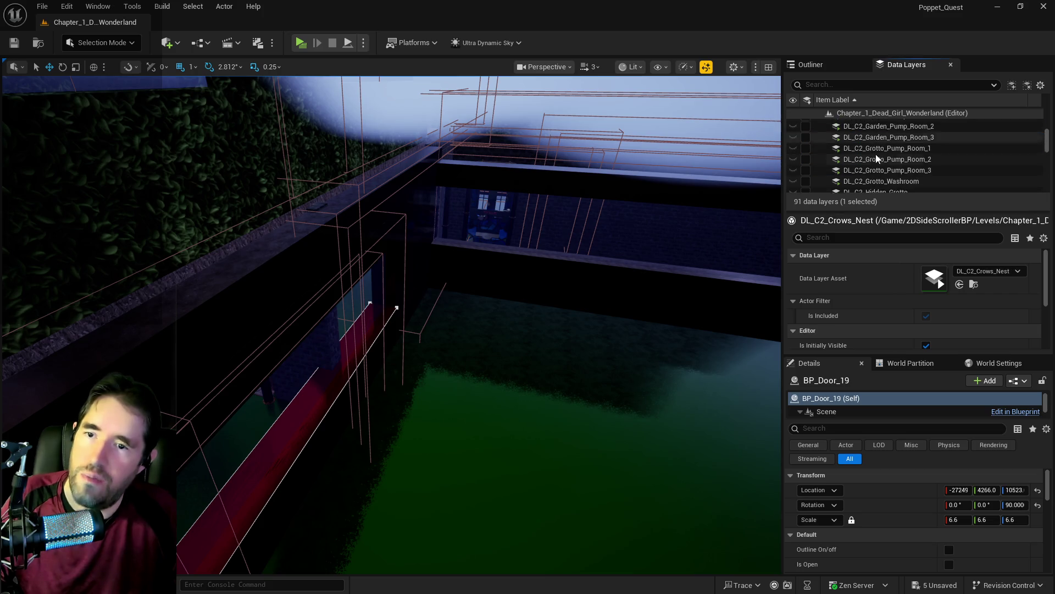
scroll(874, 162, "down", 5)
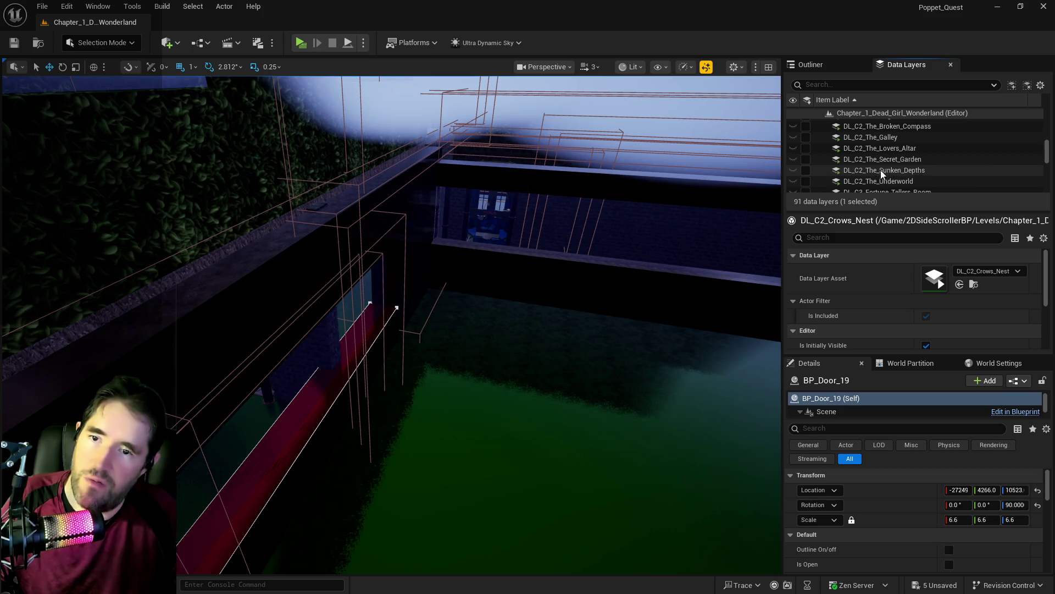
scroll(882, 171, "up", 1)
left_click(882, 163, "shift")
left_click(806, 162)
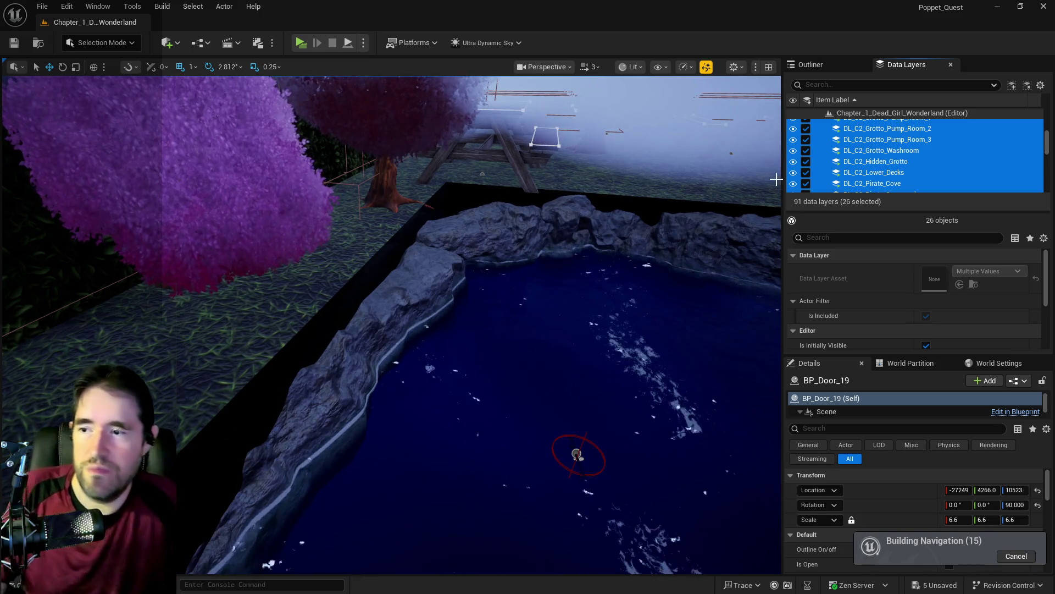
Fly to the platform among pink trees and select the SM_Secret_Garden_Land ground mesh.
left_click_drag(578, 318, 569, 275)
mouse_move(533, 368)
left_mouse_down()
mouse_move(489, 366)
mouse_move(532, 368)
mouse_move(465, 324)
left_mouse_up()
left_click(513, 389)
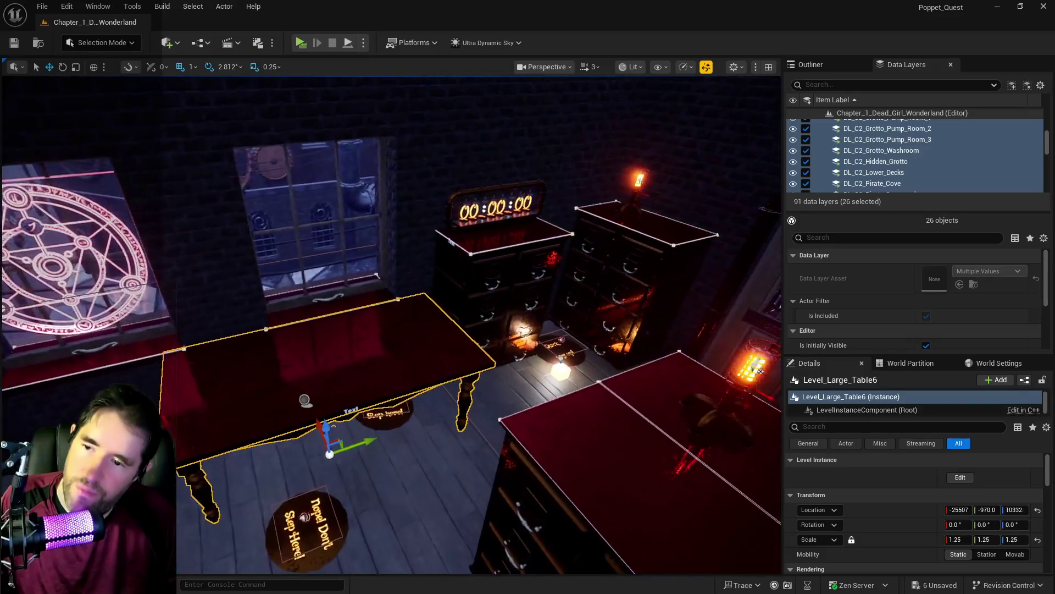
Select BP_Couch6 together with a bookshelf, then bring up the floor's context menu.
key("f")
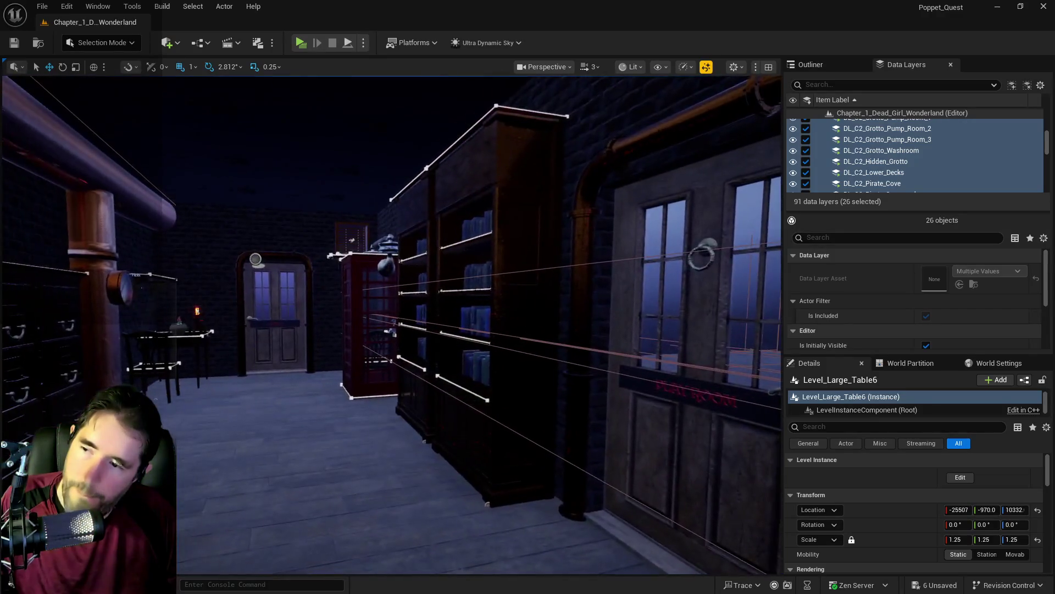
left_click(526, 272)
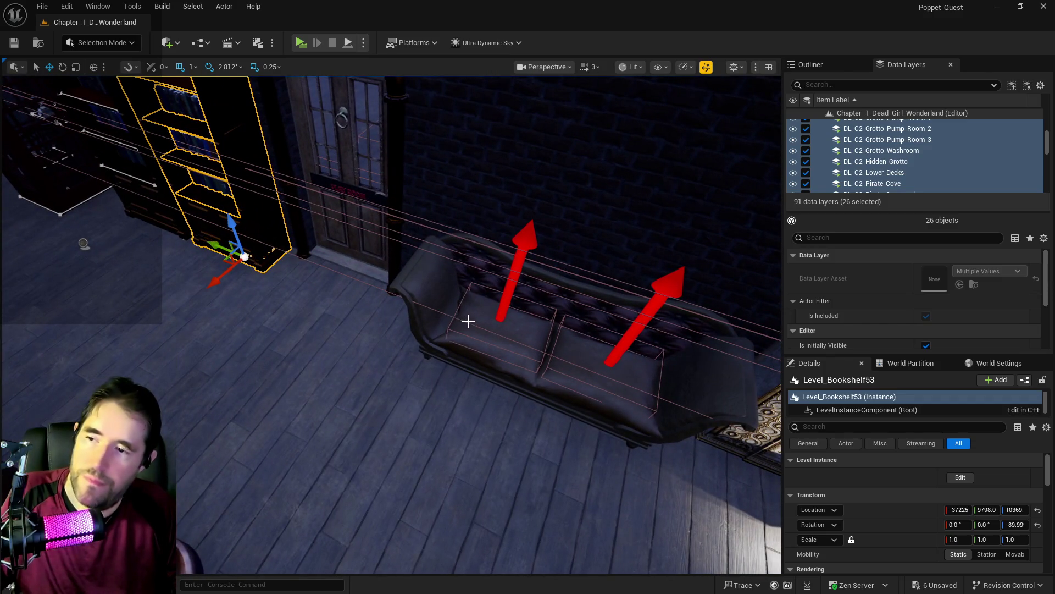
left_click(468, 319)
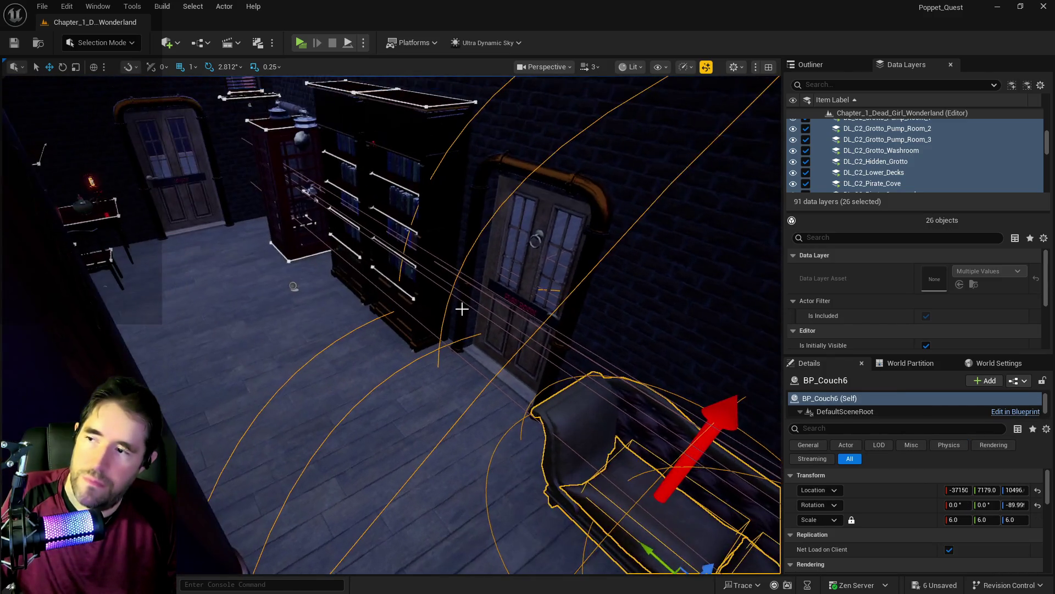
left_click(434, 283, "ctrl")
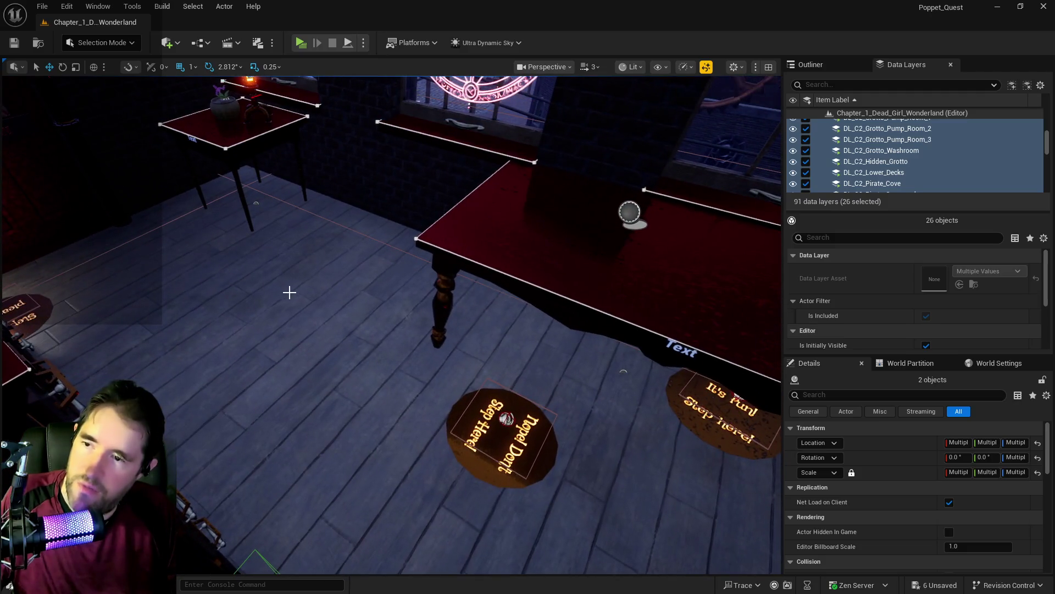
right_click(294, 292)
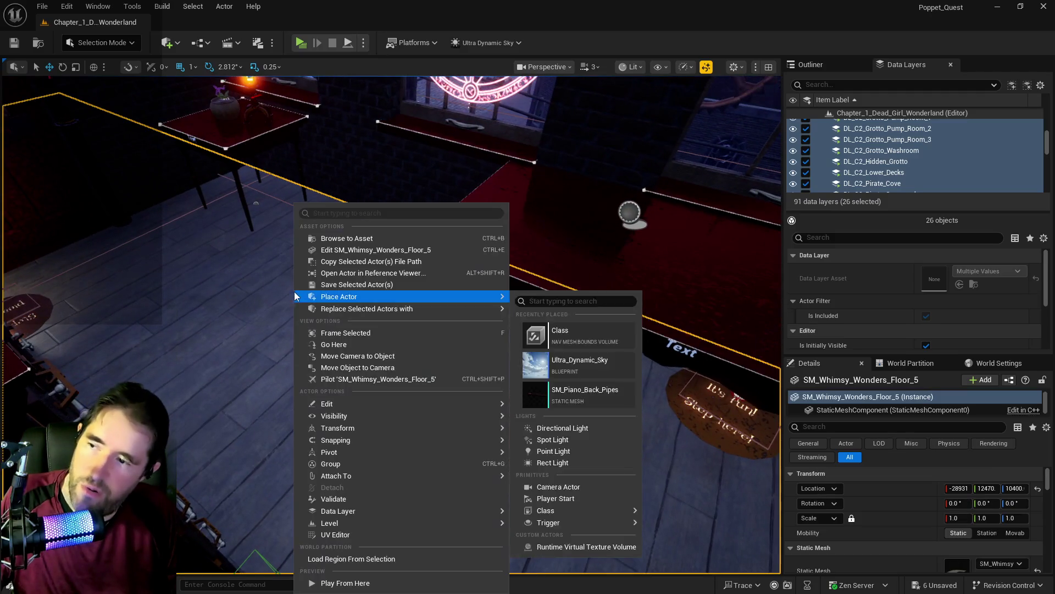
Paste the couch and bookshelf onto the floor and rotate the bookshelf to -149.06° around Z.
mouse_move(508, 409)
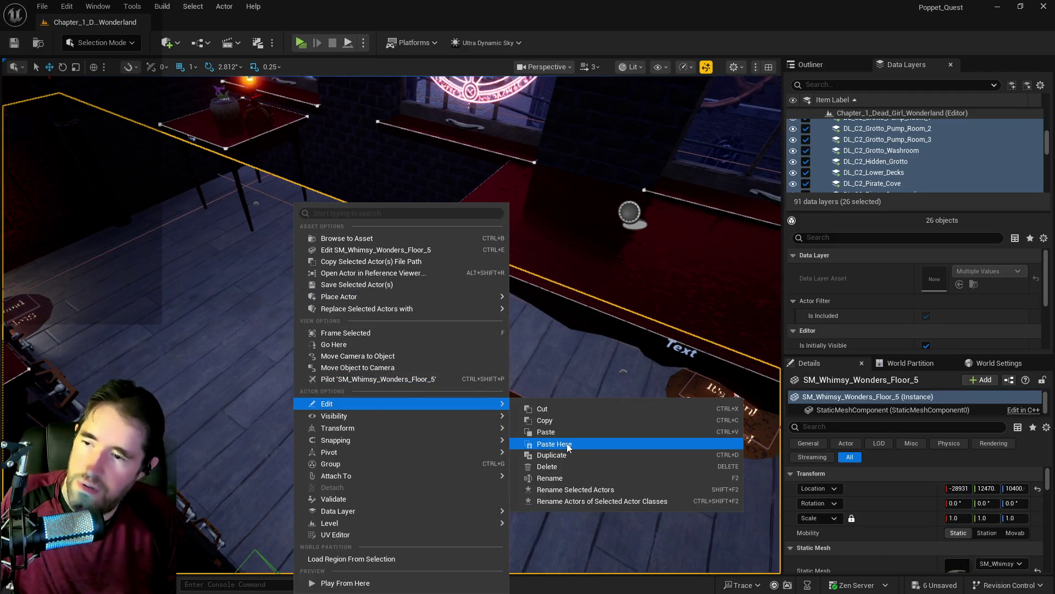
left_click(550, 443)
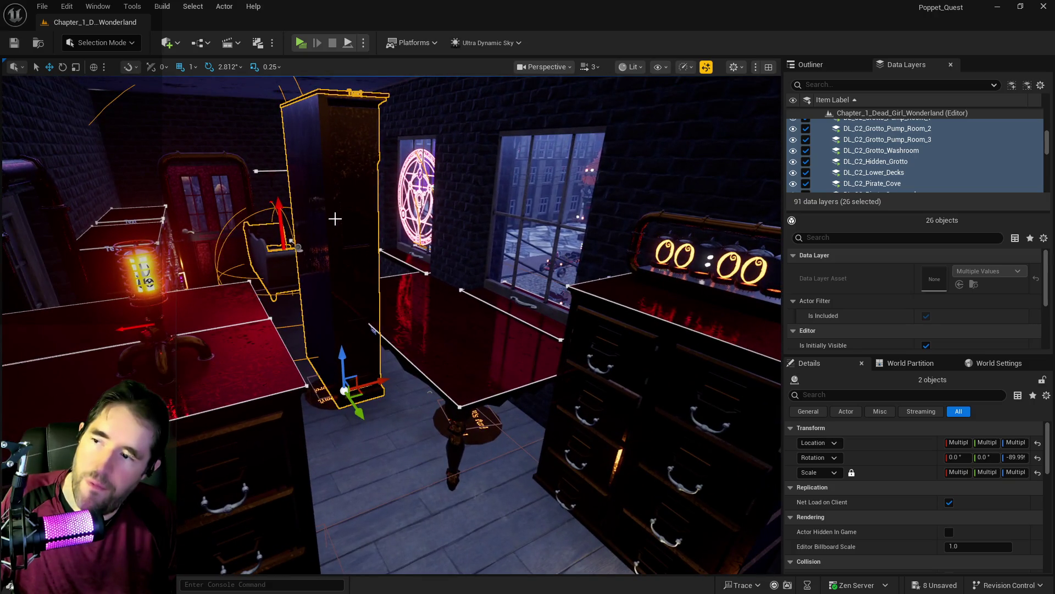
key("e")
mouse_move(371, 367)
left_mouse_down()
mouse_move(274, 385)
mouse_move(303, 421)
mouse_move(360, 433)
mouse_move(382, 418)
mouse_move(372, 429)
left_mouse_up()
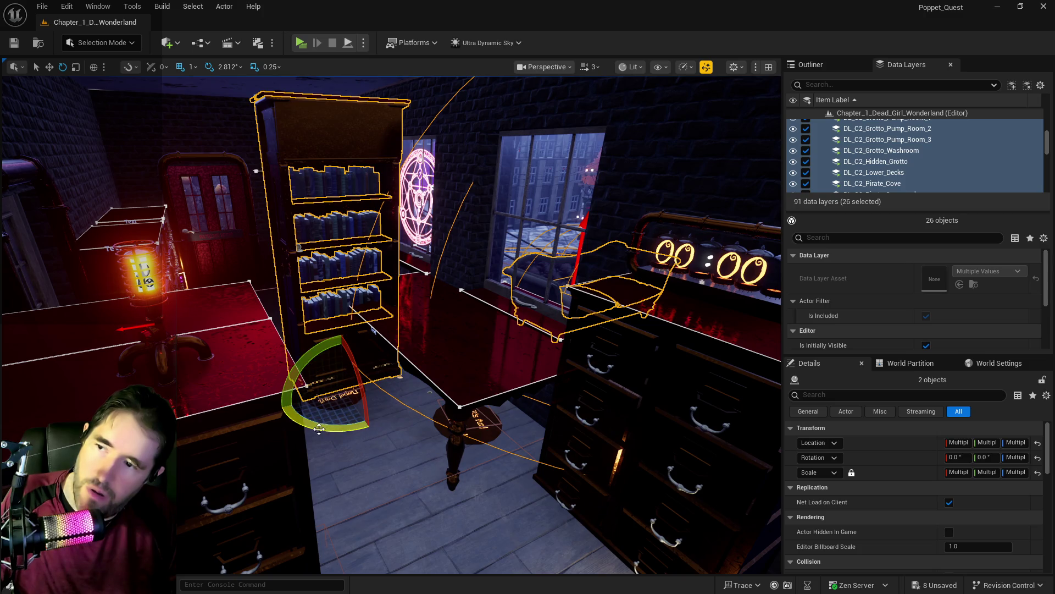
Slide the bookshelf along Y and move BP_Couch7 to -25984, -1657, 10563.
mouse_move(358, 379)
left_mouse_down()
mouse_move(341, 390)
mouse_move(330, 368)
left_mouse_up()
left_click_drag(412, 382, 412, 382)
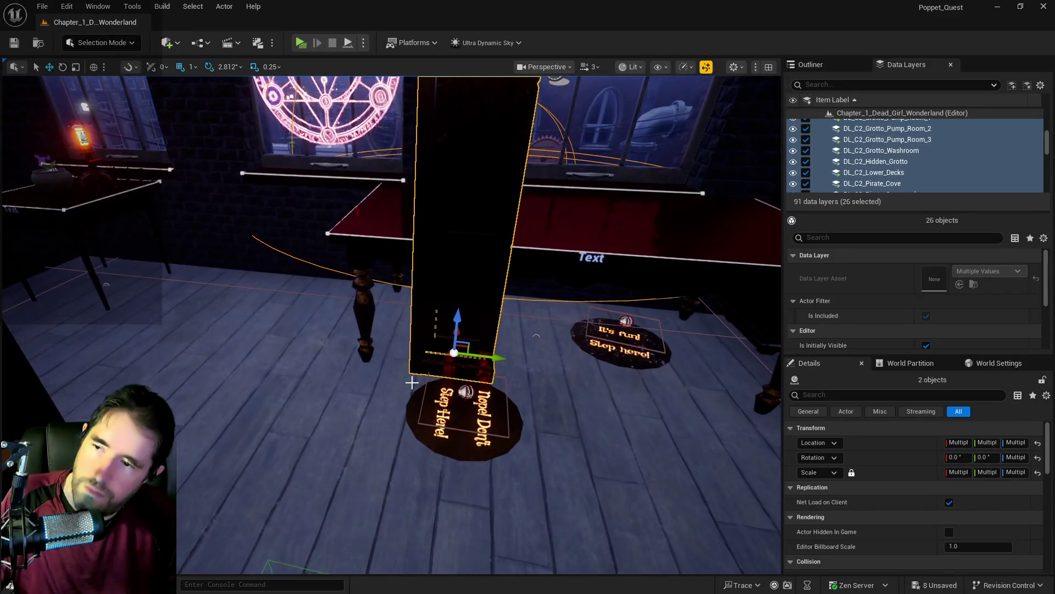
left_click_drag(502, 353, 234, 299)
left_click_drag(358, 276, 358, 277)
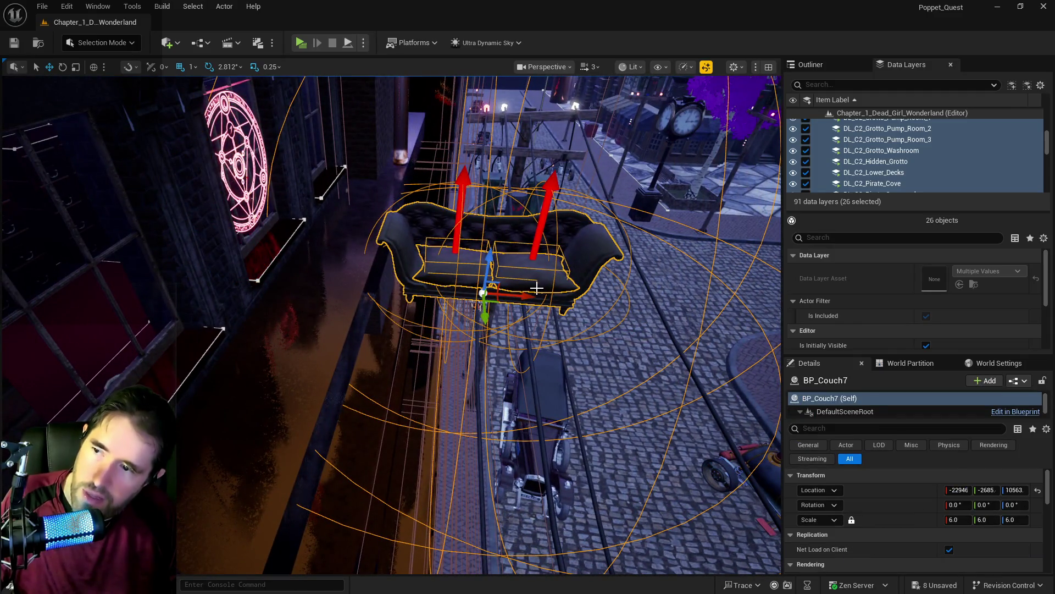
mouse_move(512, 296)
left_mouse_down()
mouse_move(252, 256)
mouse_move(198, 271)
left_mouse_up()
key("f")
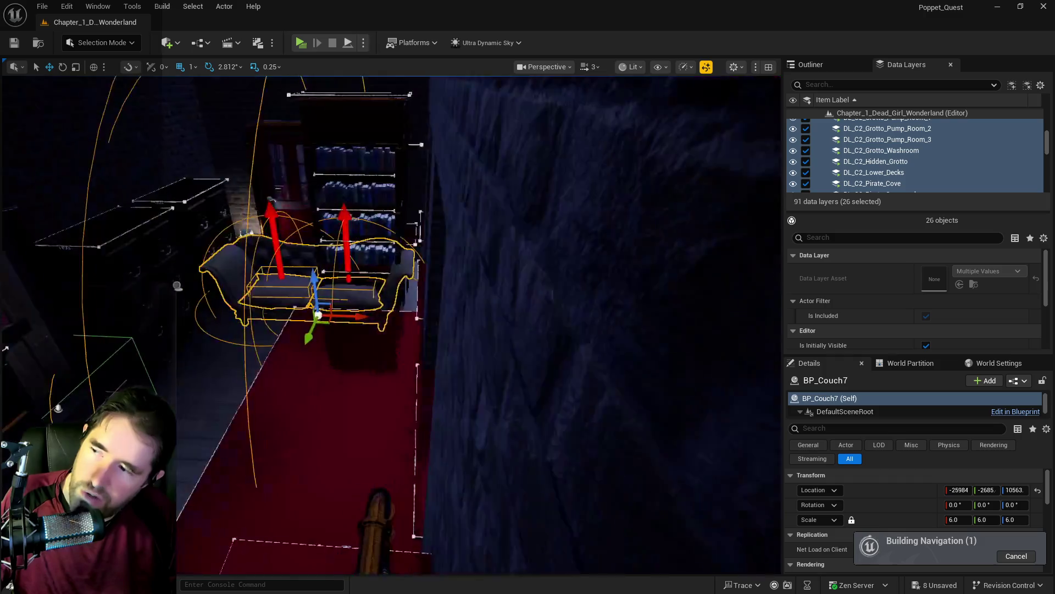
scroll(390, 324, "down", 5)
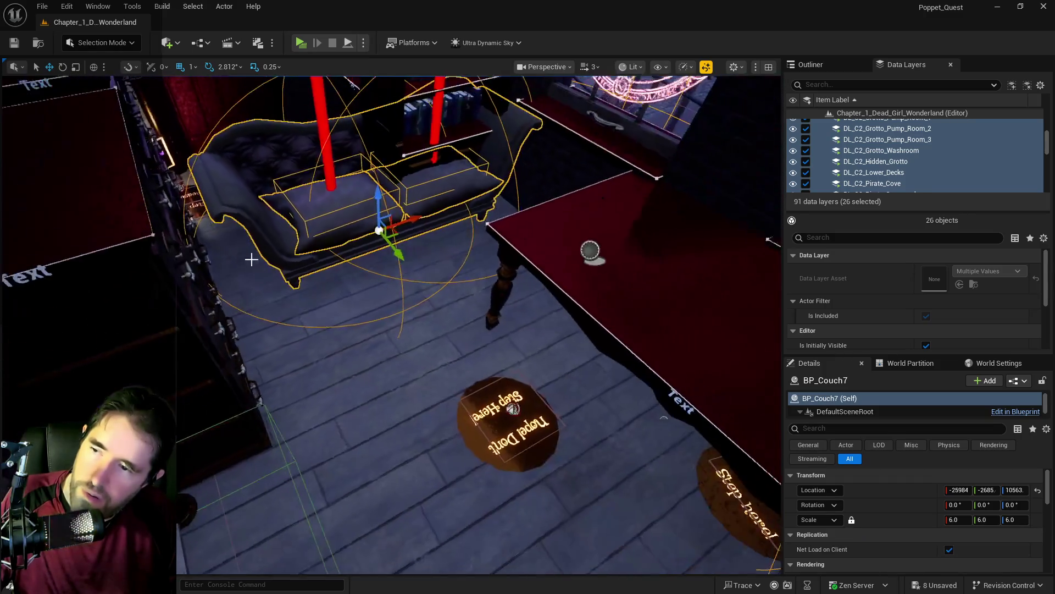
left_click_drag(399, 258, 526, 355)
Filter the Outliner for 'nav' and delete the NavMeshBoundsVolume.
left_click(828, 67)
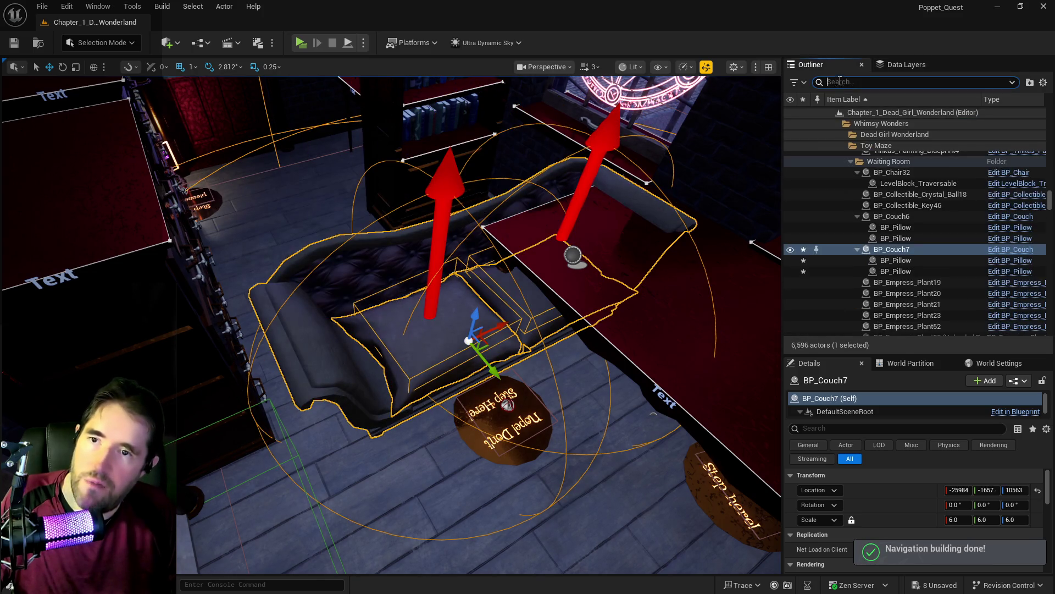
type("nav")
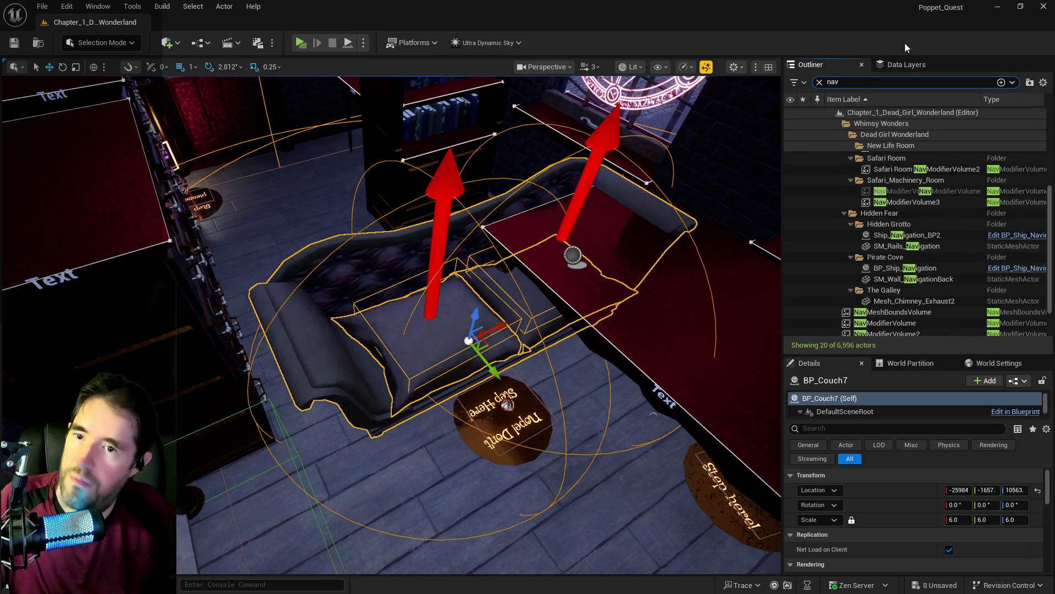
left_click(879, 312)
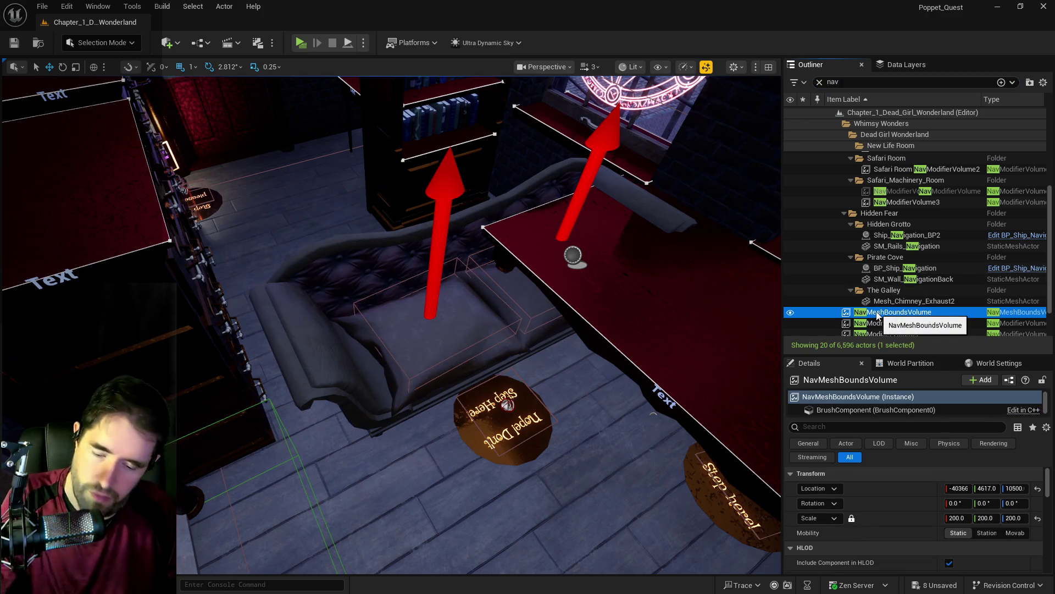
key("Delete")
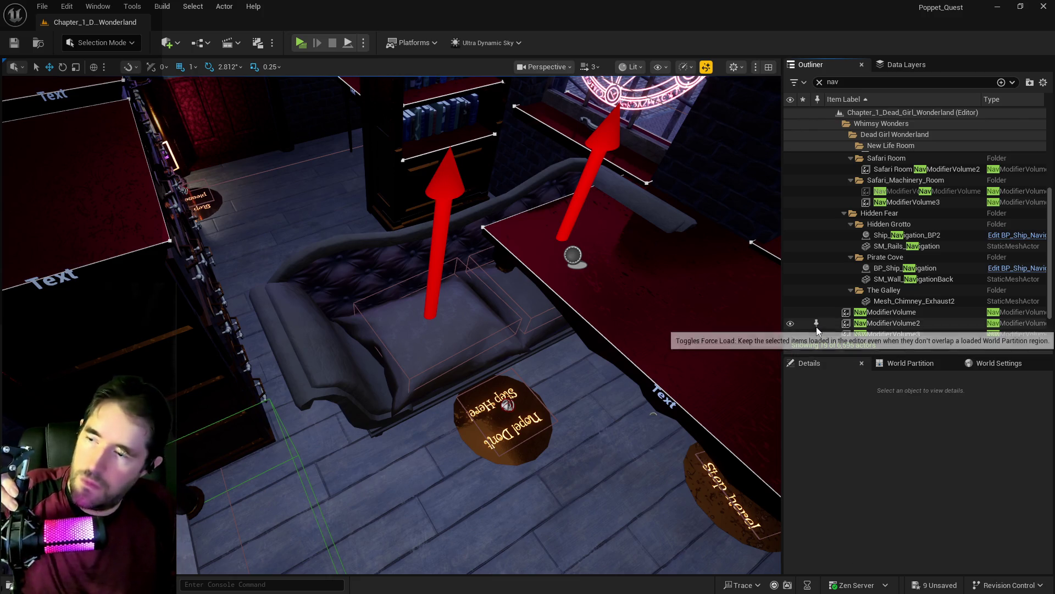
left_click_drag(586, 350, 770, 333)
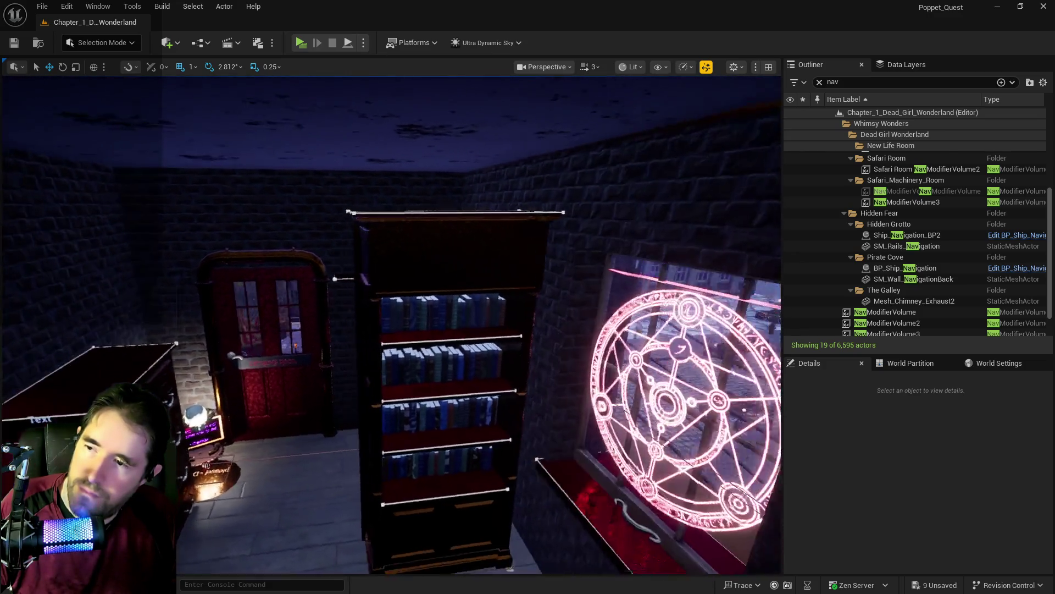
Shift the bookshelf slightly along its X axis.
left_click_drag(770, 333, 769, 330)
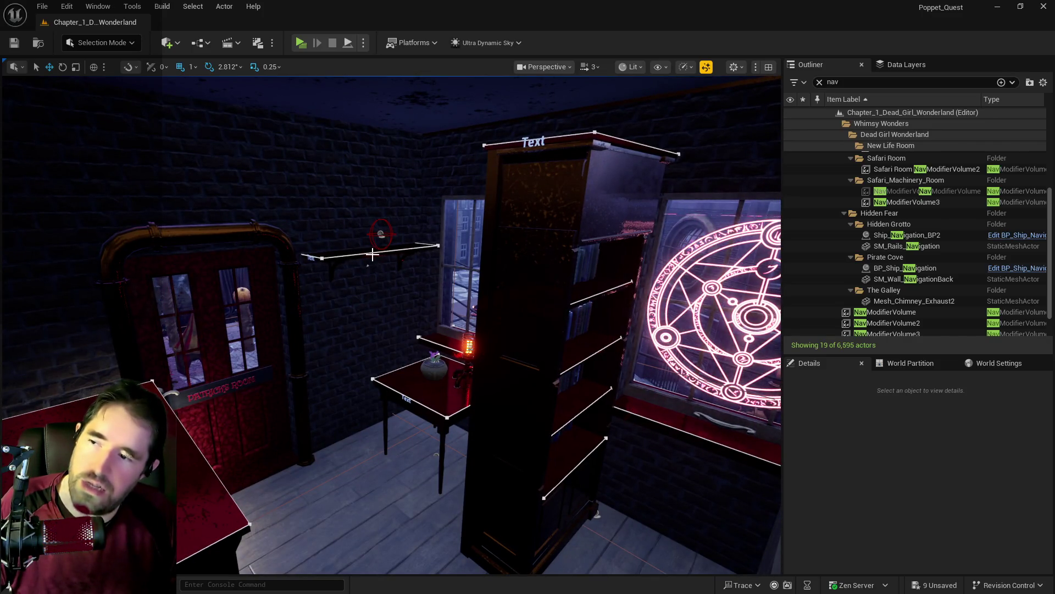
left_click_drag(447, 330, 446, 342)
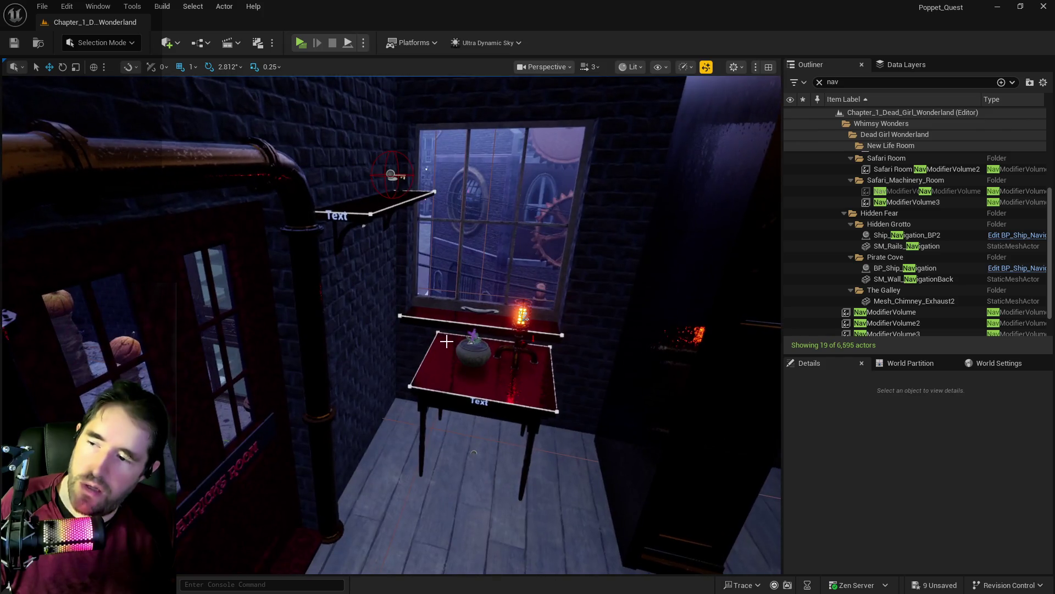
mouse_move(344, 201)
left_mouse_down()
mouse_move(324, 204)
mouse_move(330, 220)
mouse_move(351, 203)
mouse_move(259, 275)
left_mouse_up()
left_click(290, 292)
mouse_move(387, 400)
left_mouse_down()
mouse_move(404, 394)
mouse_move(379, 396)
mouse_move(391, 357)
mouse_move(462, 411)
left_mouse_up()
Rotate BP_Couch7 to 90° and slide it across the floor.
left_click(407, 440)
key("e")
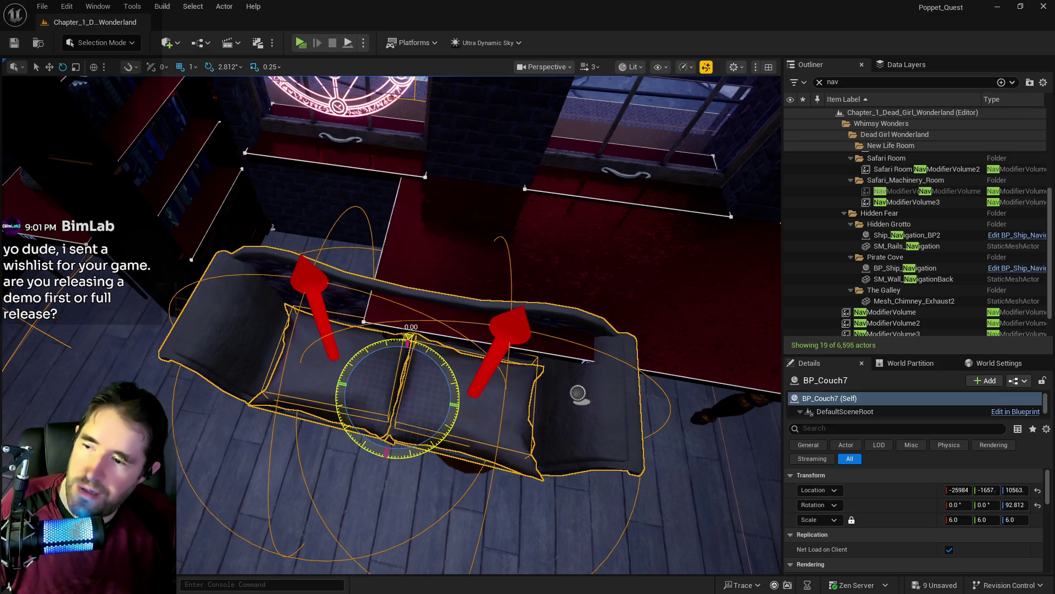
left_click_drag(390, 324, 390, 269)
left_click_drag(235, 422, 235, 395)
key("w")
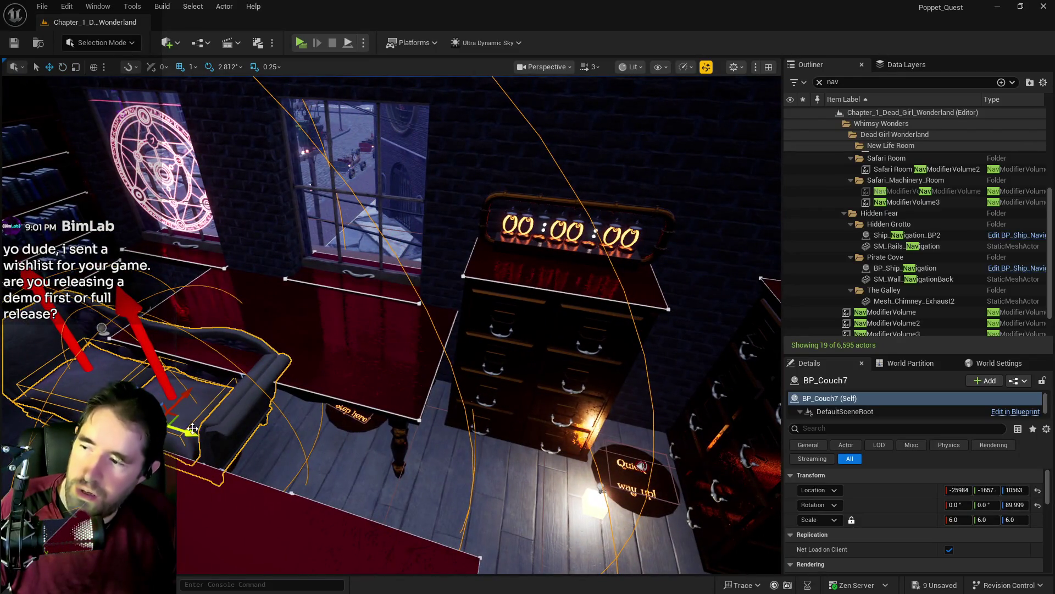
mouse_move(284, 447)
left_mouse_down()
mouse_move(312, 452)
mouse_move(339, 376)
left_mouse_up()
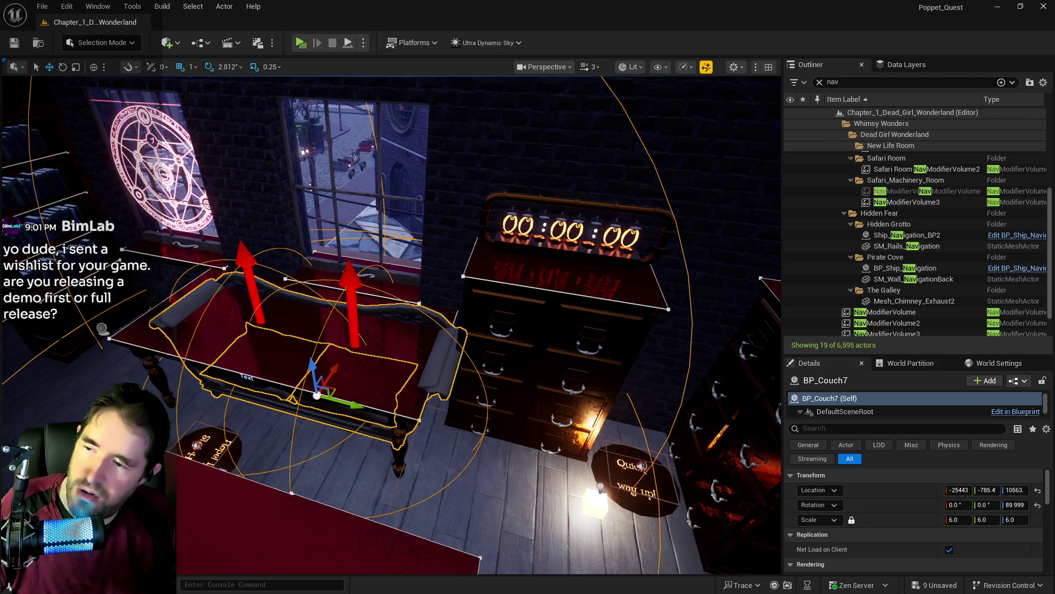
Move Level_Large_Table6 away from the couch and select the 'Quick way up' landmine rug.
left_click(362, 361)
left_click_drag(270, 444, 203, 531)
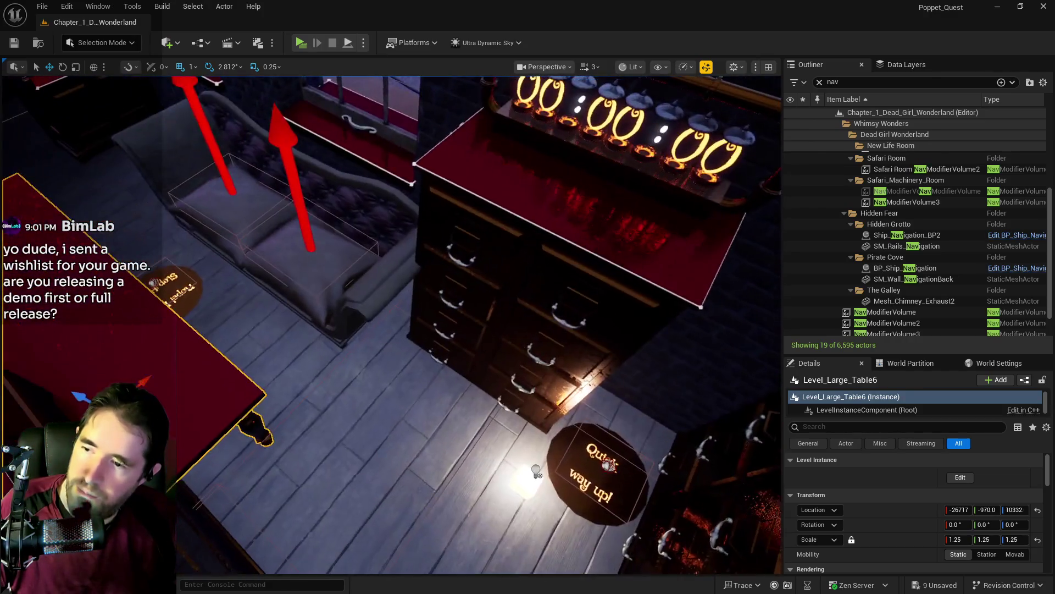
left_click(580, 424)
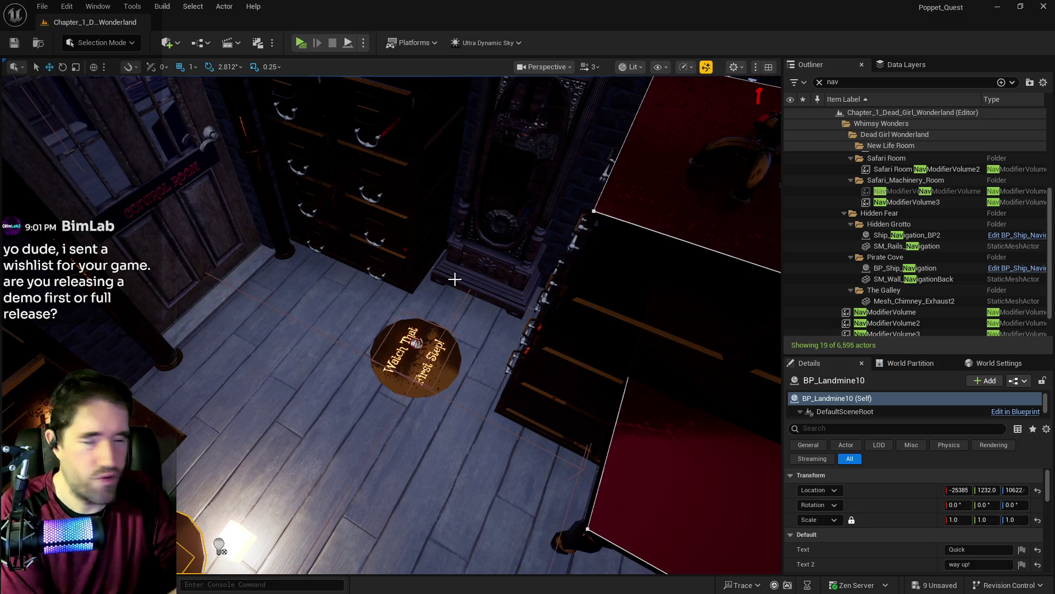
Delete the 'Watch That First Step', 'Quick way up' and two other landmine signs.
left_click(404, 348)
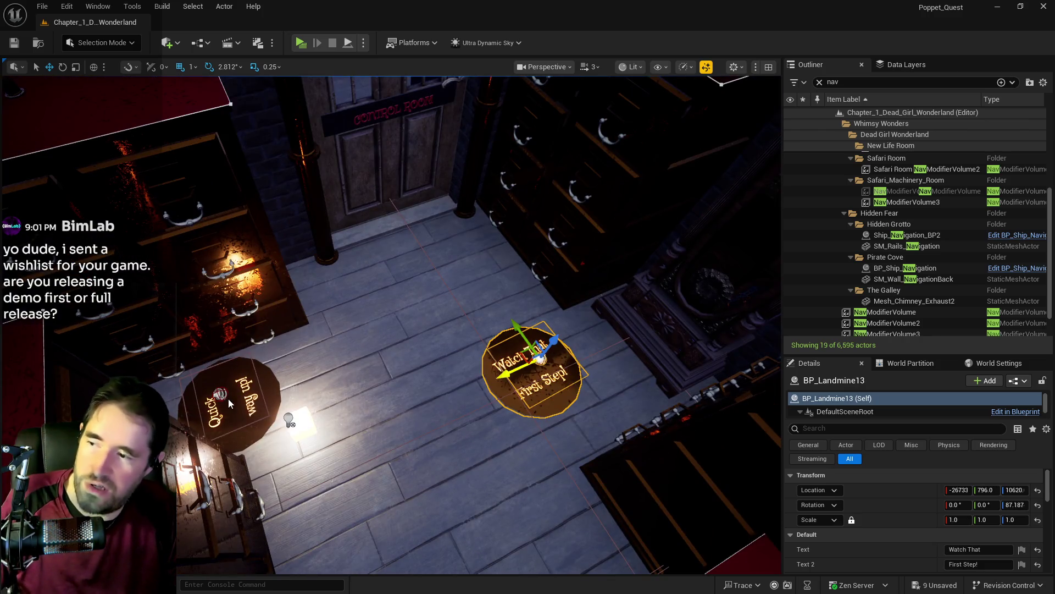
left_click(229, 398, "ctrl")
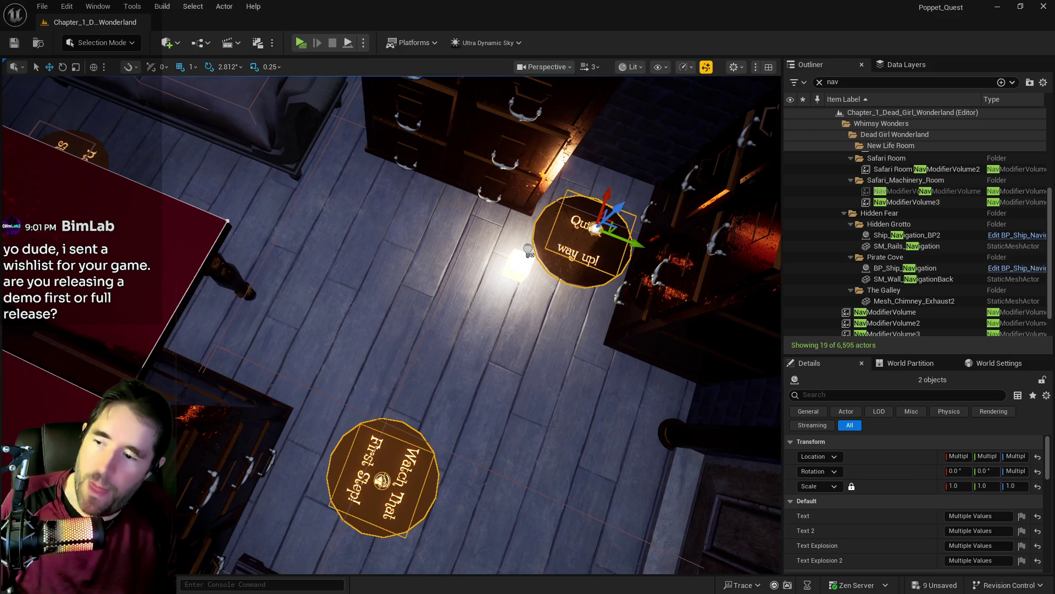
mouse_move(228, 397)
left_mouse_down()
mouse_move(216, 374)
mouse_move(245, 370)
mouse_move(237, 352)
left_mouse_up()
key("Delete")
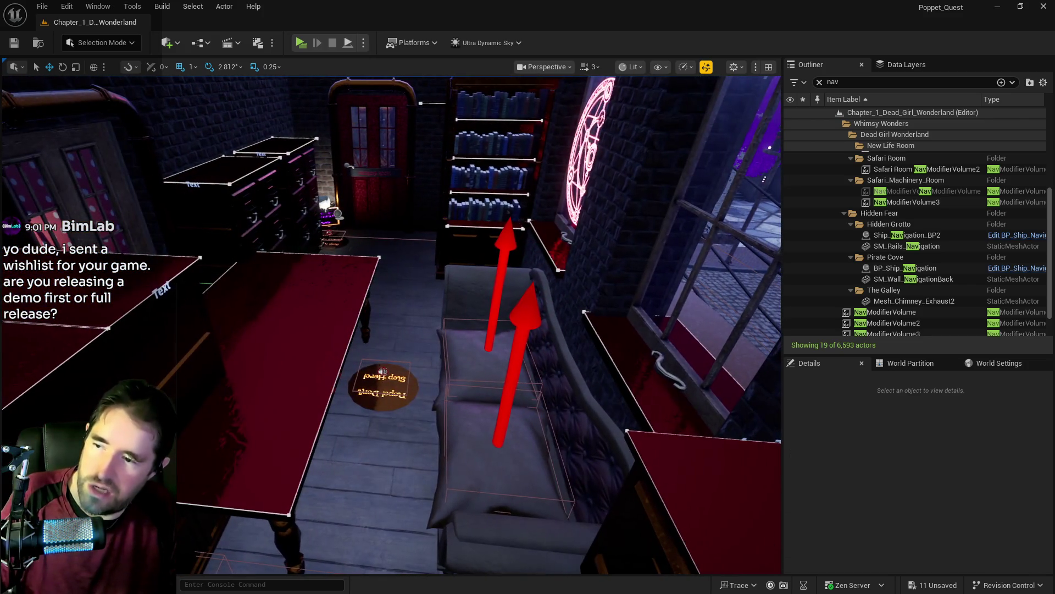
left_click(379, 394)
key("Delete")
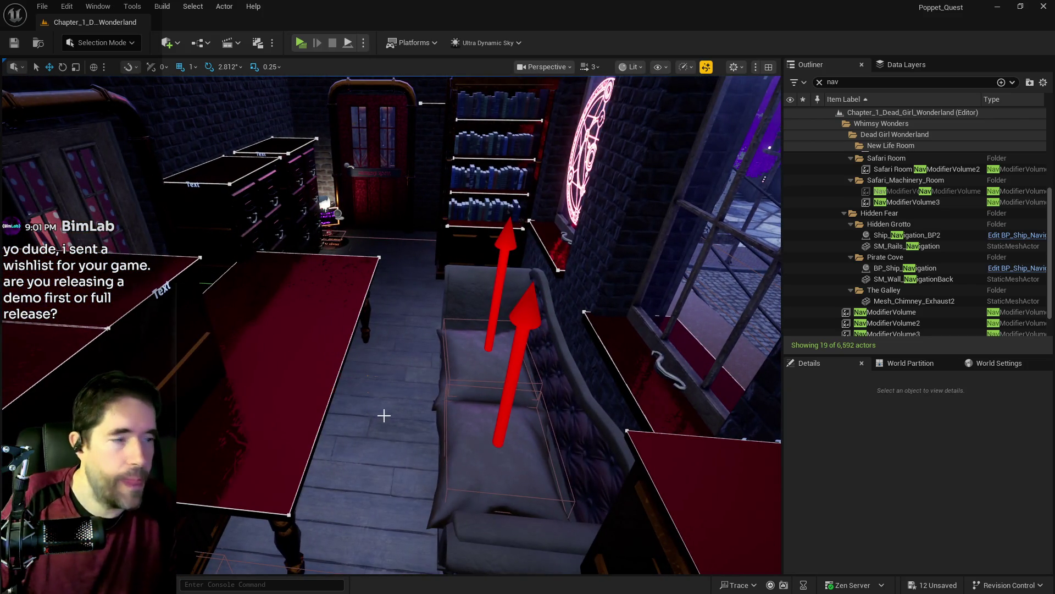
left_click_drag(432, 413, 426, 393)
left_click(428, 473)
key("Delete")
mouse_move(432, 489)
left_mouse_down()
mouse_move(427, 465)
mouse_move(433, 474)
left_mouse_up()
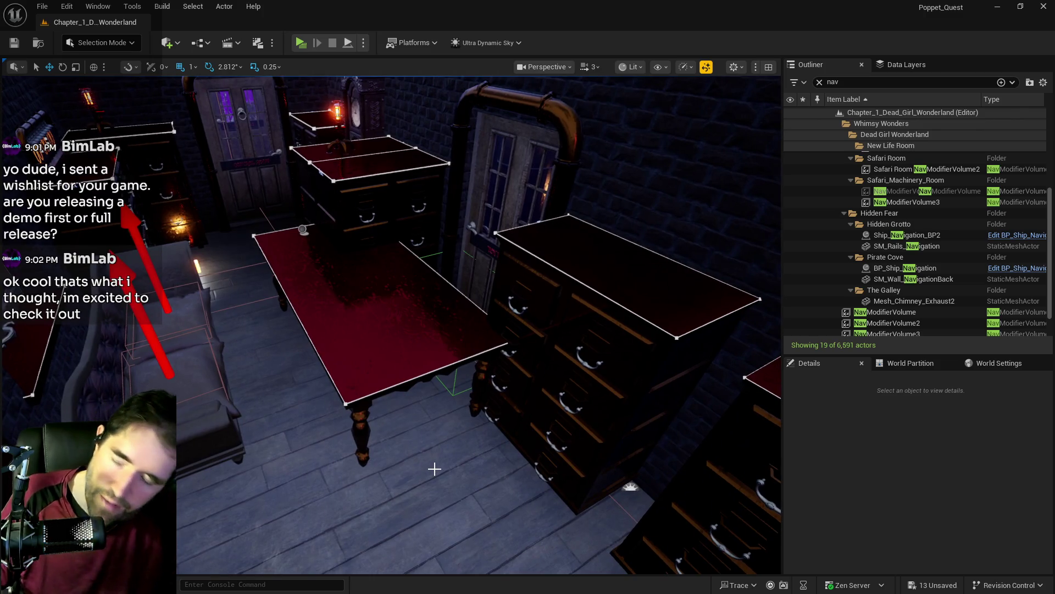
Undo back through the landmine deletions and the table move.
key("ctrl+z")
key("ctrl+z")
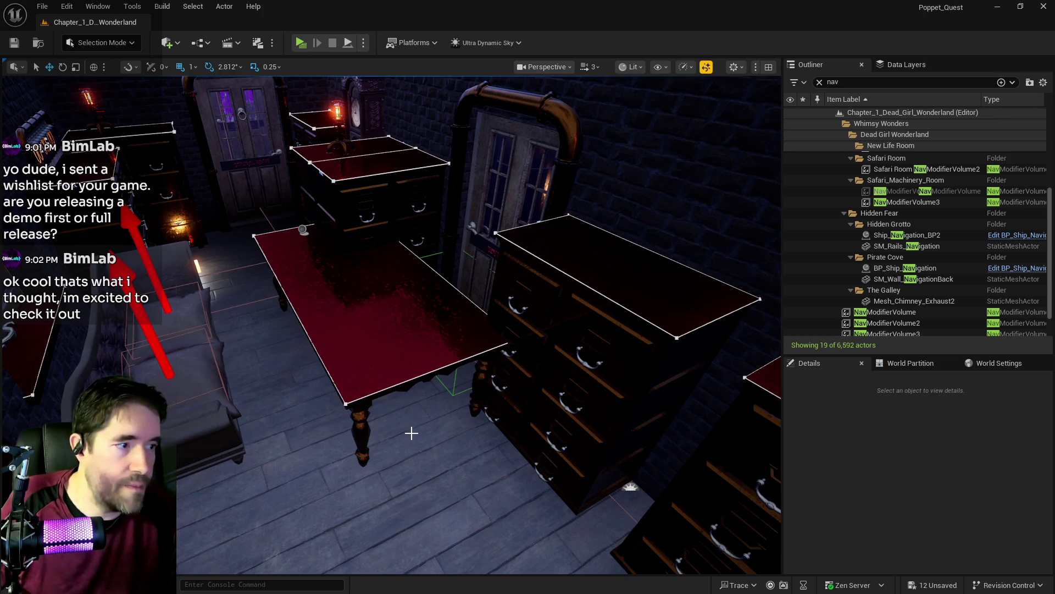
key("ctrl+z")
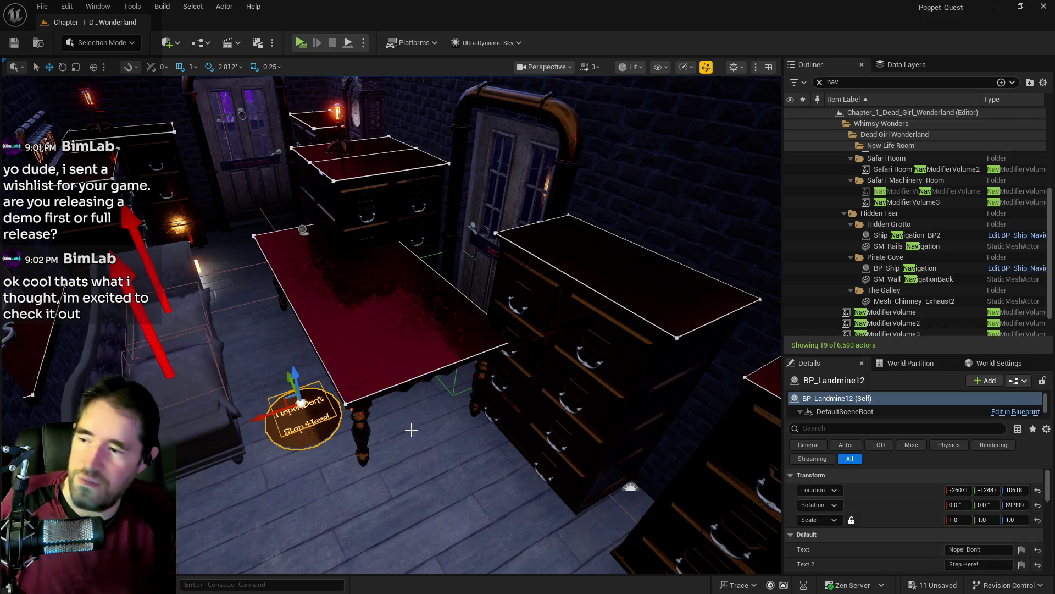
key("ctrl+z")
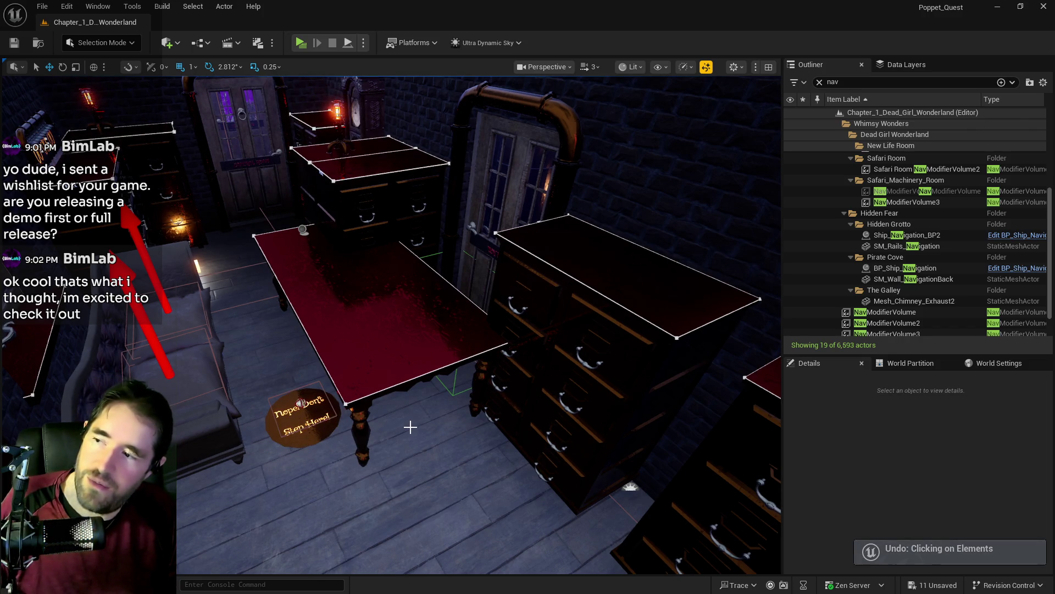
key("ctrl+v")
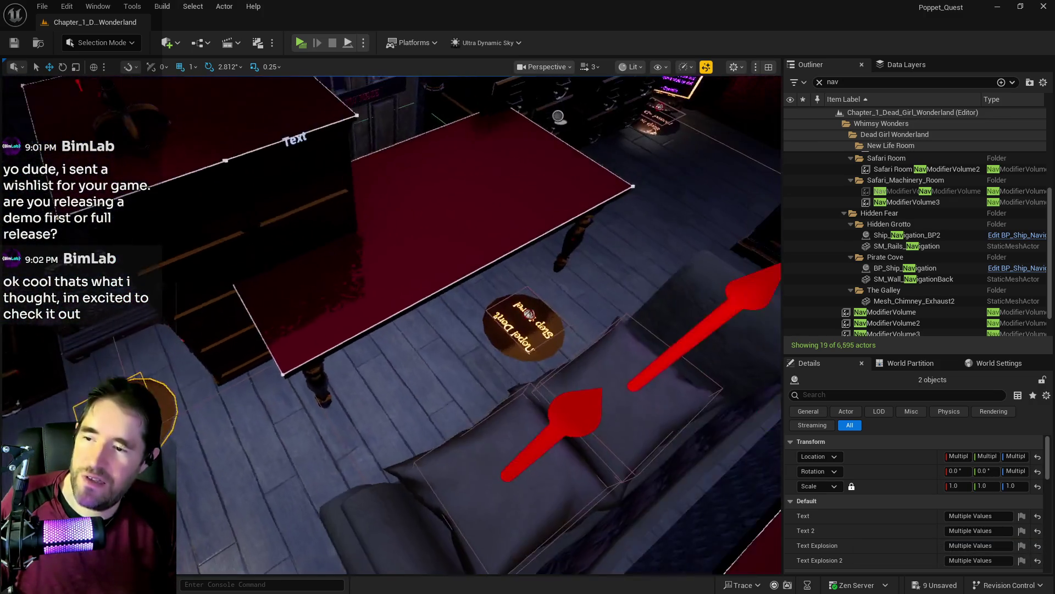
key("f")
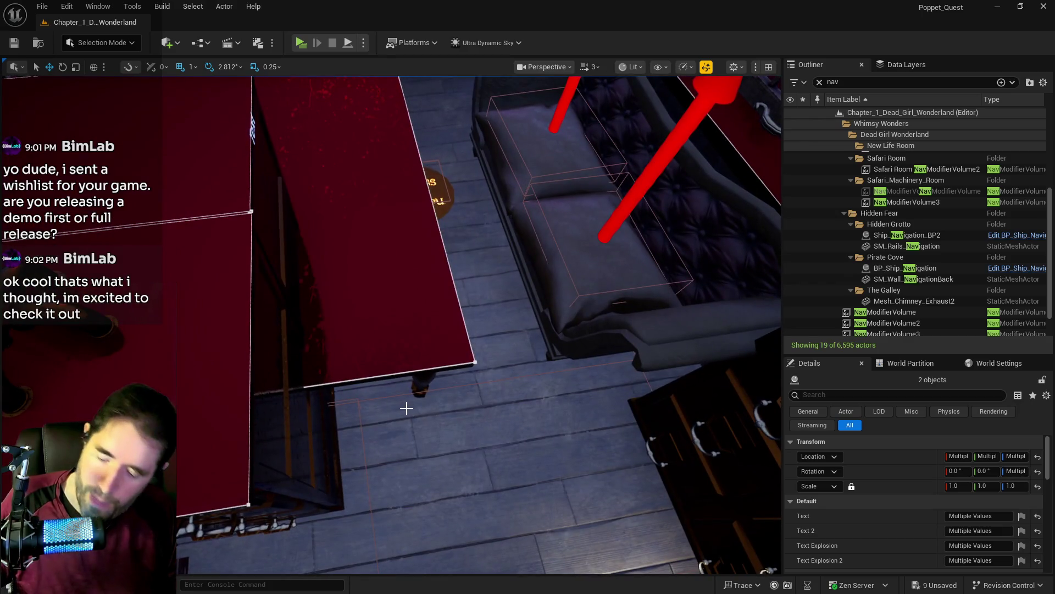
key("ctrl+z")
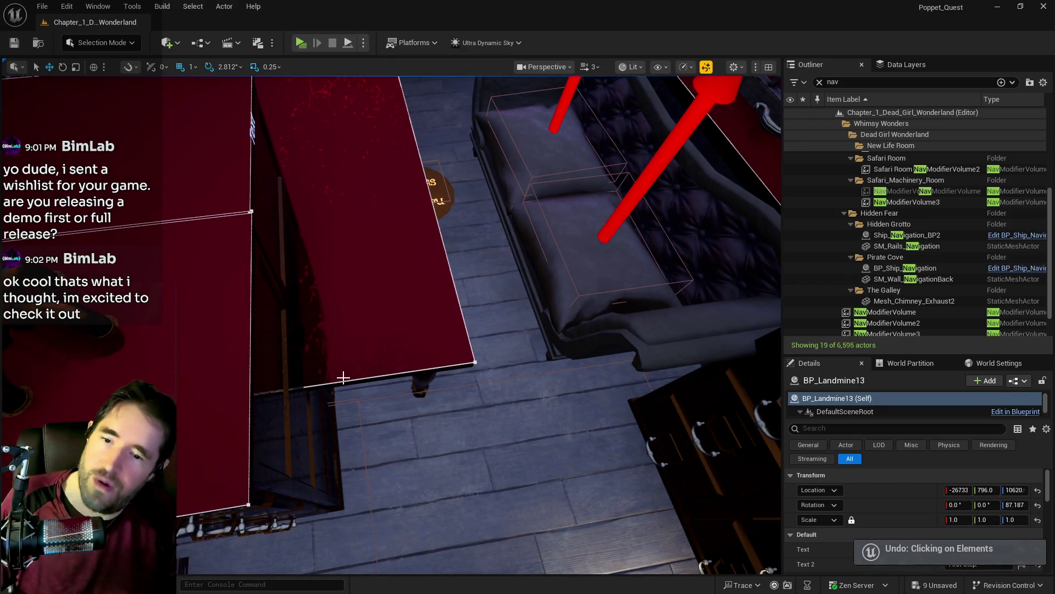
key("ctrl+z")
key("f")
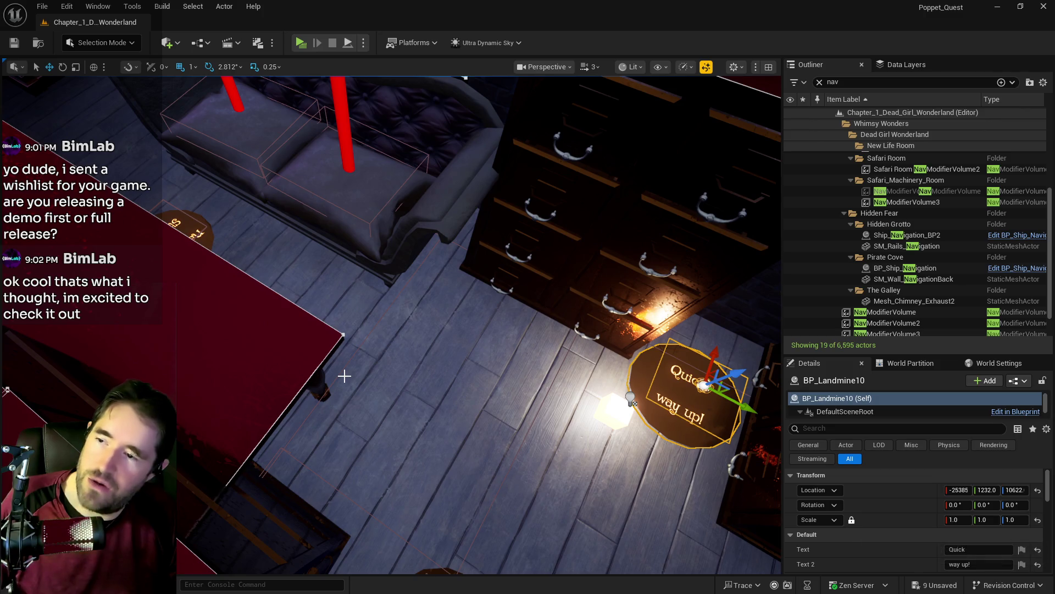
key("ctrl+z")
key("ctrl+z")
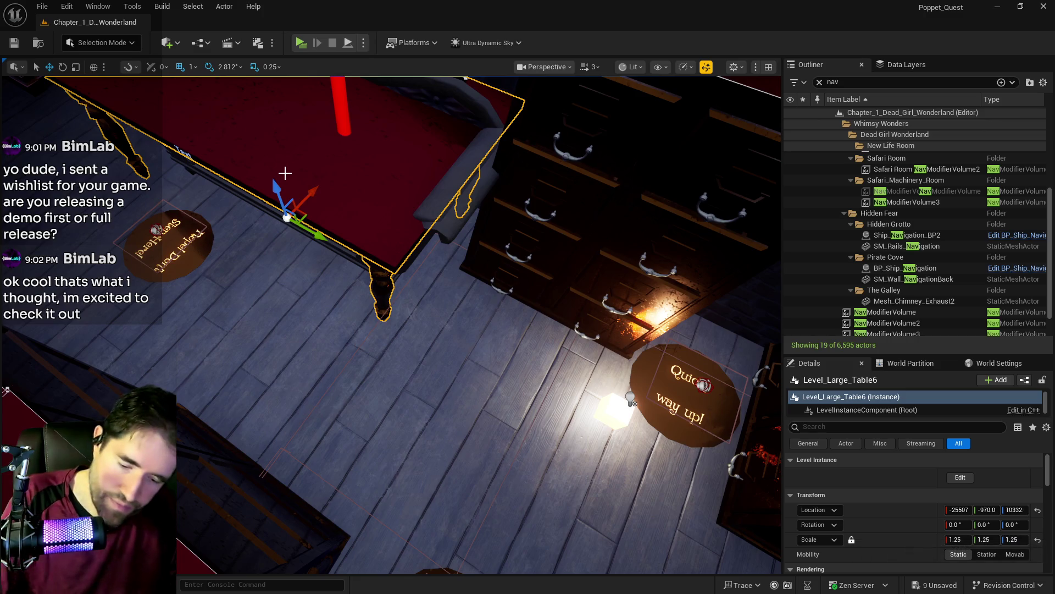
key("ctrl+z")
key("ctrl+z")
key("f")
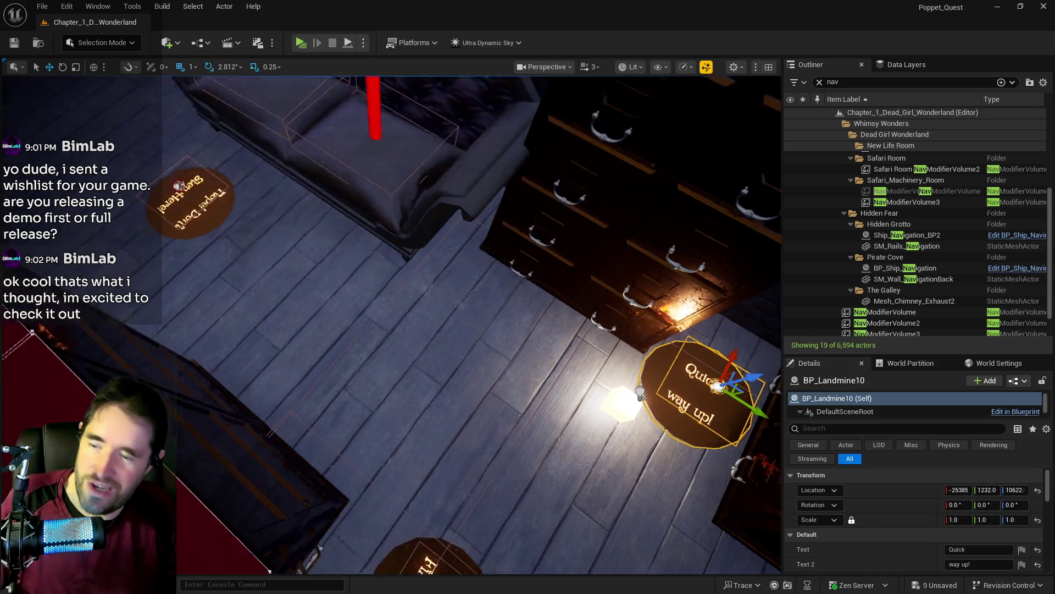
Select the four landmine signs, cut them, then restore them with Edit > Undo Cut.
left_click(362, 444, "ctrl")
key("f")
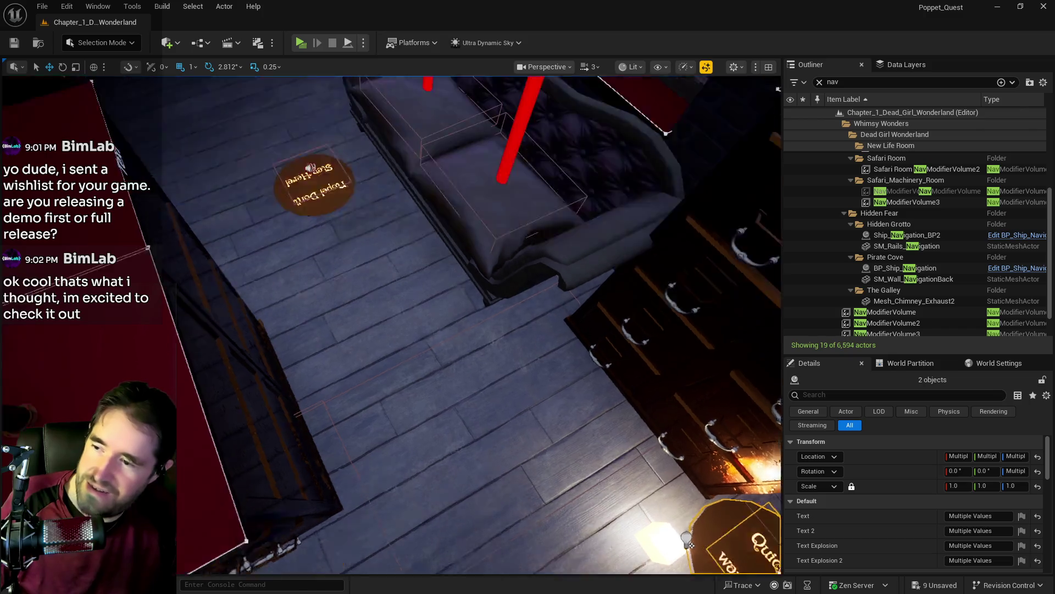
key("f")
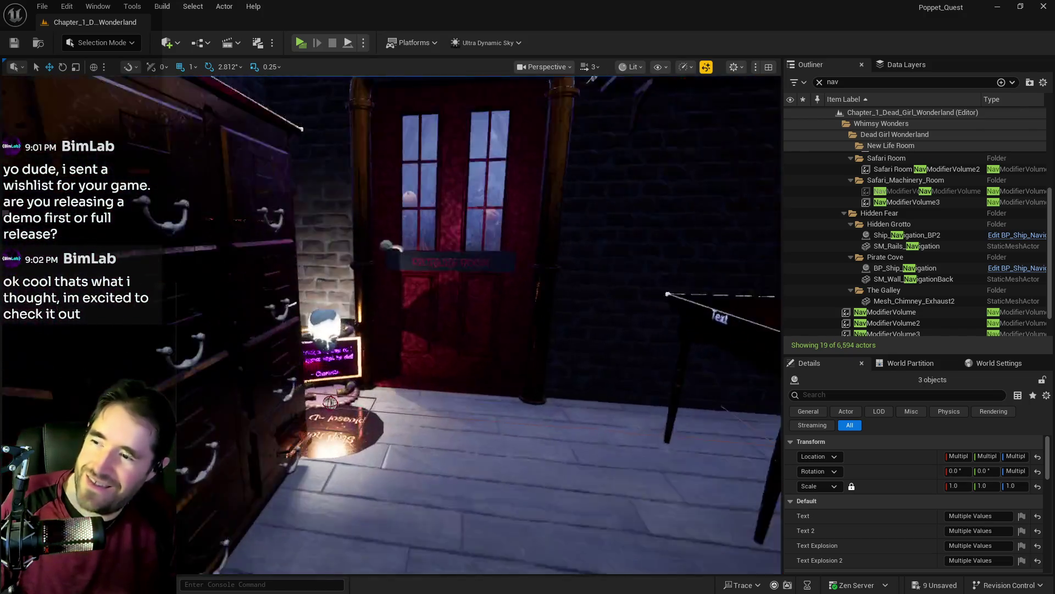
key("f")
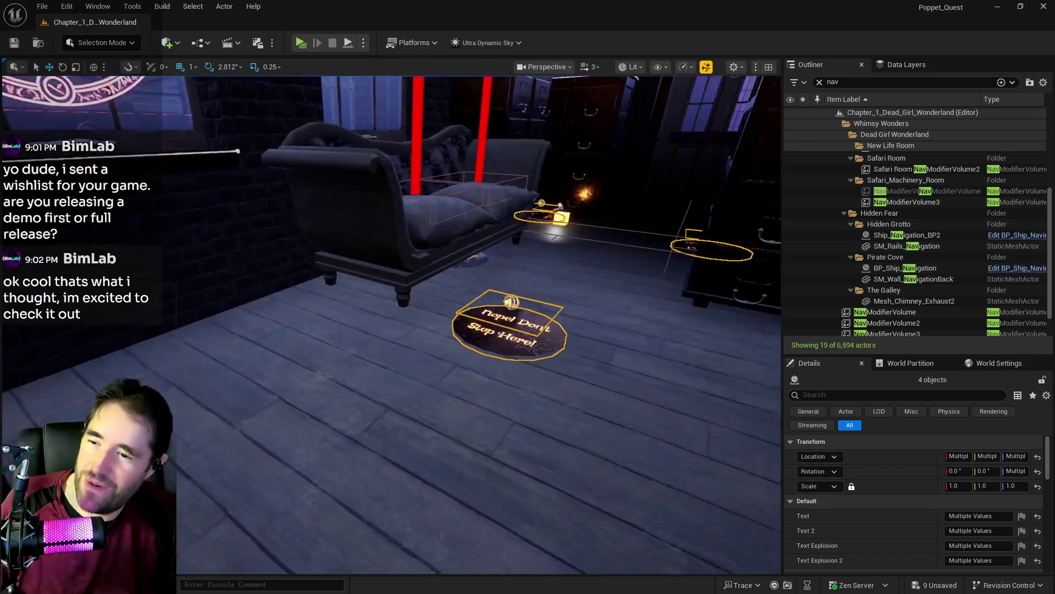
key("Delete")
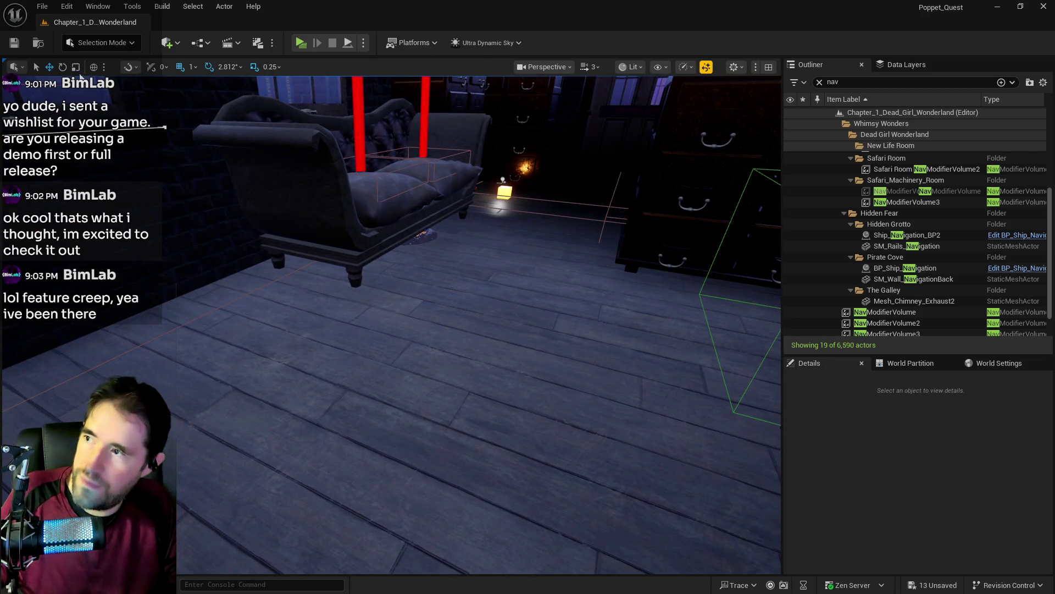
left_click(66, 7)
left_click(76, 52)
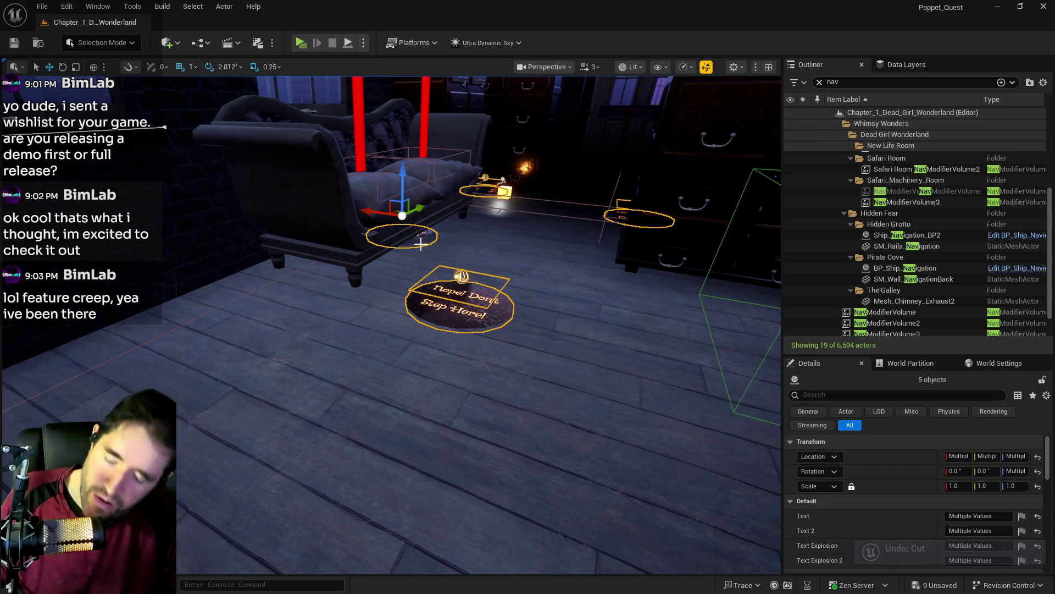
Cut the five selected landmine signs and fly over the roof into the brick-floored room.
key("Delete")
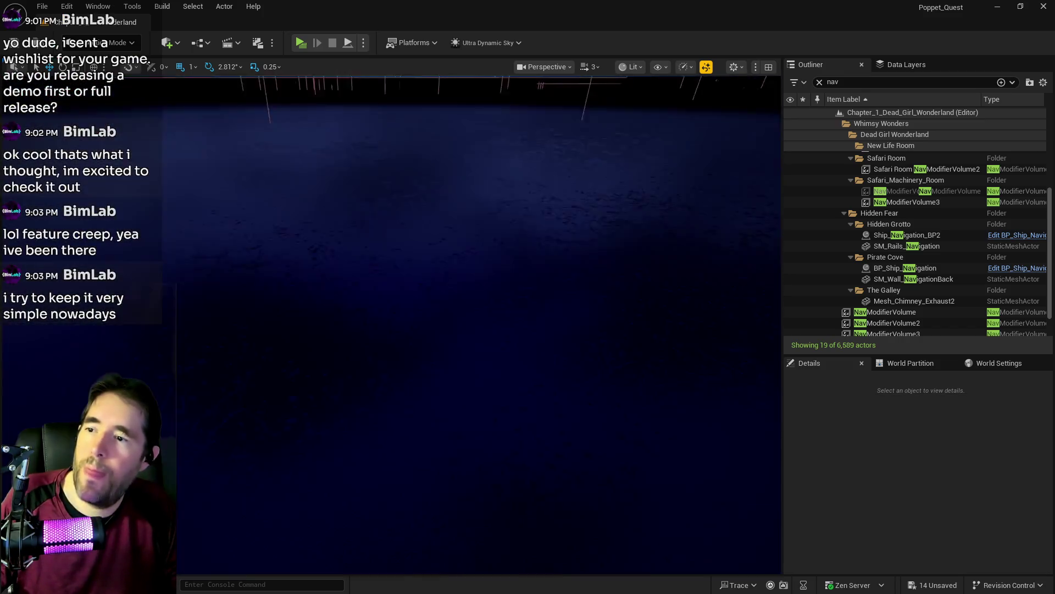
left_click_drag(753, 427, 753, 428)
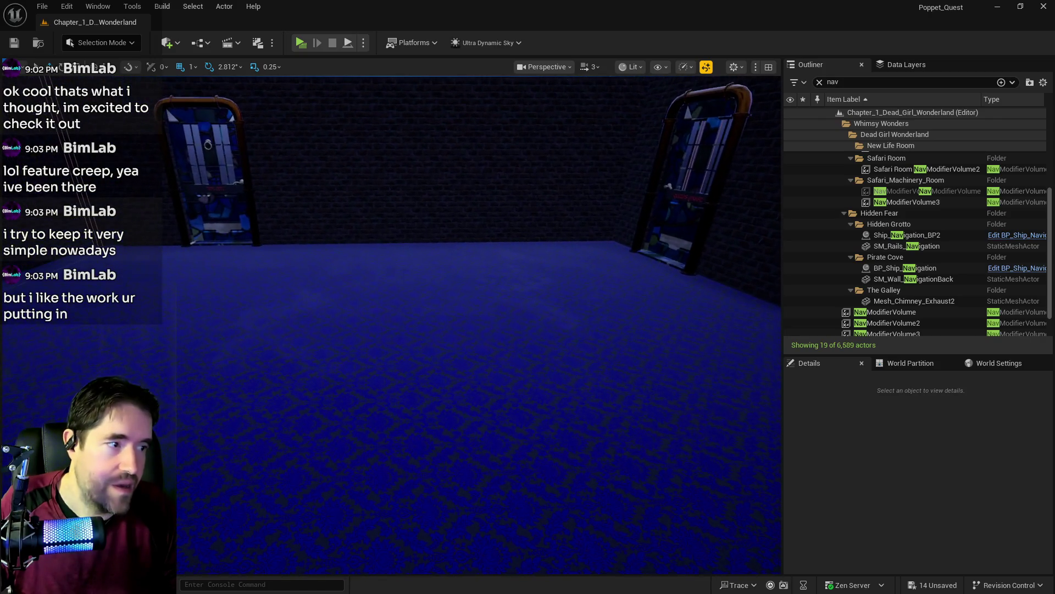
left_click_drag(753, 428, 753, 427)
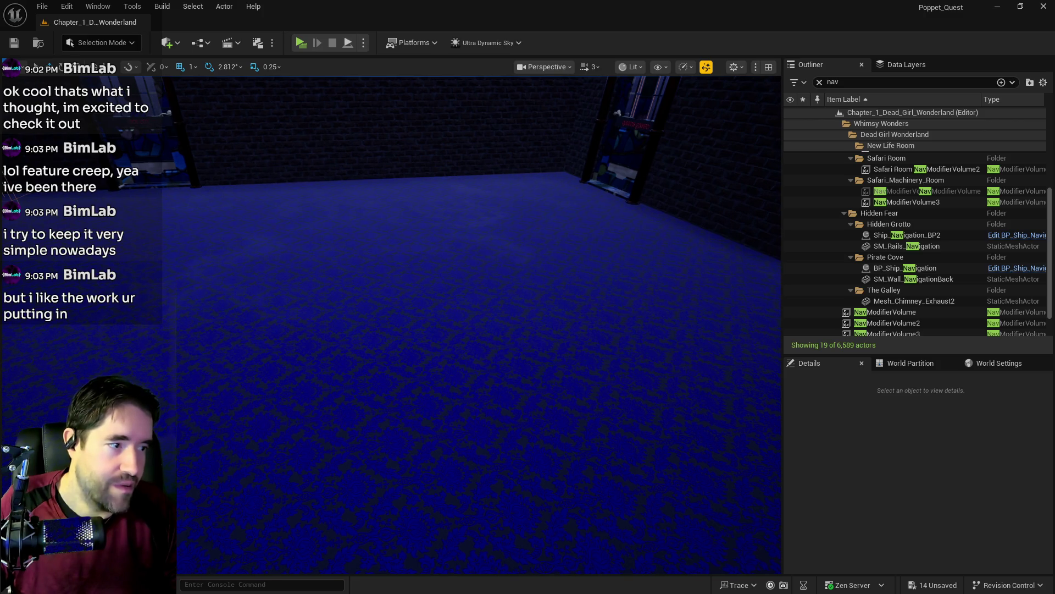
left_click_drag(753, 428, 753, 427)
left_click_drag(394, 270, 394, 269)
Fly the camera through the basement for a wide view toward the glowing doorway.
right_click(393, 269)
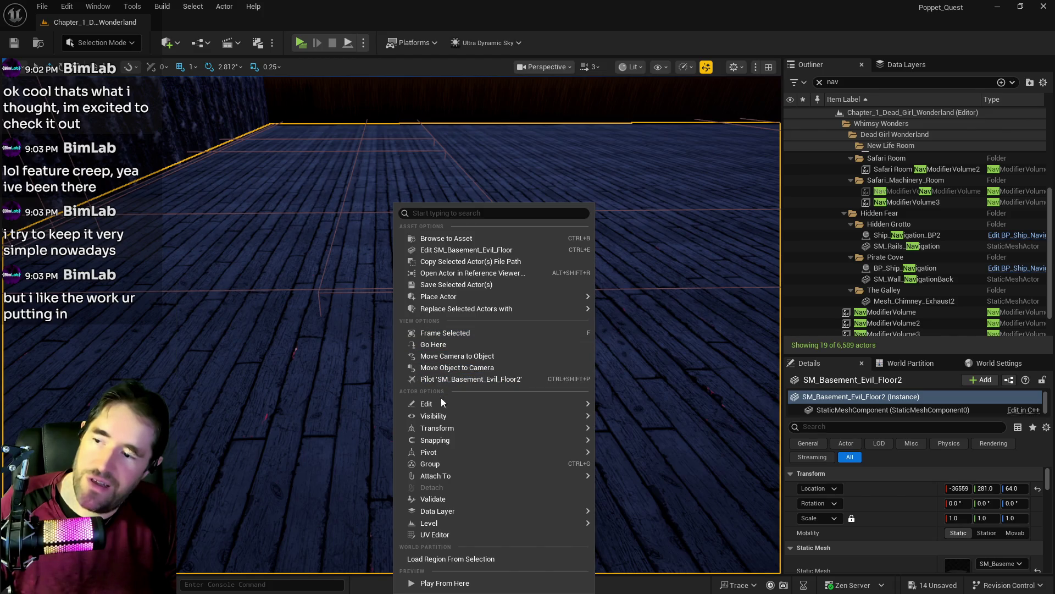
key("Escape")
left_click_drag(442, 404, 442, 404)
left_click_drag(228, 349, 227, 350)
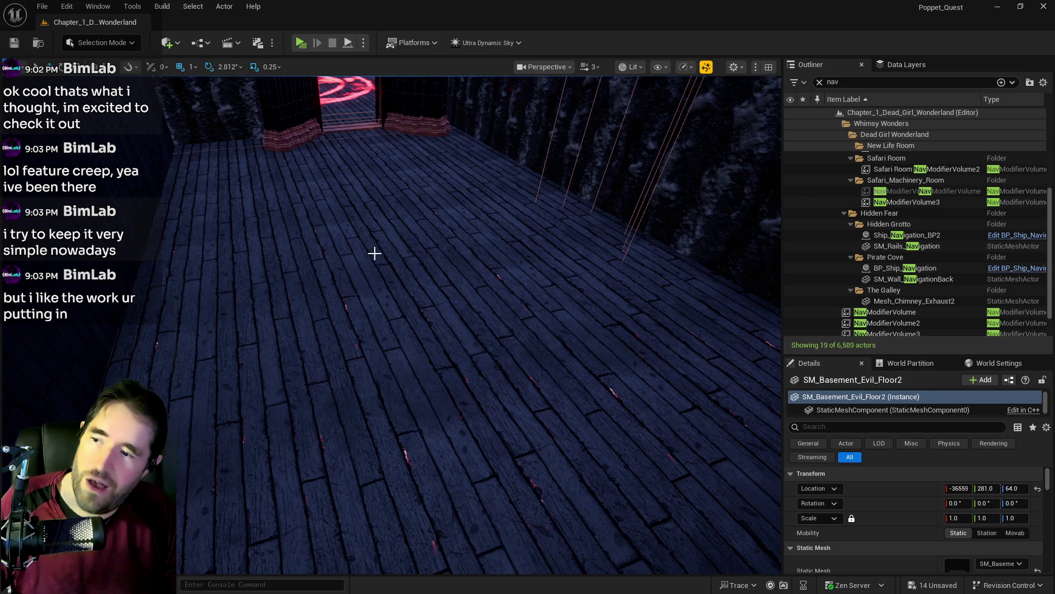
Paste the five landmine signs on the wooden floor, nudge them forward, and rotate them about 110°.
right_click(376, 204)
mouse_move(433, 404)
left_click(621, 443)
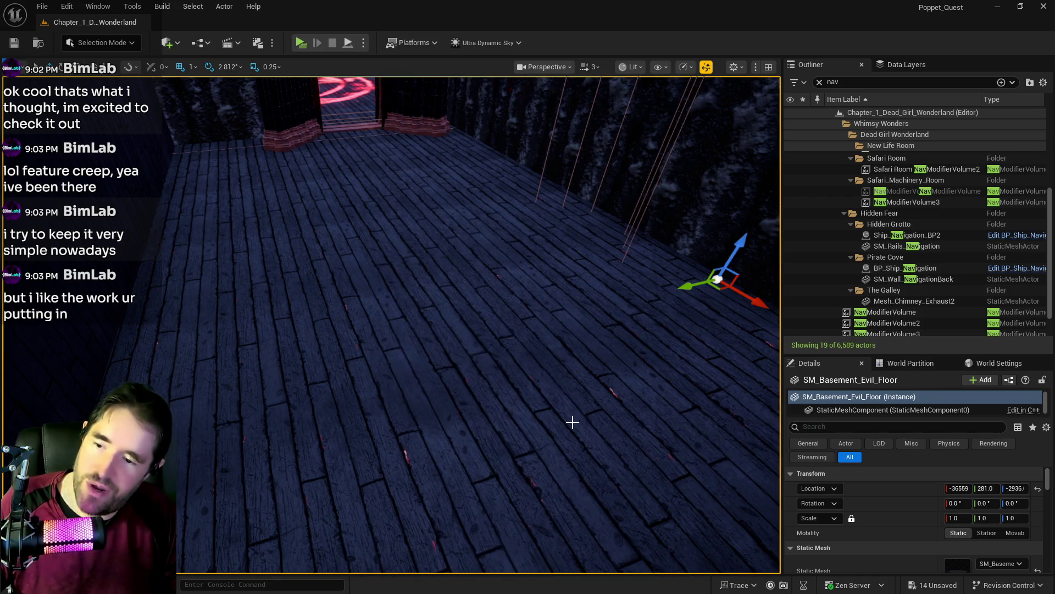
left_click_drag(268, 328, 280, 304)
left_click_drag(342, 332, 321, 425)
key("ctrl+grave")
mouse_move(278, 358)
left_mouse_down()
mouse_move(278, 291)
mouse_move(385, 281)
mouse_move(385, 308)
mouse_move(329, 308)
mouse_move(340, 275)
mouse_move(308, 281)
mouse_move(329, 286)
mouse_move(308, 307)
mouse_move(226, 233)
left_mouse_up()
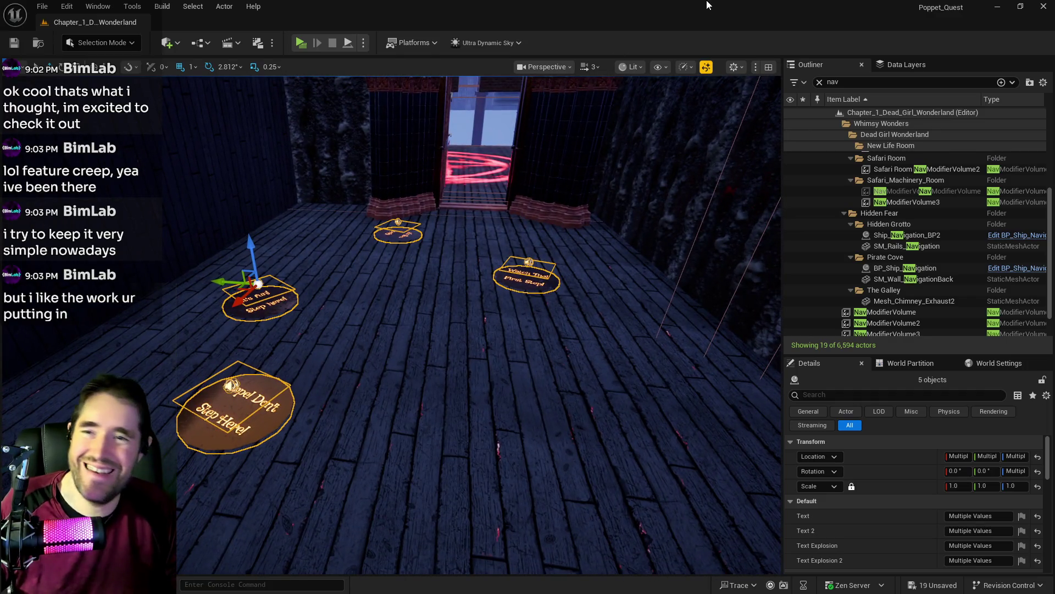
Select DL_C1_Hall_Of_Records in the Data Layers list and use its context menu.
left_click(885, 65)
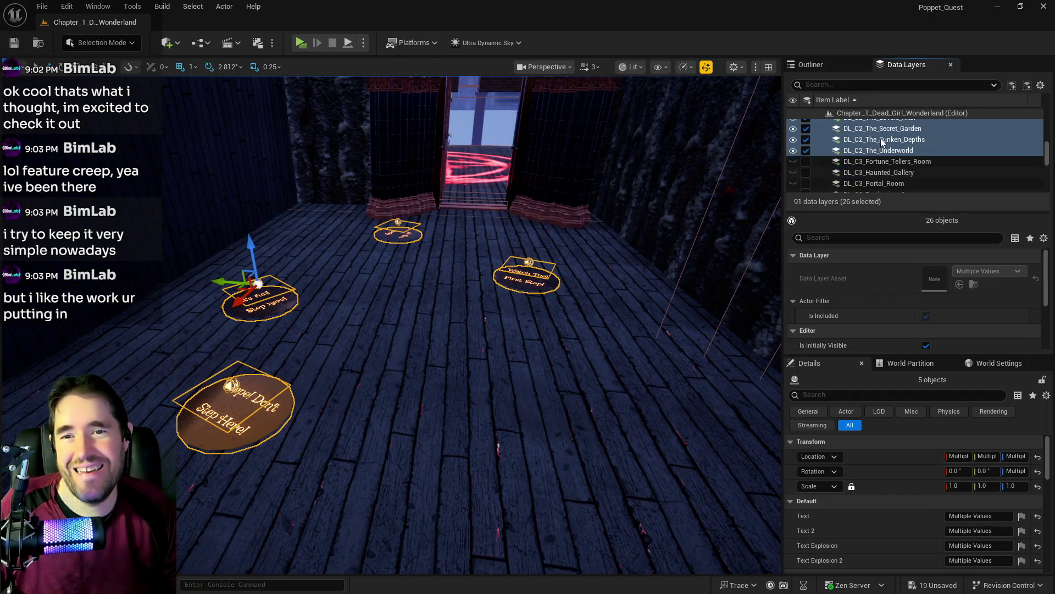
scroll(882, 147, "down", 3)
scroll(878, 152, "up", 5)
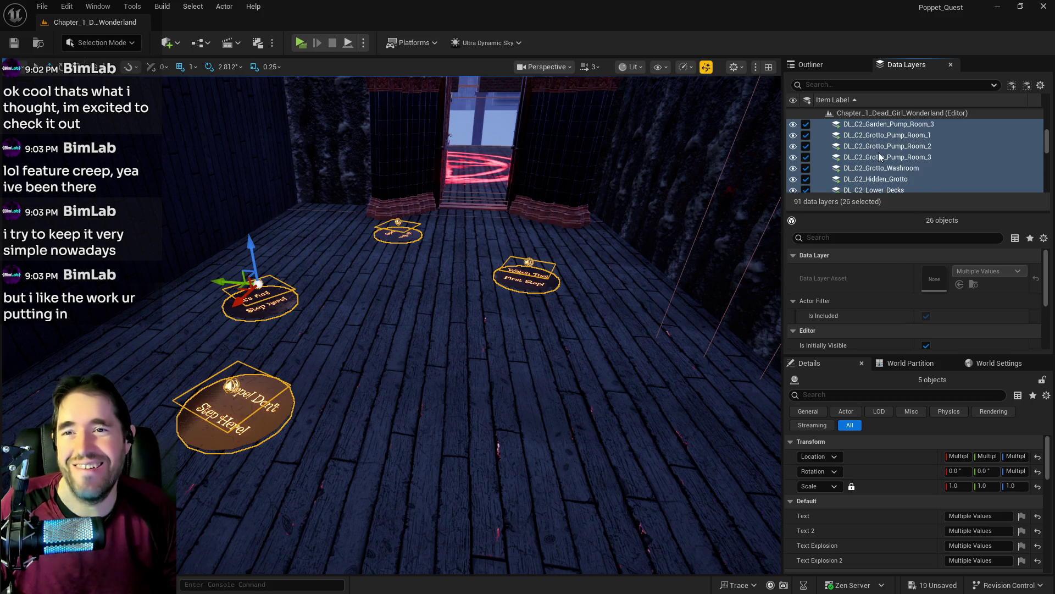
scroll(877, 156, "up", 3)
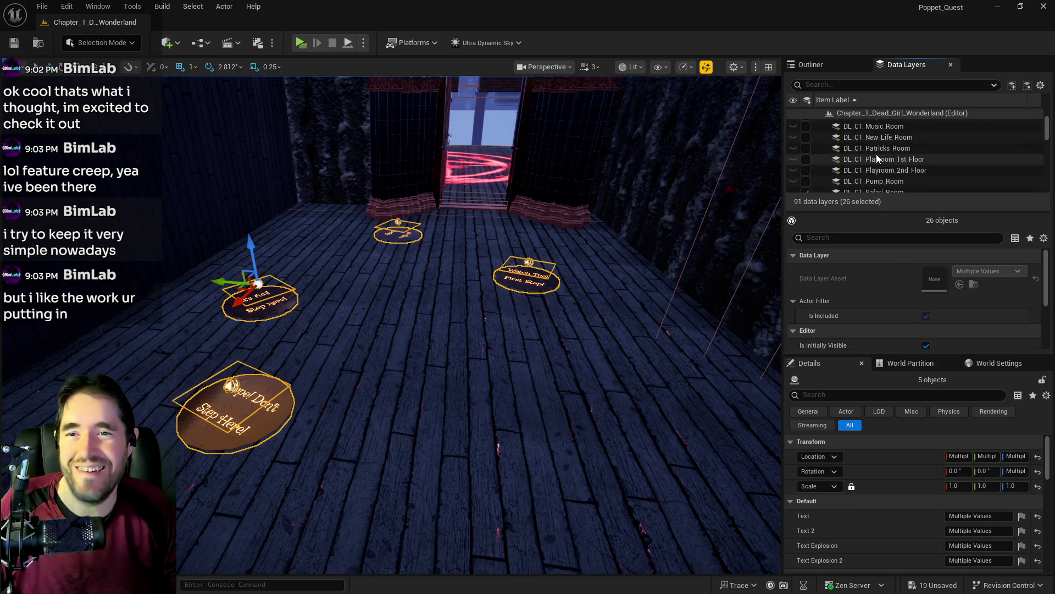
left_click(876, 156)
right_click(877, 155)
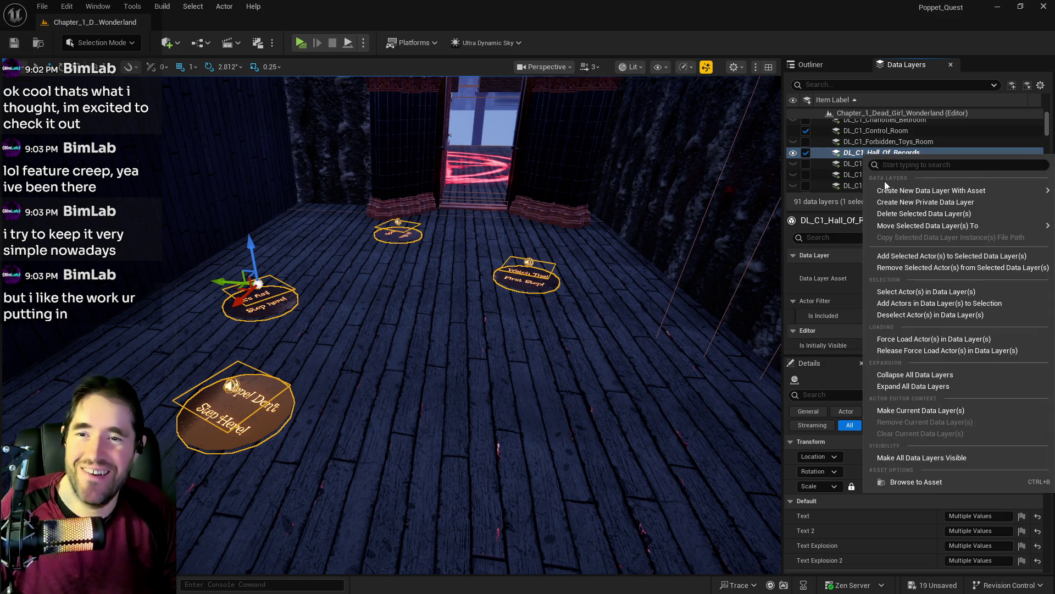
left_click(907, 265)
Add the selected signs to DL_C4_Abandoned_Area and save all changes.
scroll(969, 178, "down", 10)
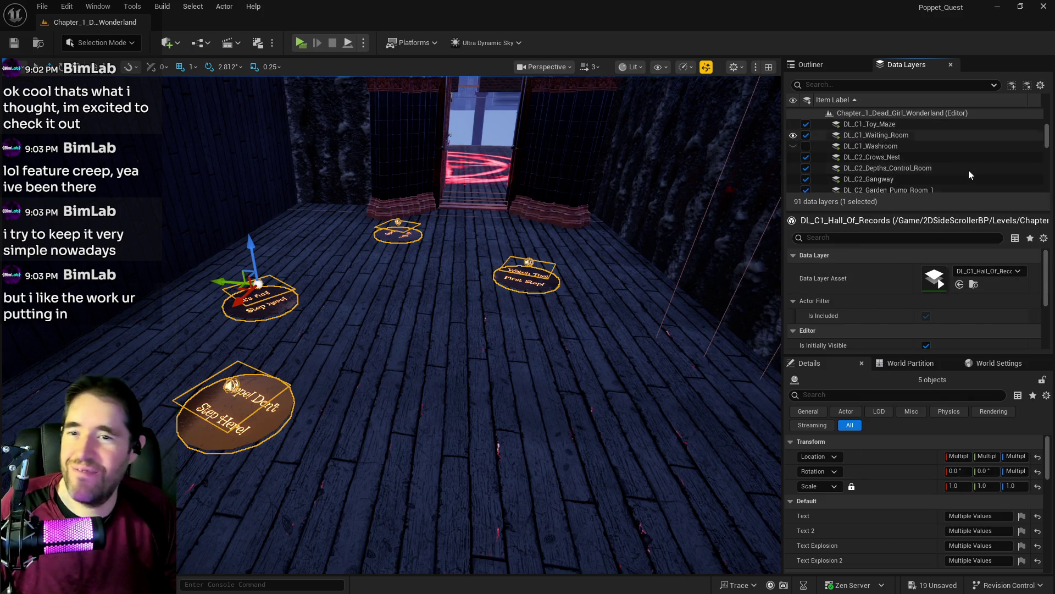
scroll(968, 171, "down", 3)
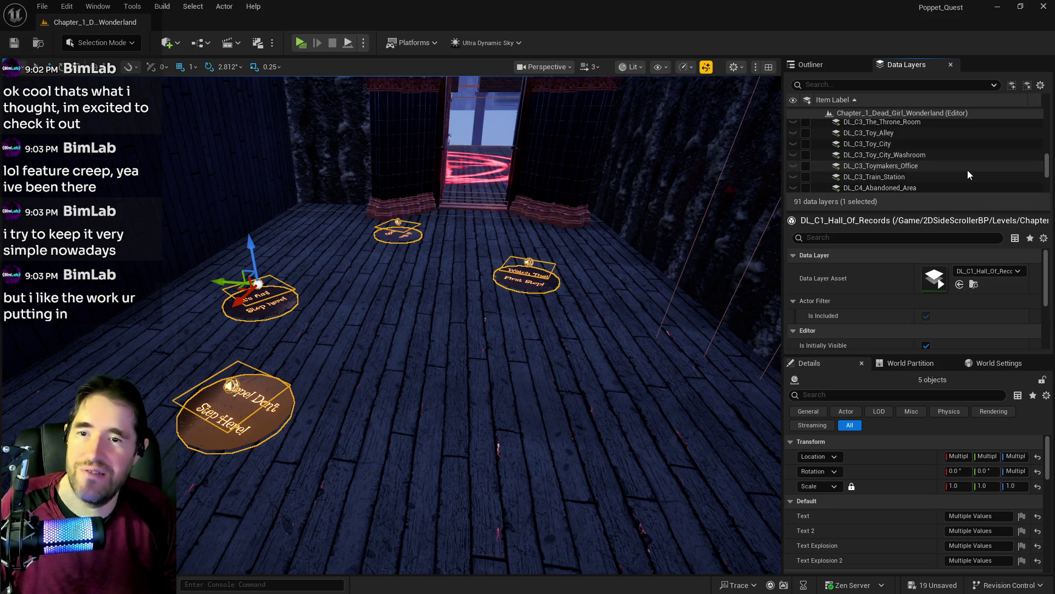
left_click(896, 136)
right_click(896, 136)
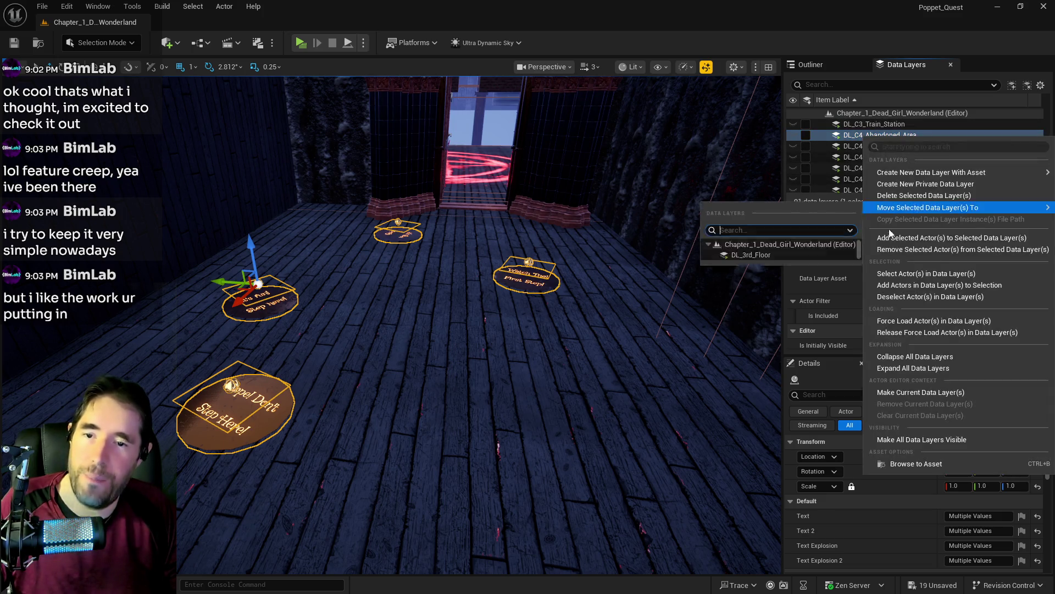
left_click(885, 244)
left_click_drag(526, 288, 526, 288)
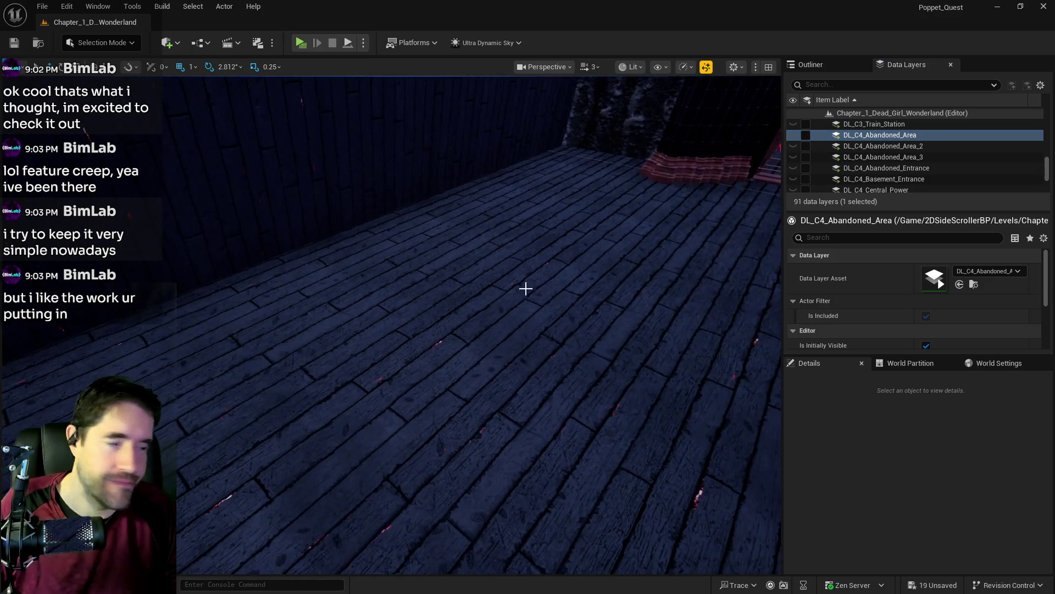
key("ctrl+s")
left_click_drag(537, 341, 328, 54)
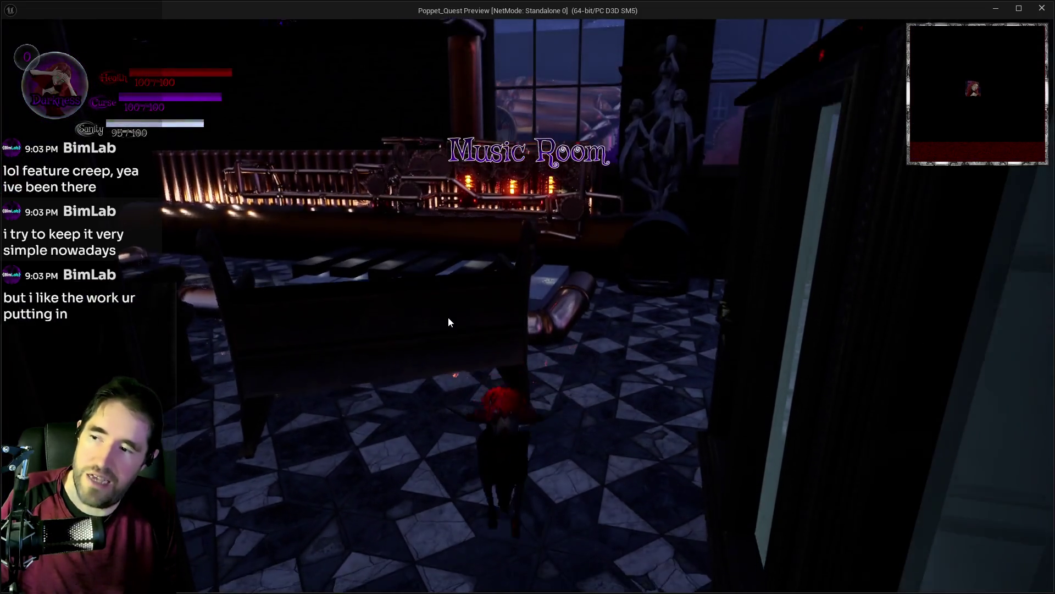
Run and dash the character past the octopus machine, under the pews and along the pipe to the giant piano keys.
key("w")
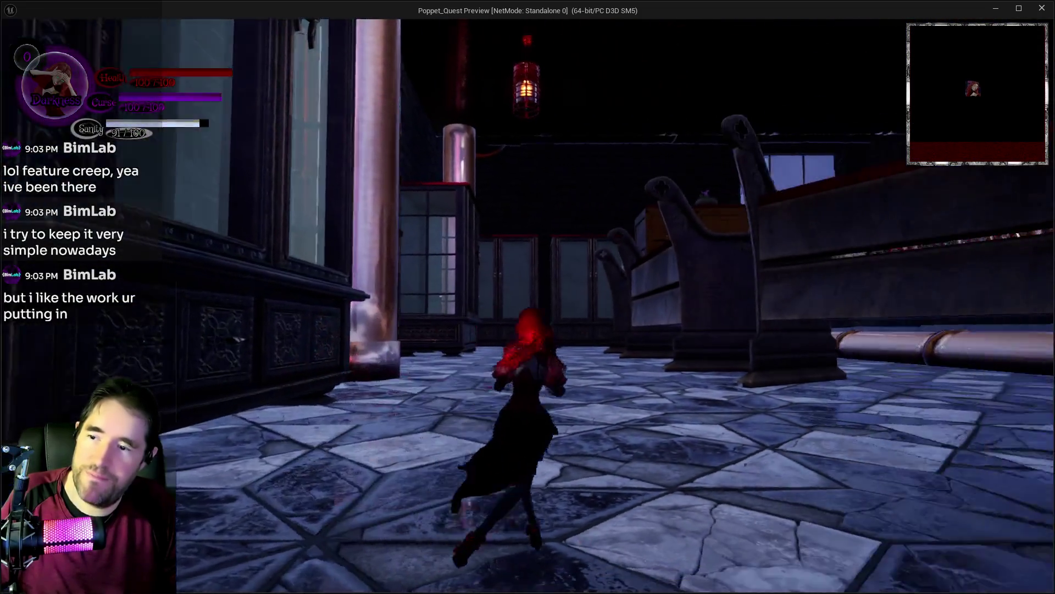
key("shift")
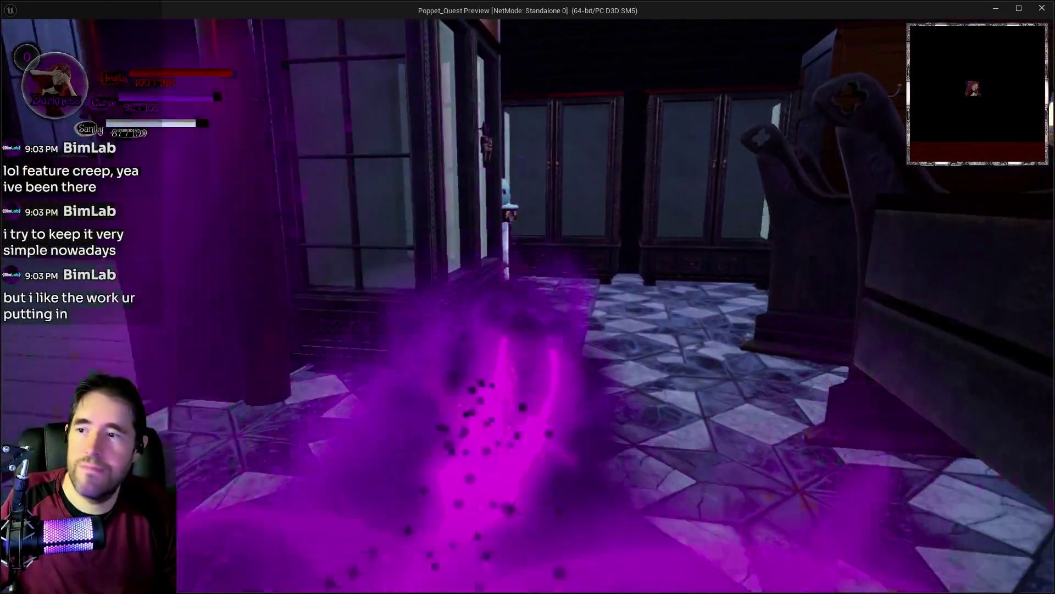
key("w")
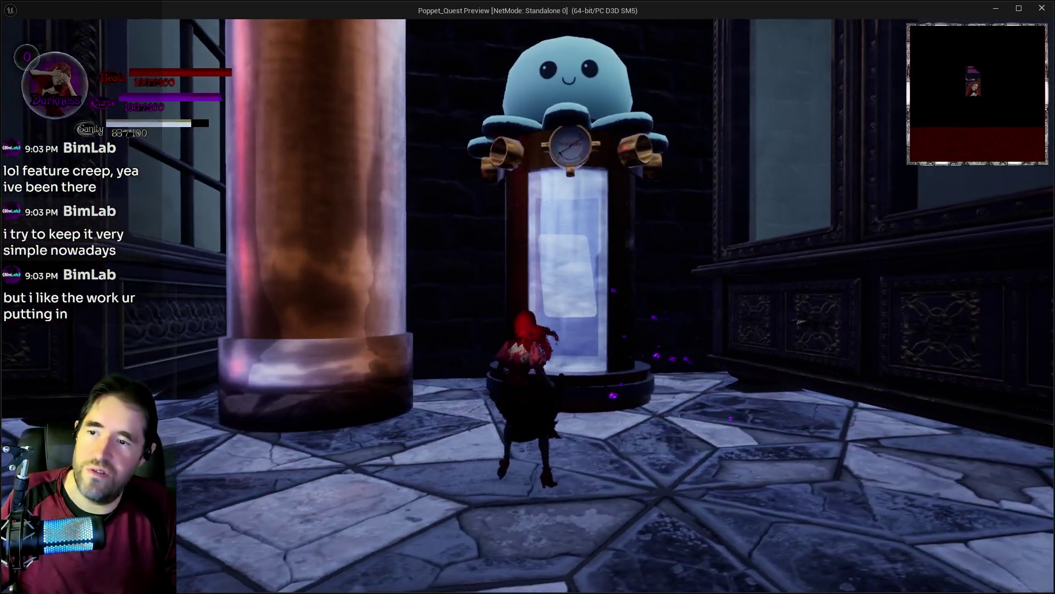
key("w")
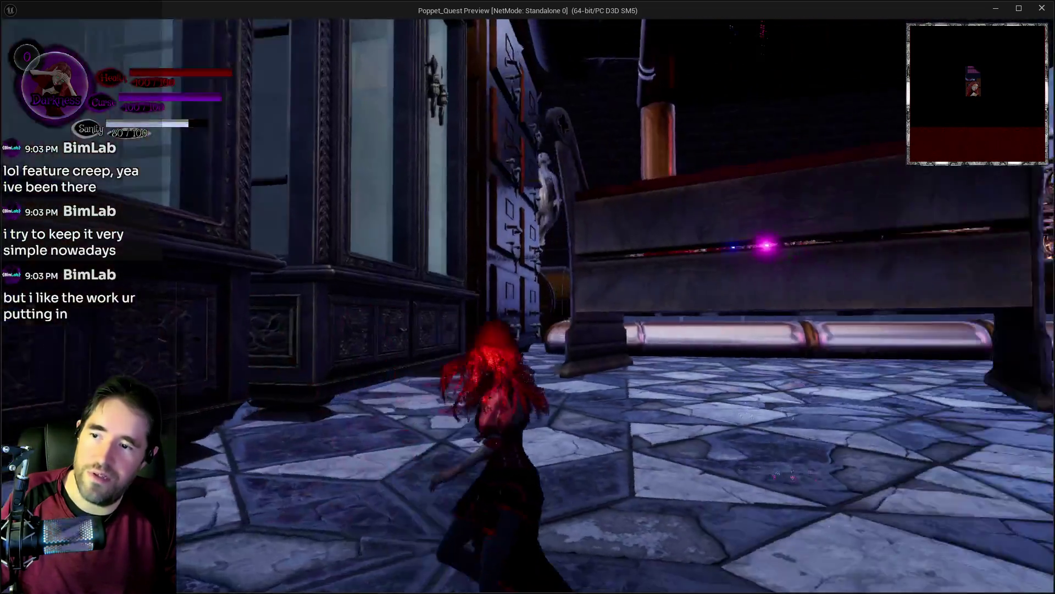
key("w")
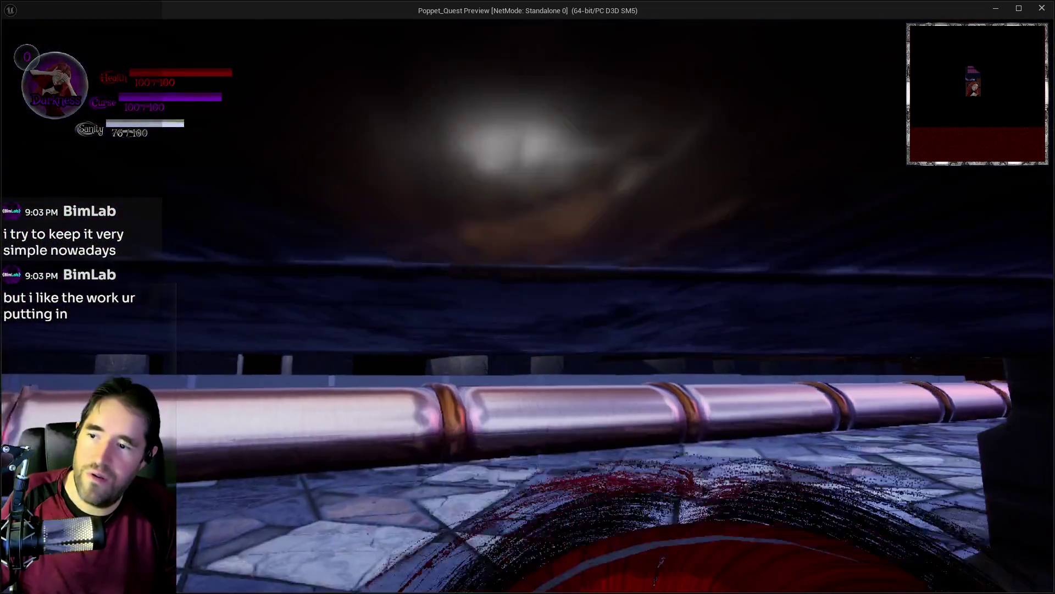
key("w")
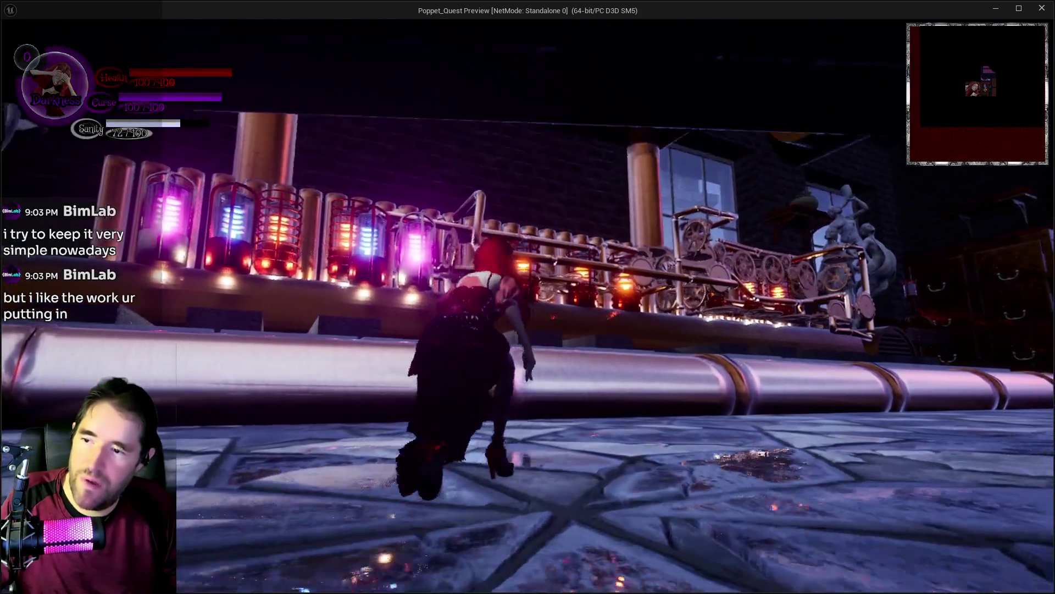
key("w")
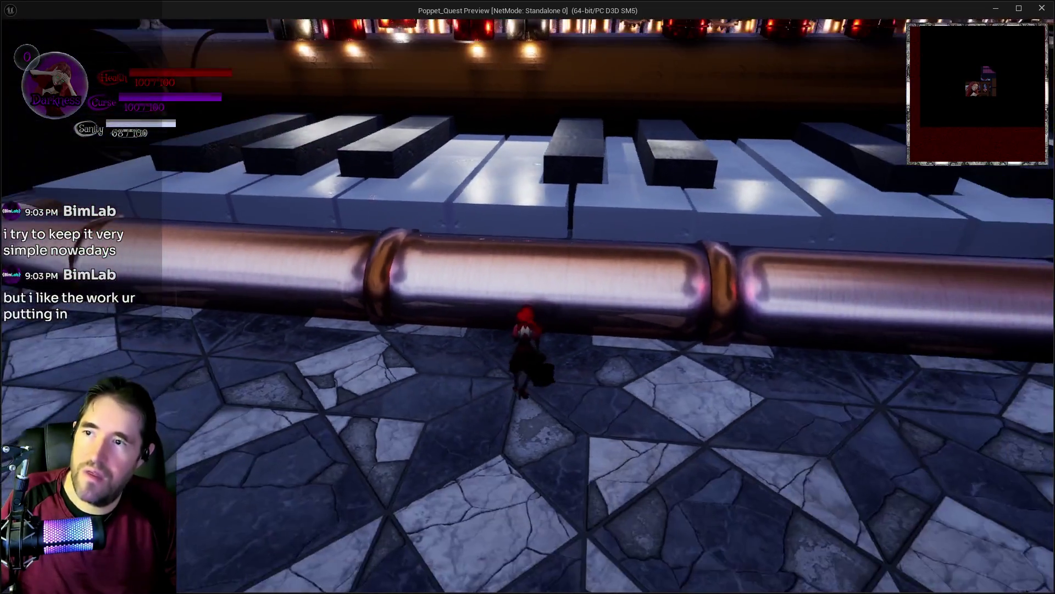
key("w")
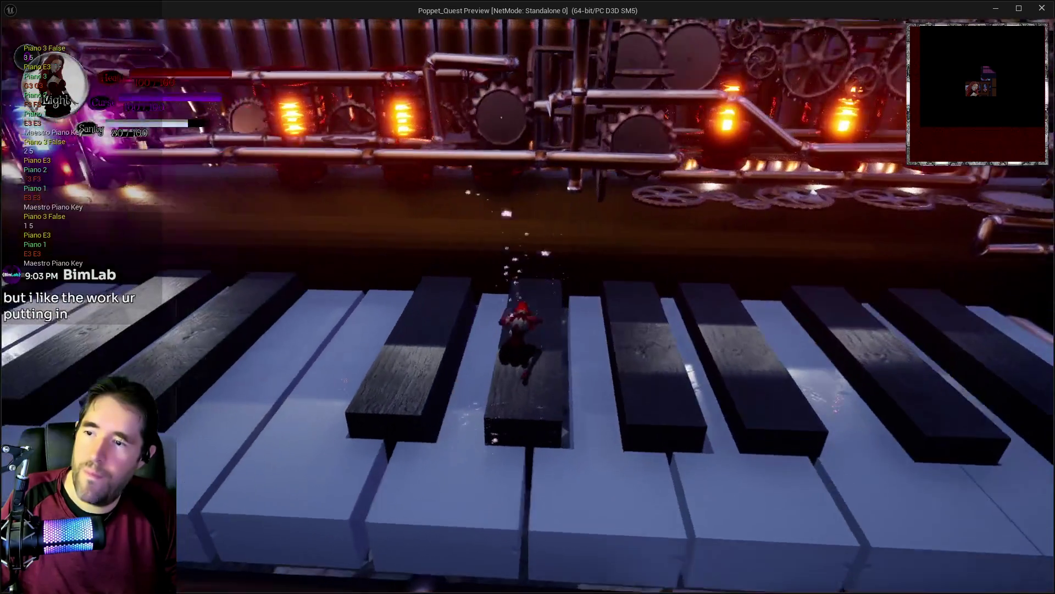
Run off the piano keys, past the pews, through the Library shelves and across Capture Control into the fog.
key("w")
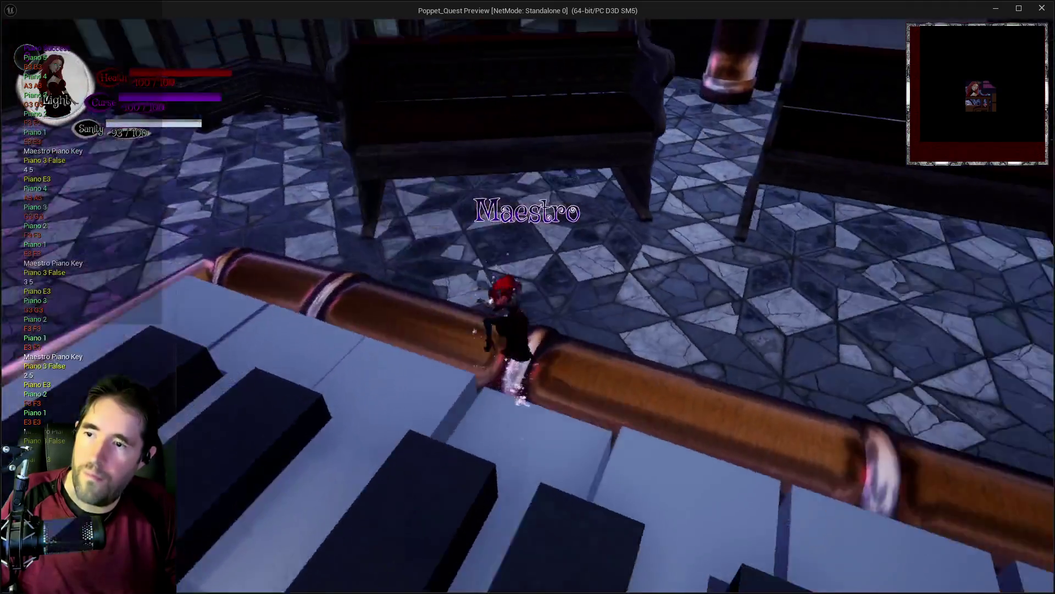
key("w")
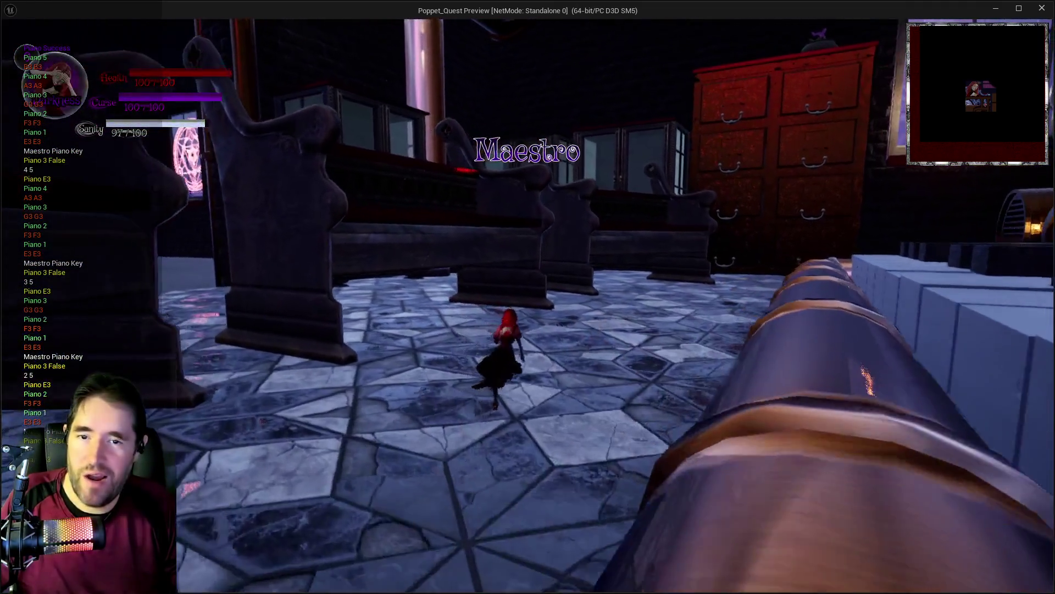
key("w")
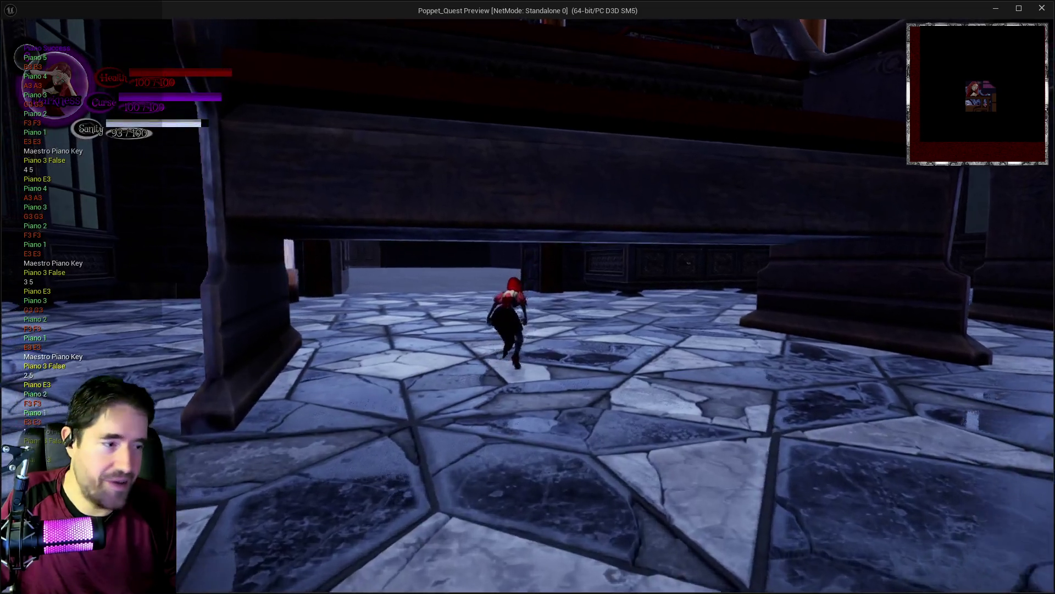
key("w")
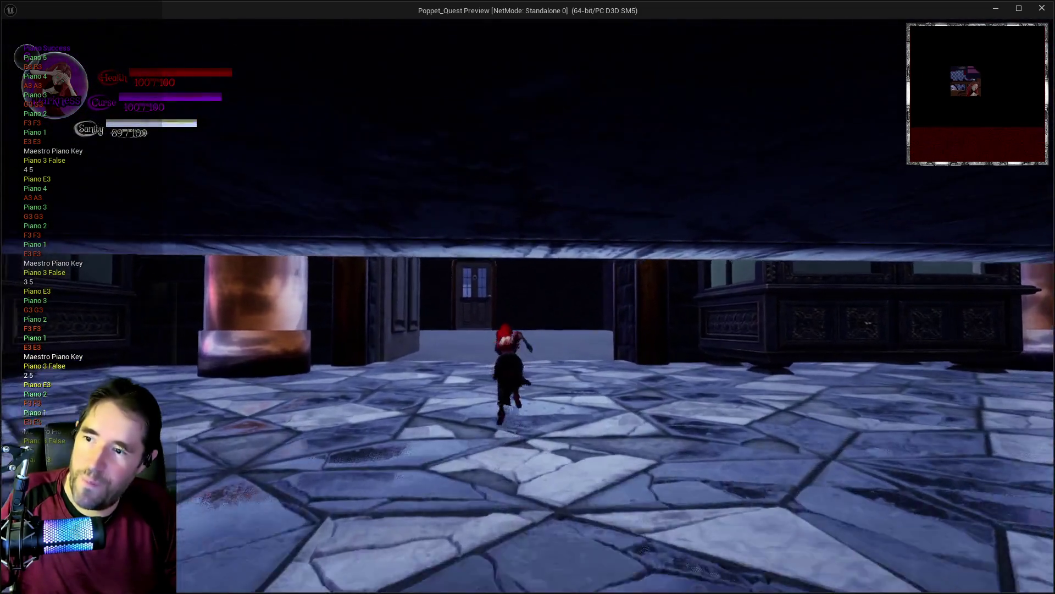
key("w")
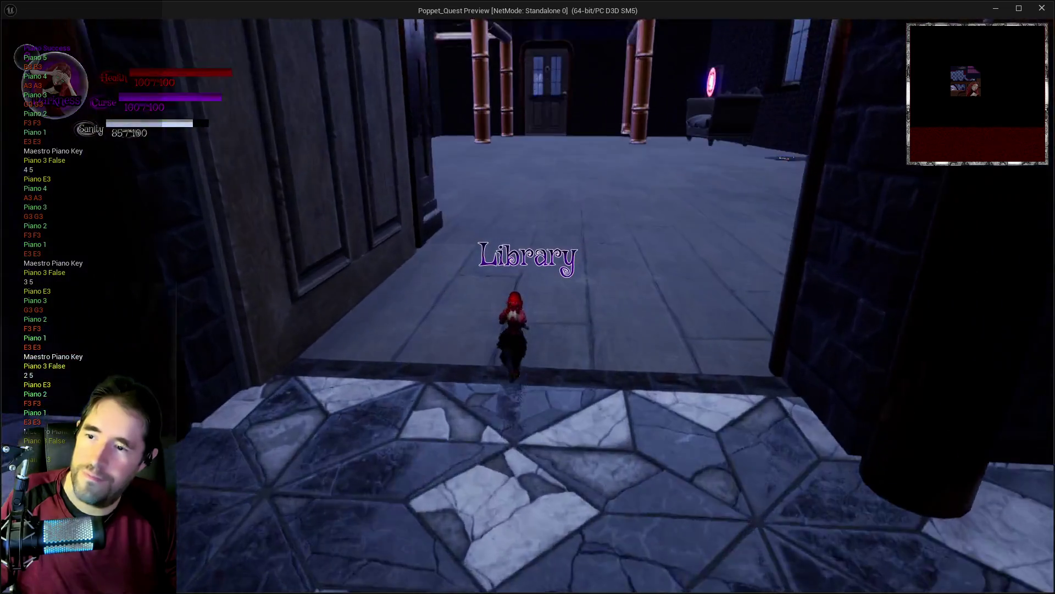
key("w")
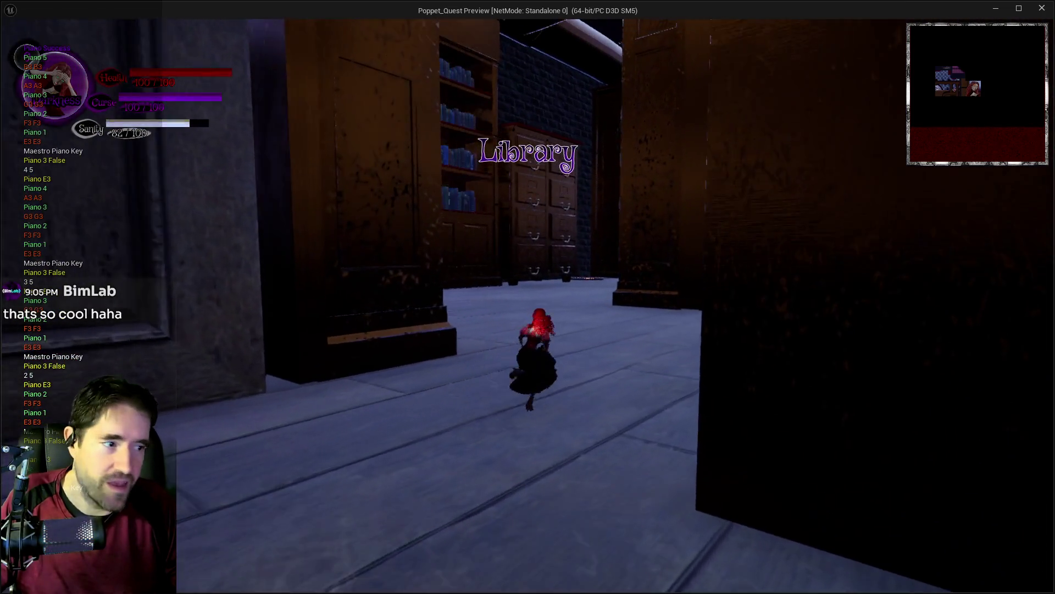
key("w")
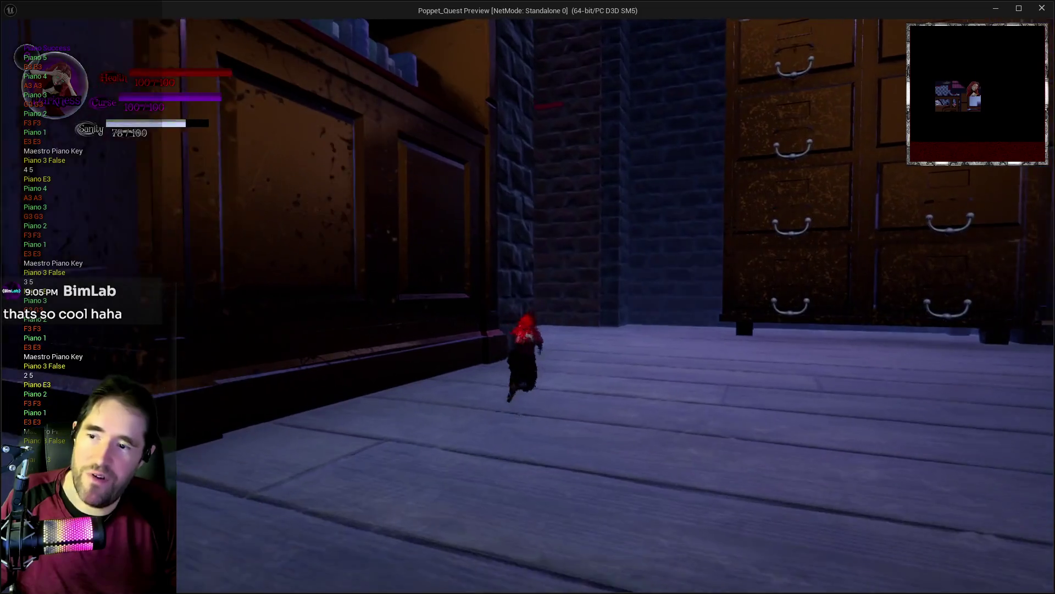
key("w")
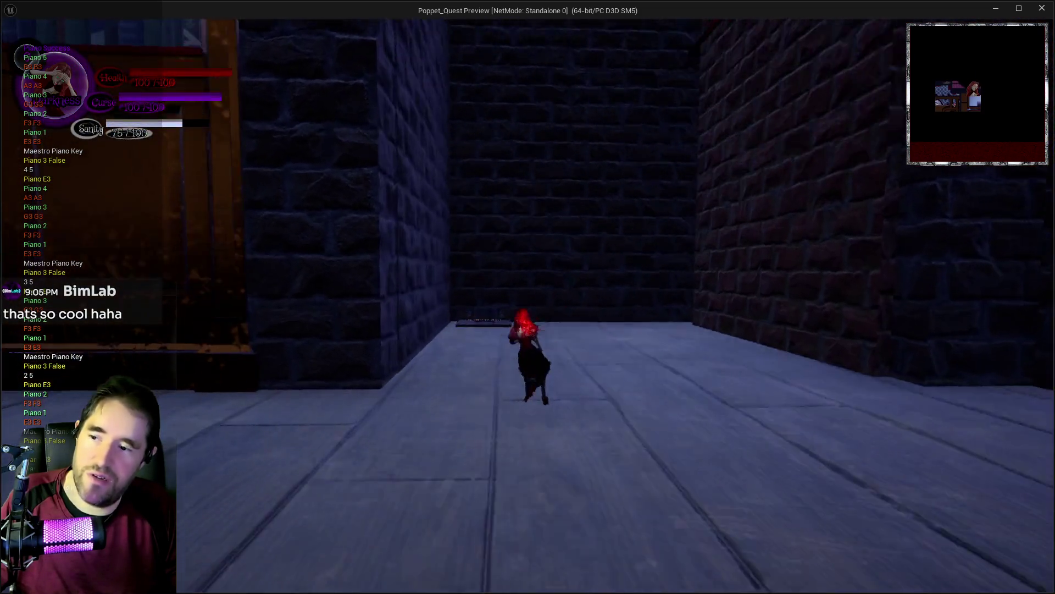
key("w")
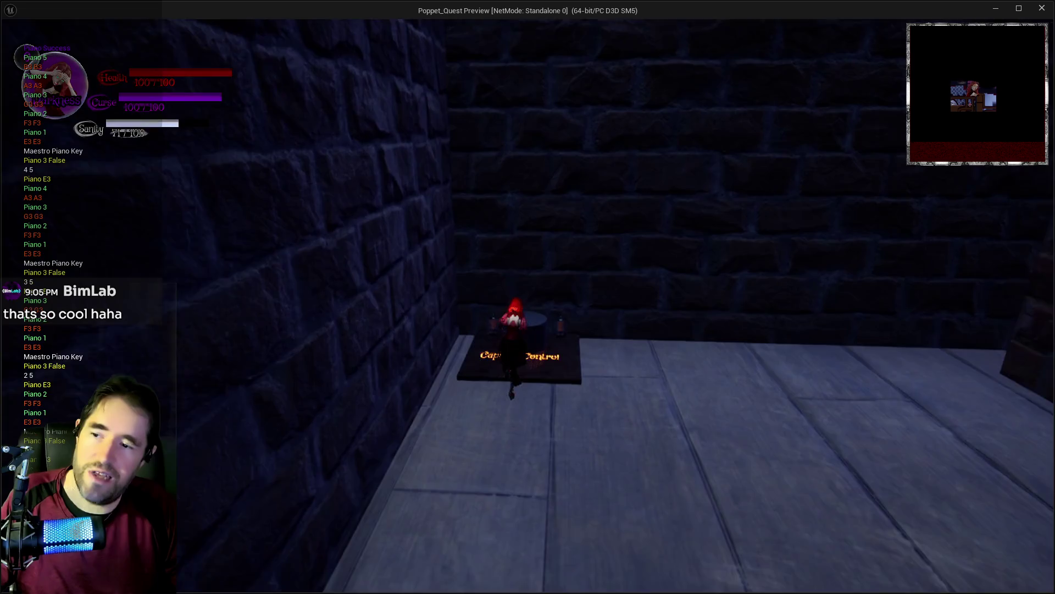
key("w")
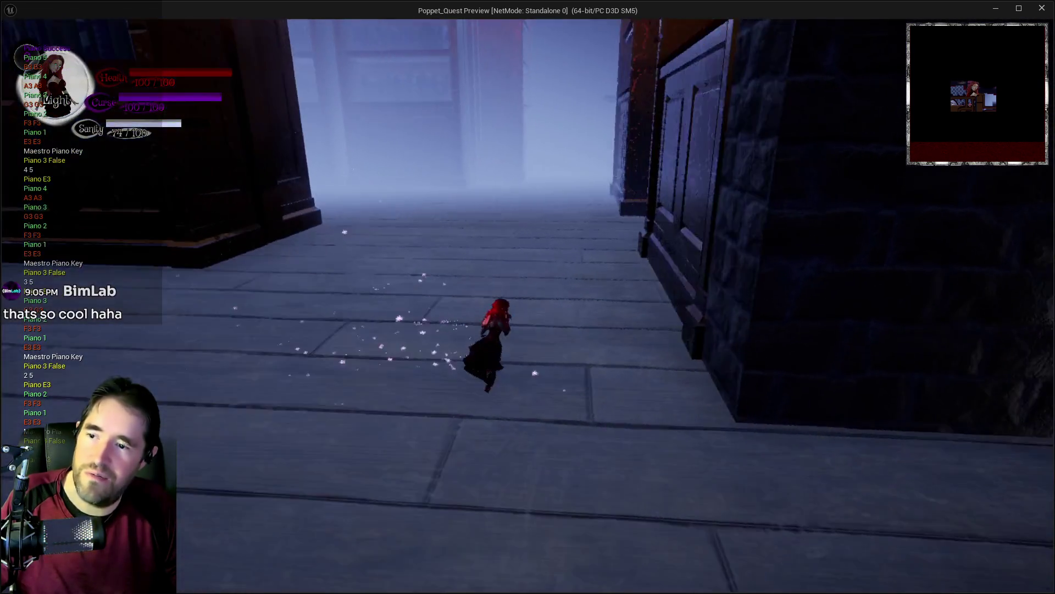
key("w")
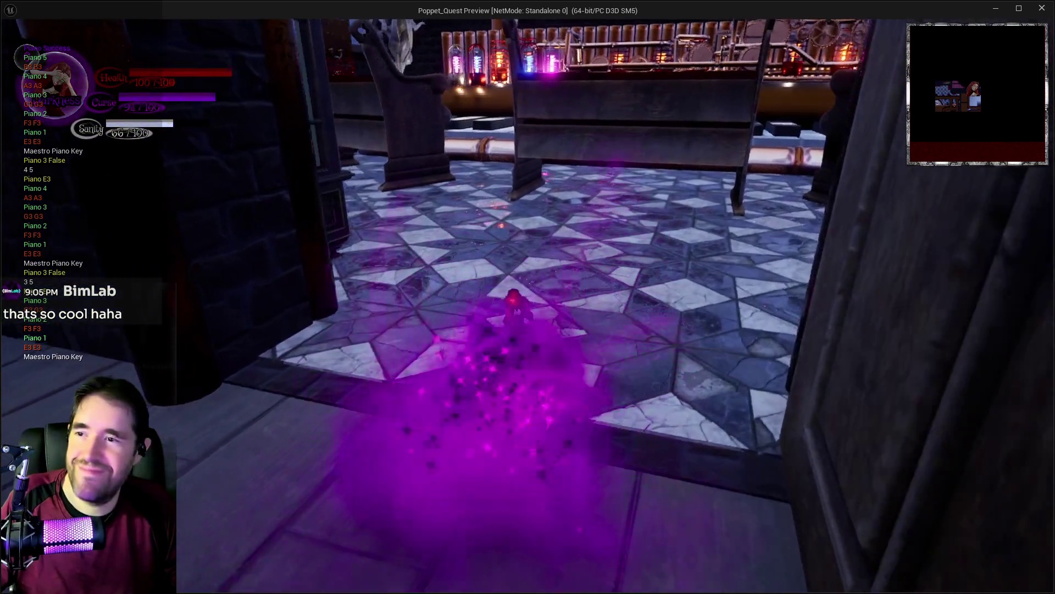
Leap onto the piano keys and walk across them, sounding G3#, F3#, A3#, C4# and D4#.
key("w")
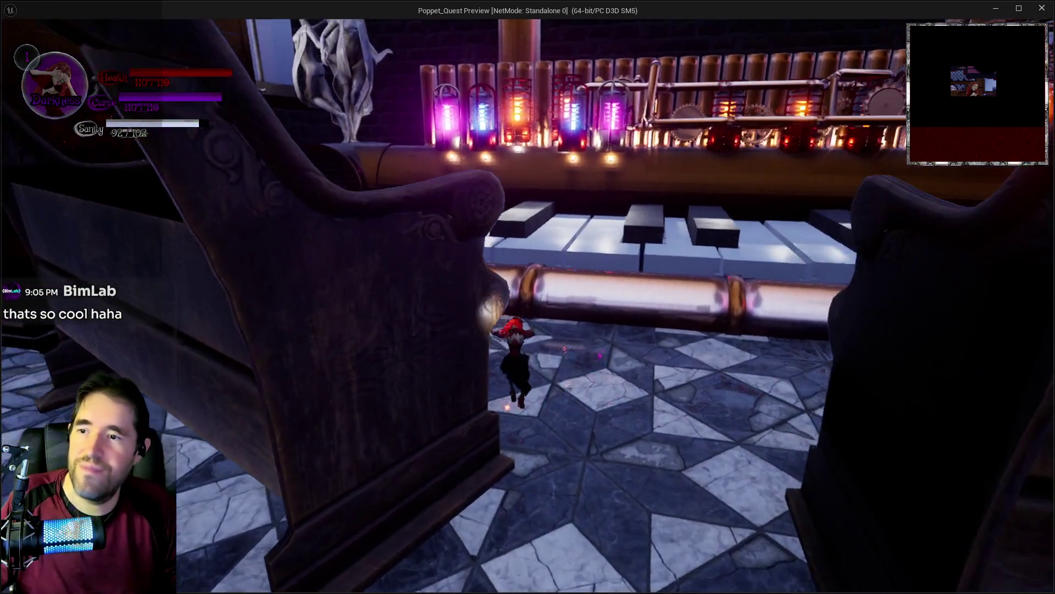
key("w")
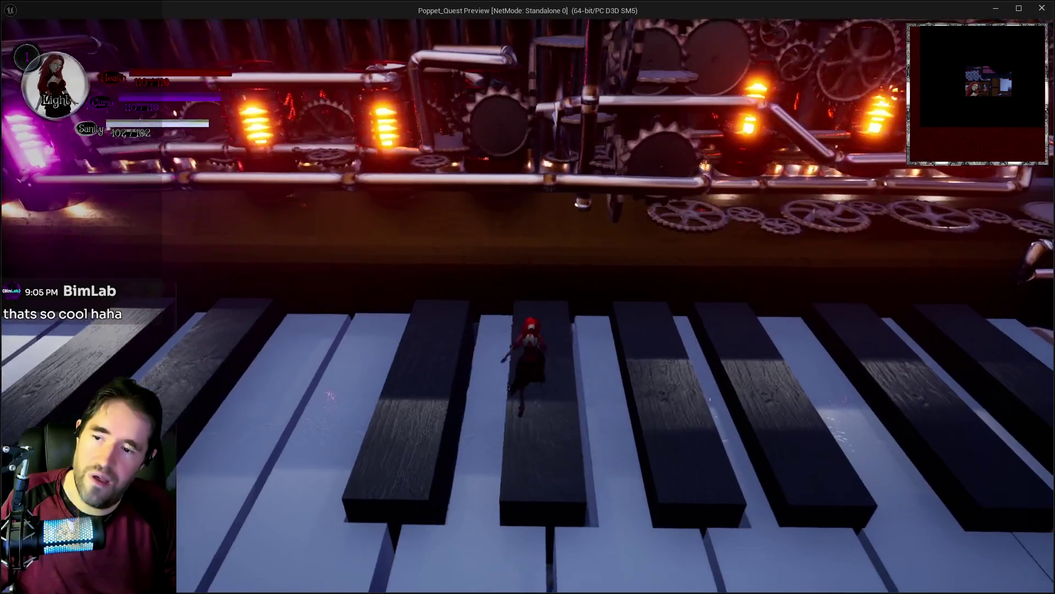
key("w")
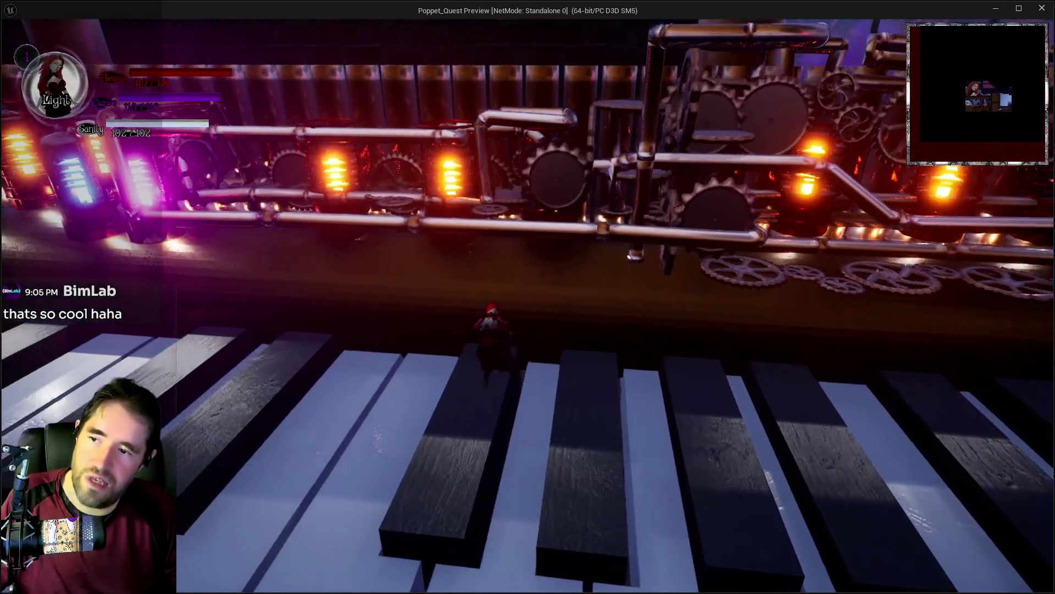
key("w")
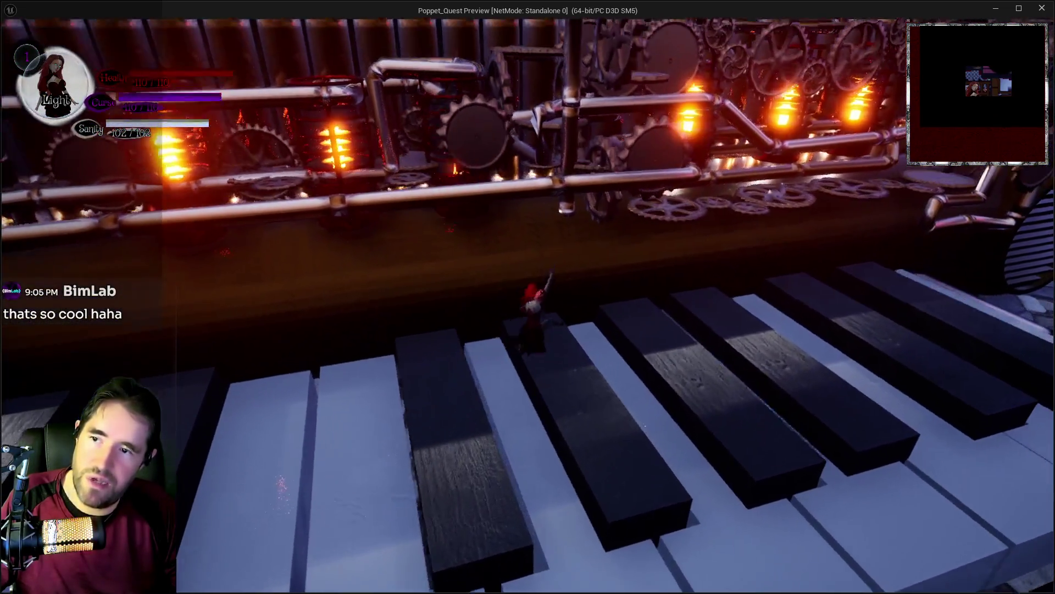
key("w")
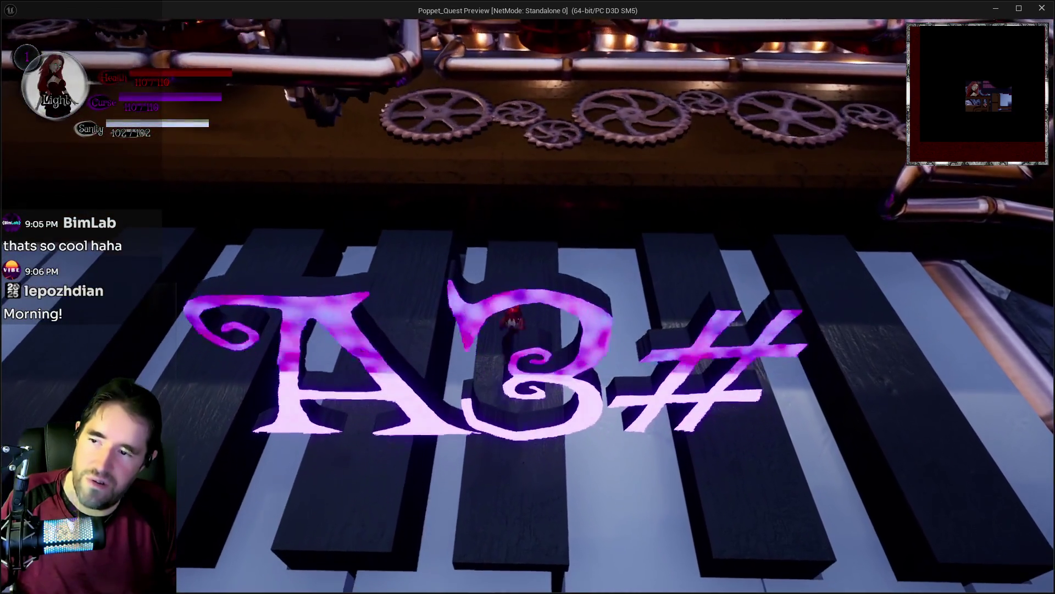
key("w")
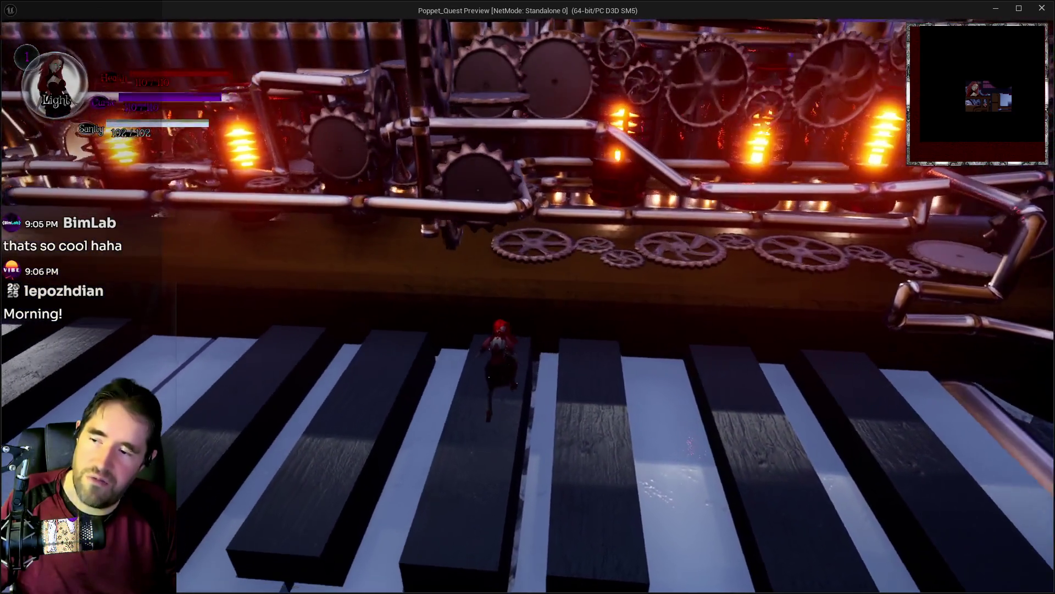
key("w")
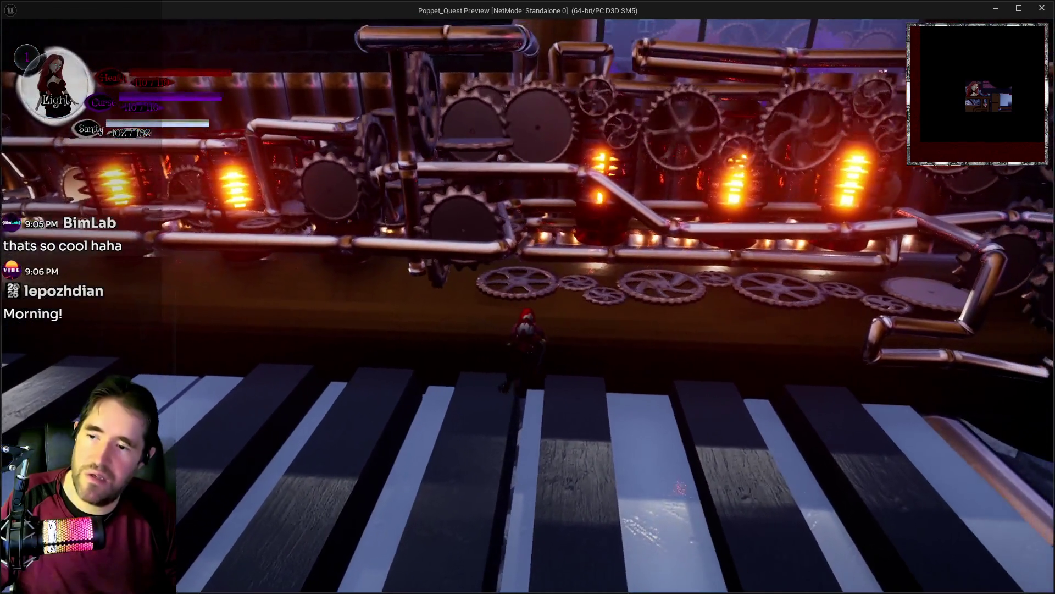
key("w")
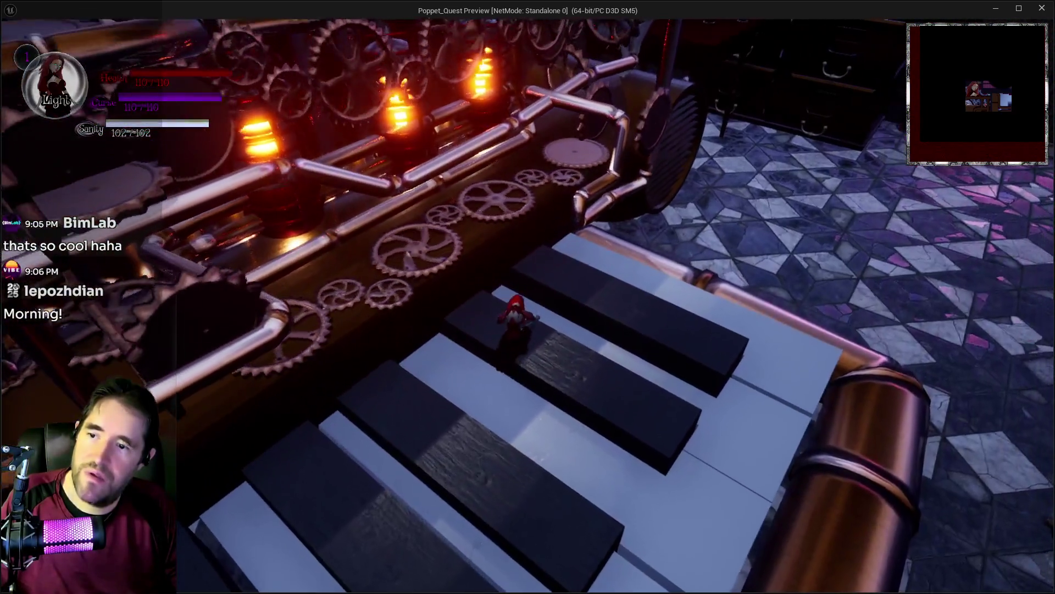
key("w")
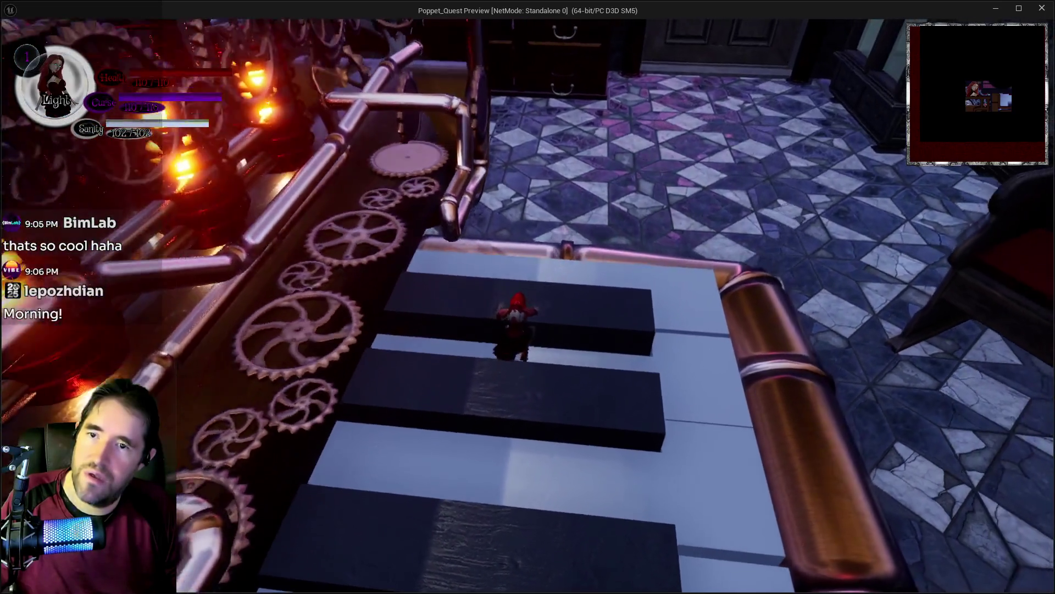
key("w")
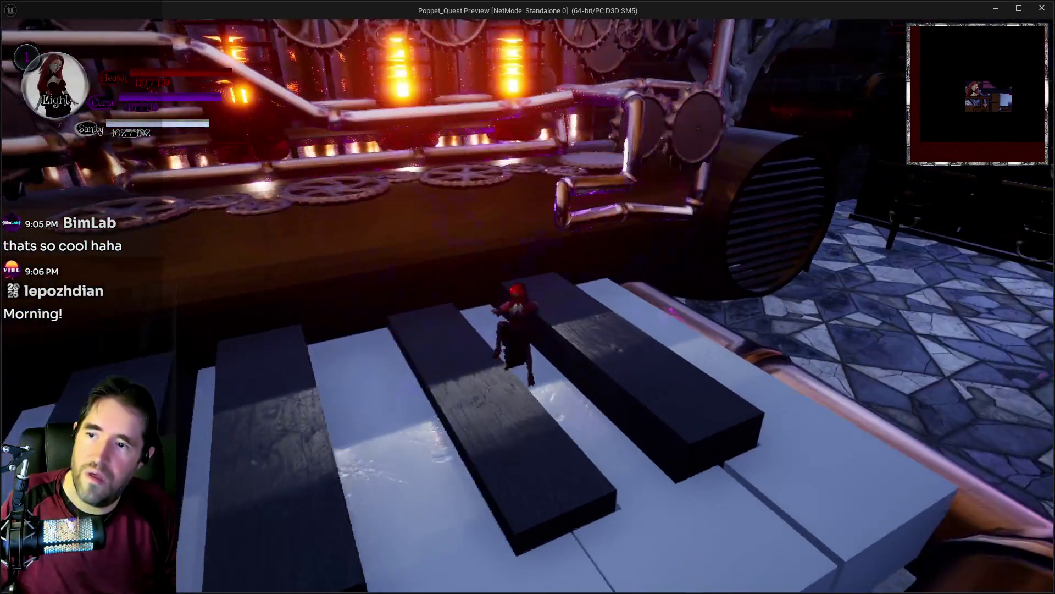
key("w")
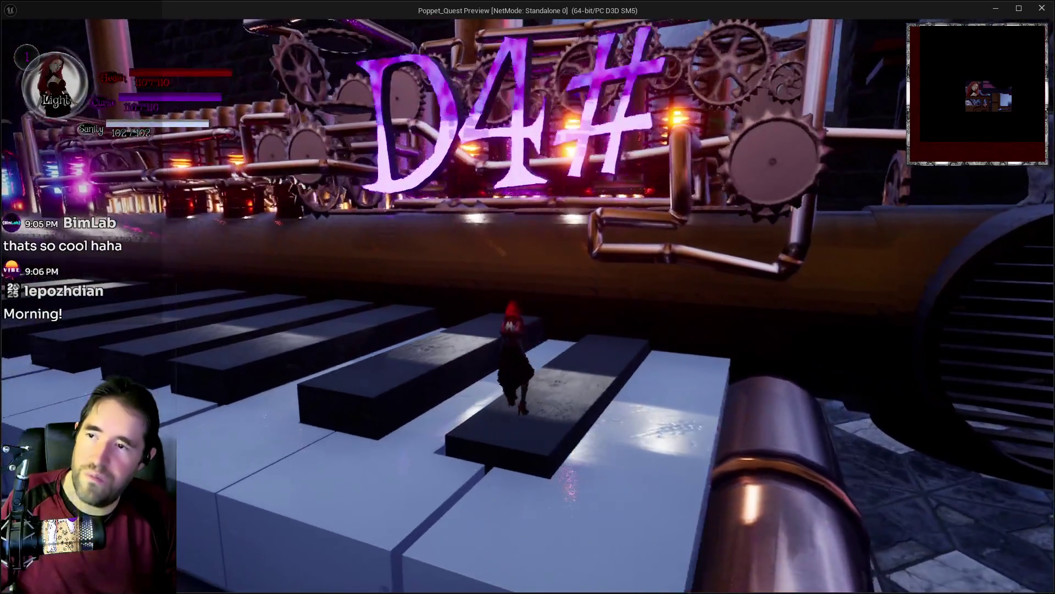
Climb the copper rail, drop onto D3#, walk over A2S# and G2#, then end the preview.
key("w")
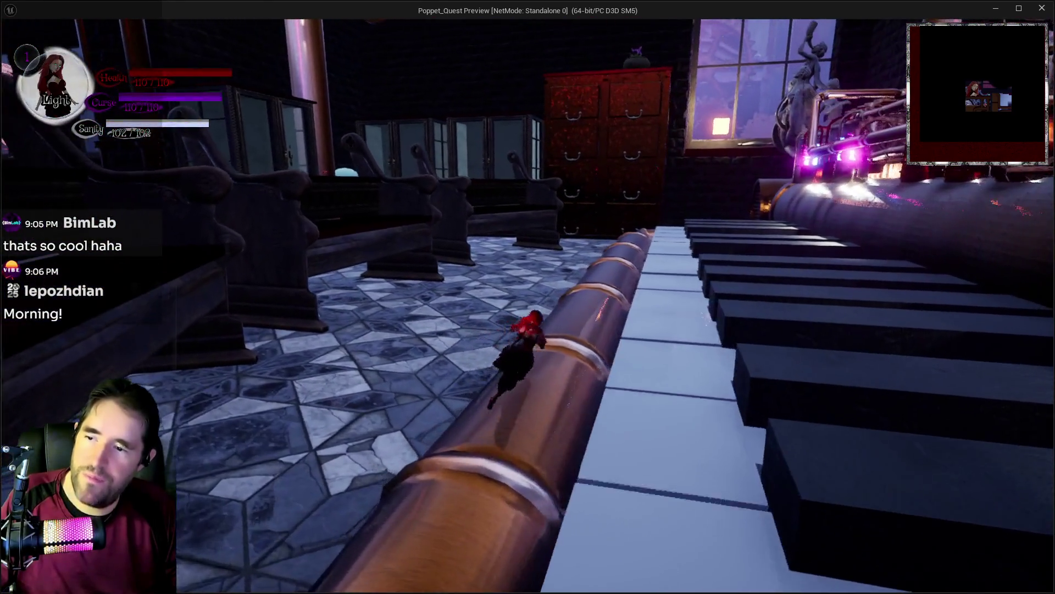
key("w")
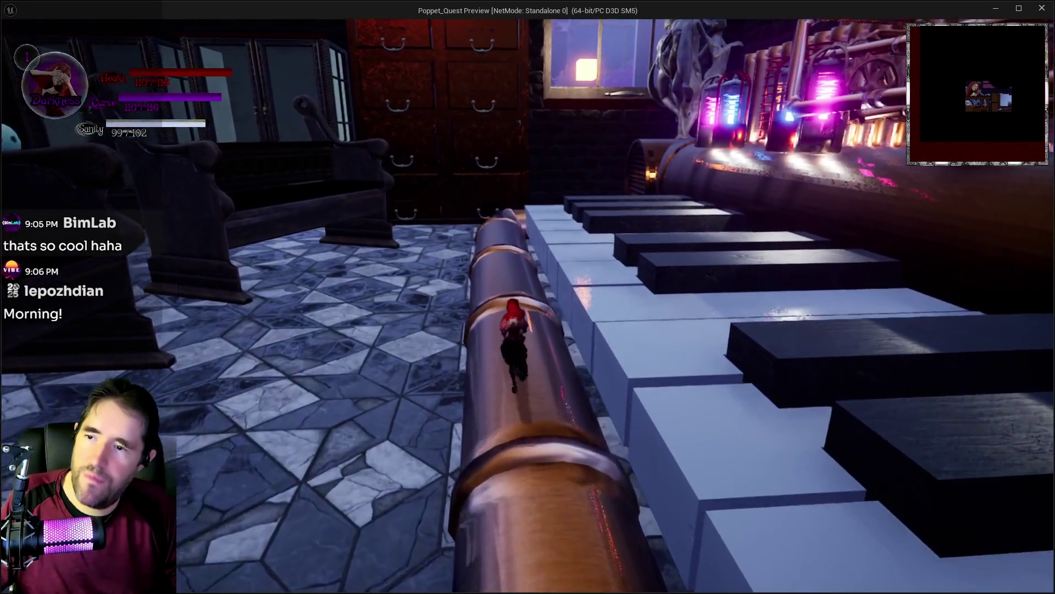
key("w")
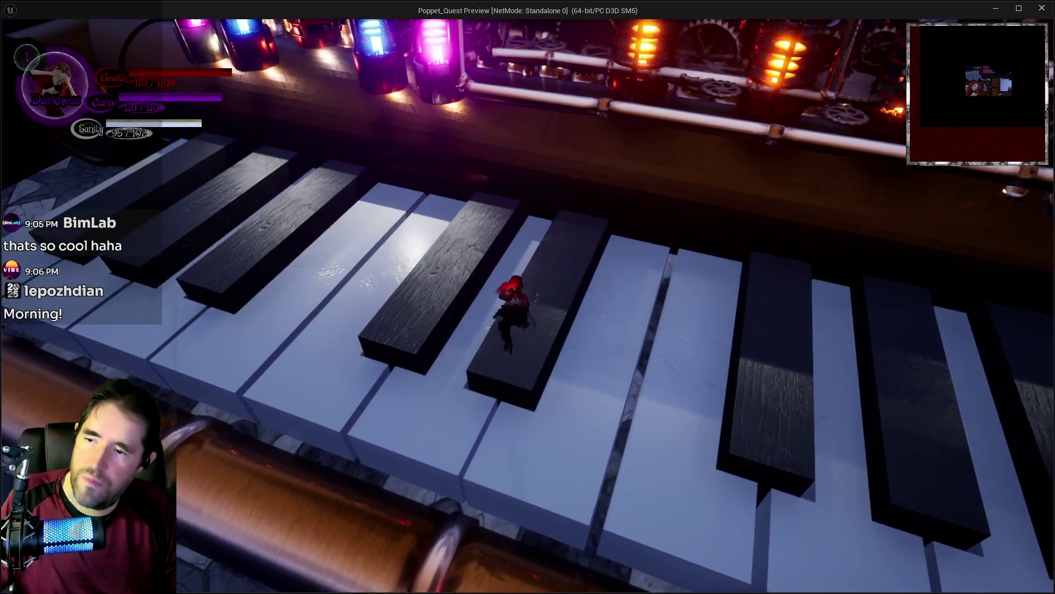
key("w")
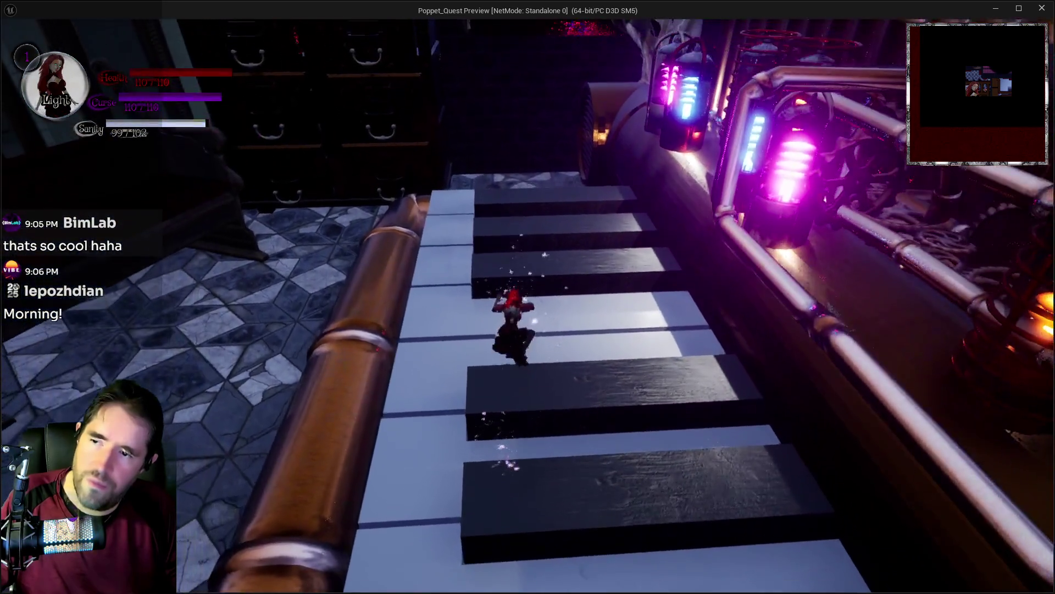
key("w")
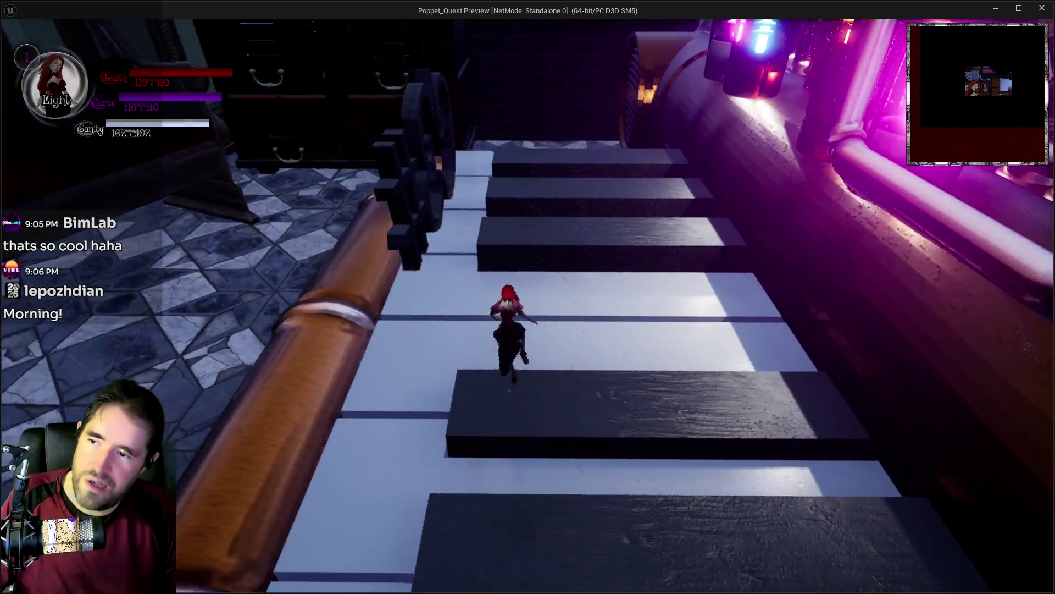
key("w")
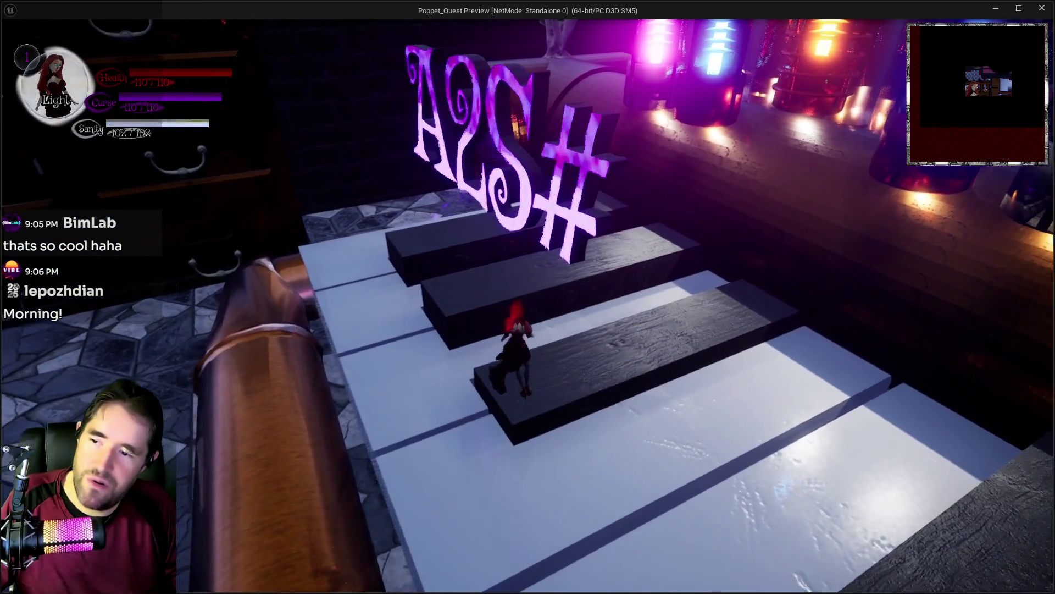
key("w")
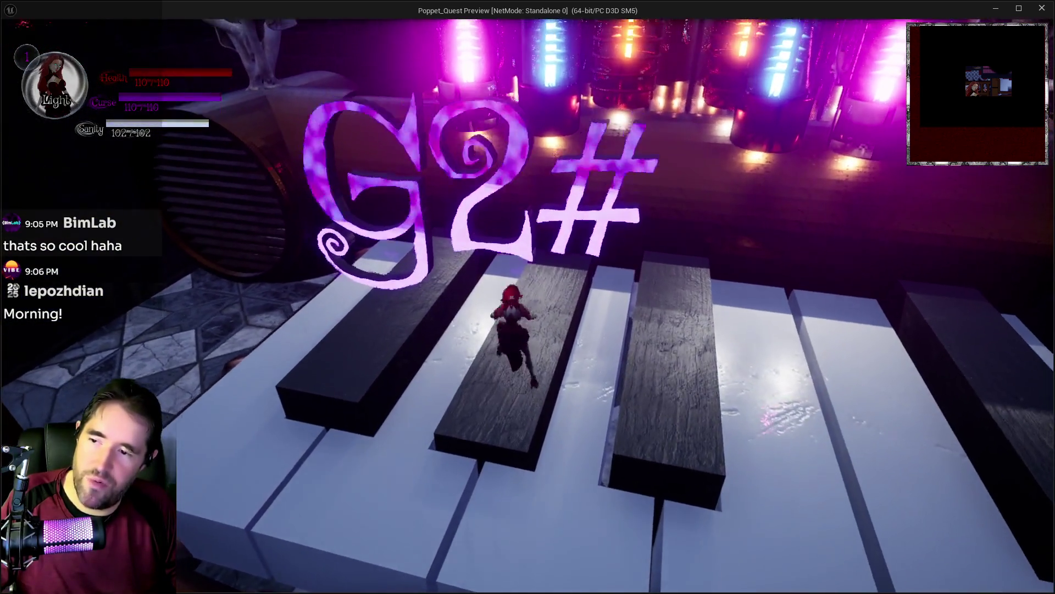
key("w")
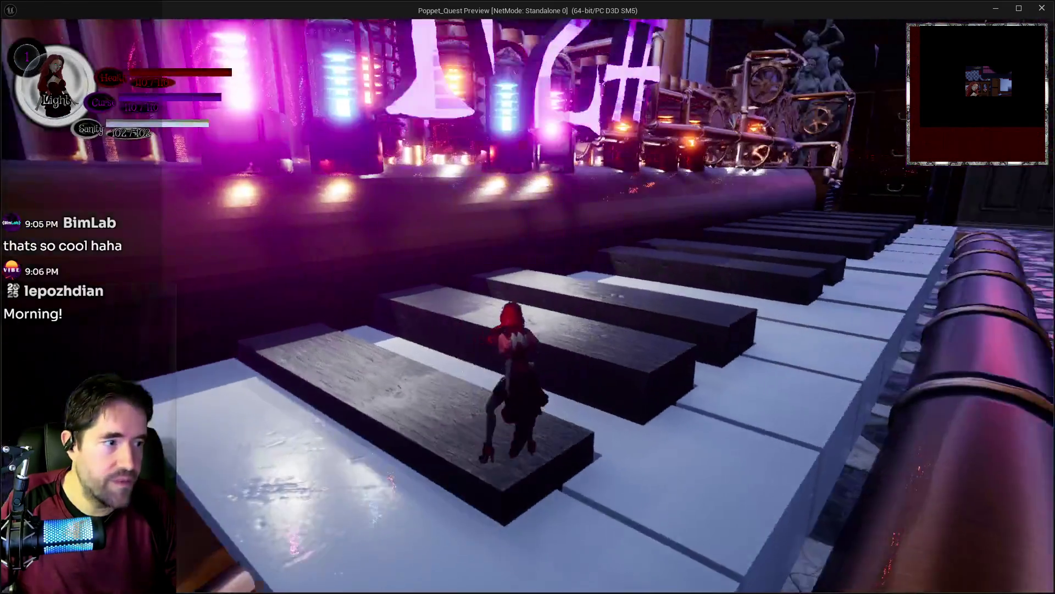
key("w")
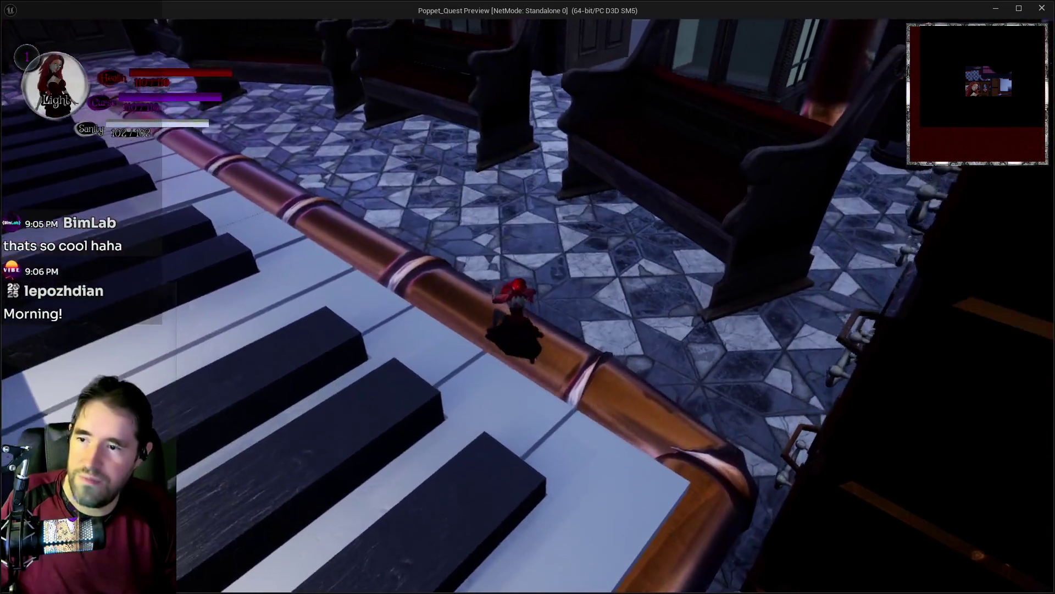
key("w")
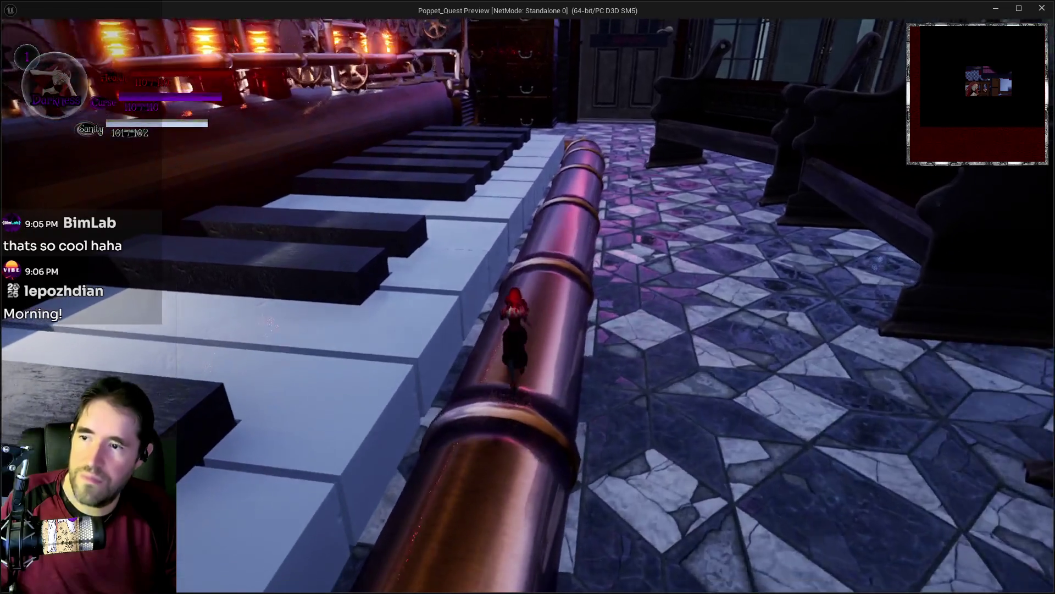
key("Escape")
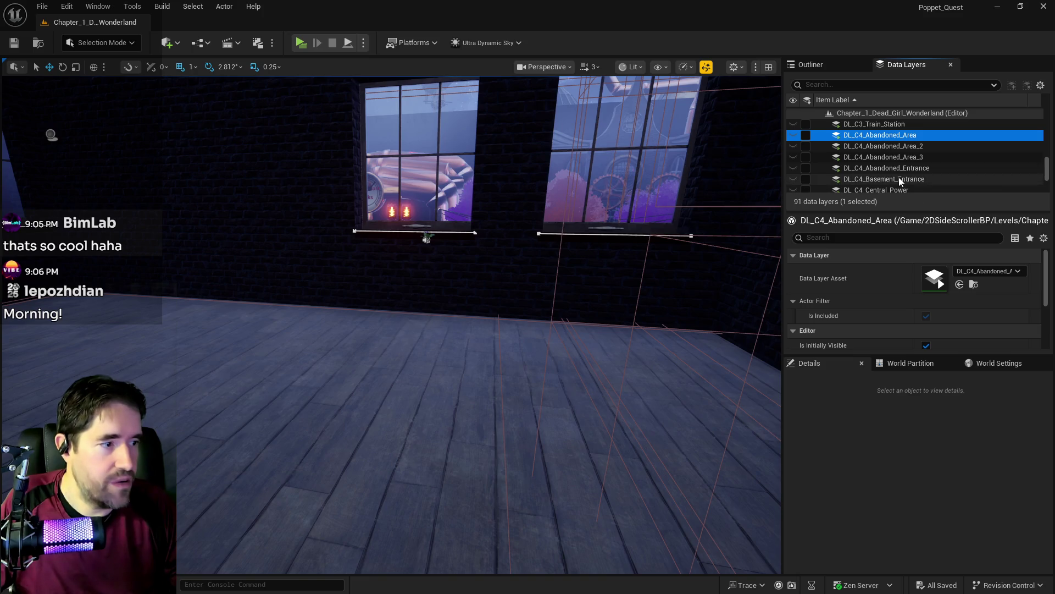
Find DL_C1_Music_Room in the Data Layers list and make it visible.
scroll(863, 171, "up", 5)
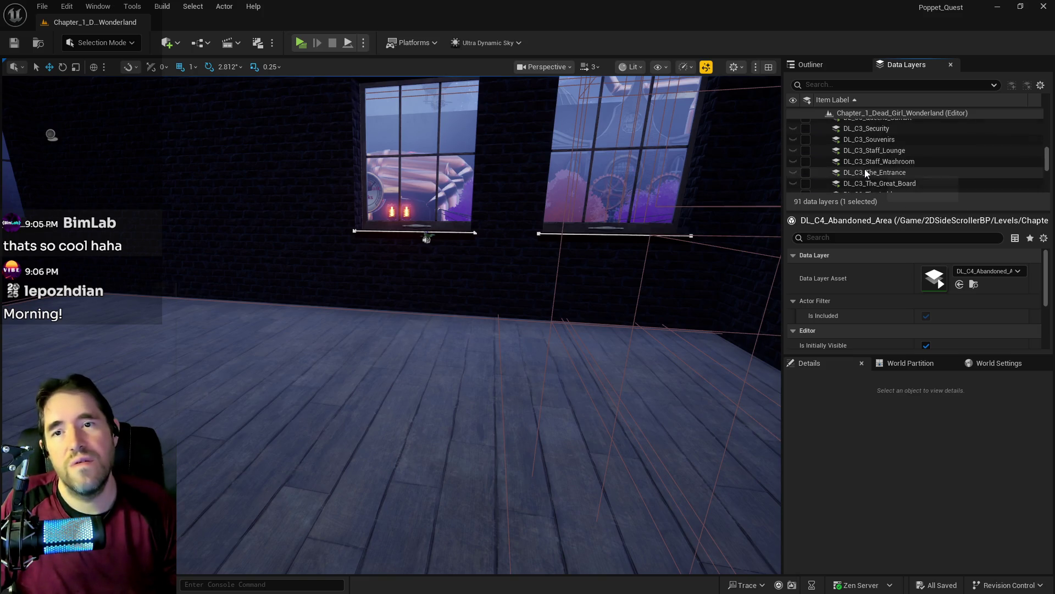
scroll(873, 158, "up", 8)
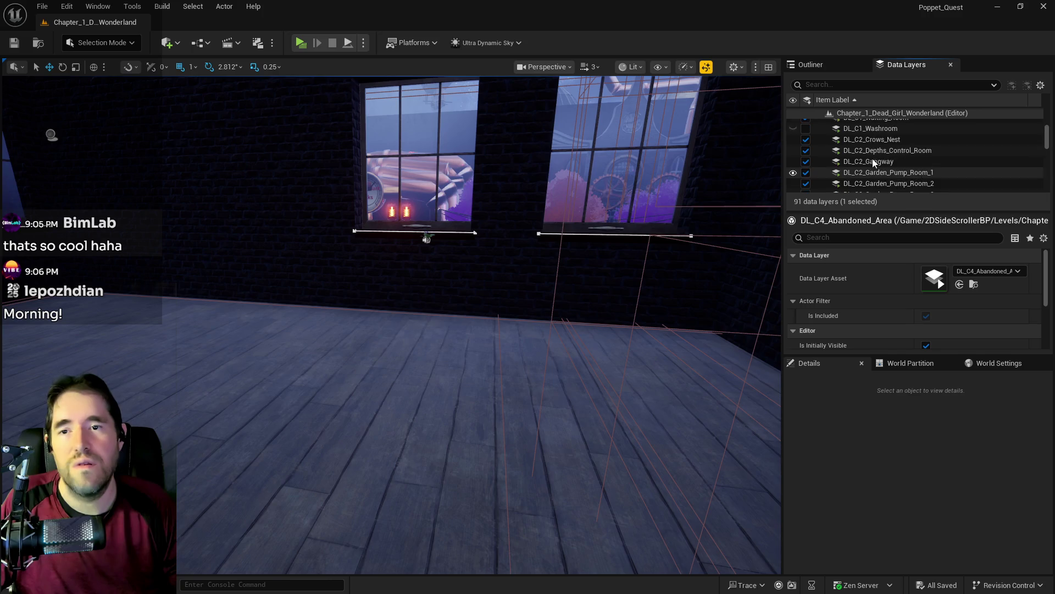
scroll(860, 159, "up", 2)
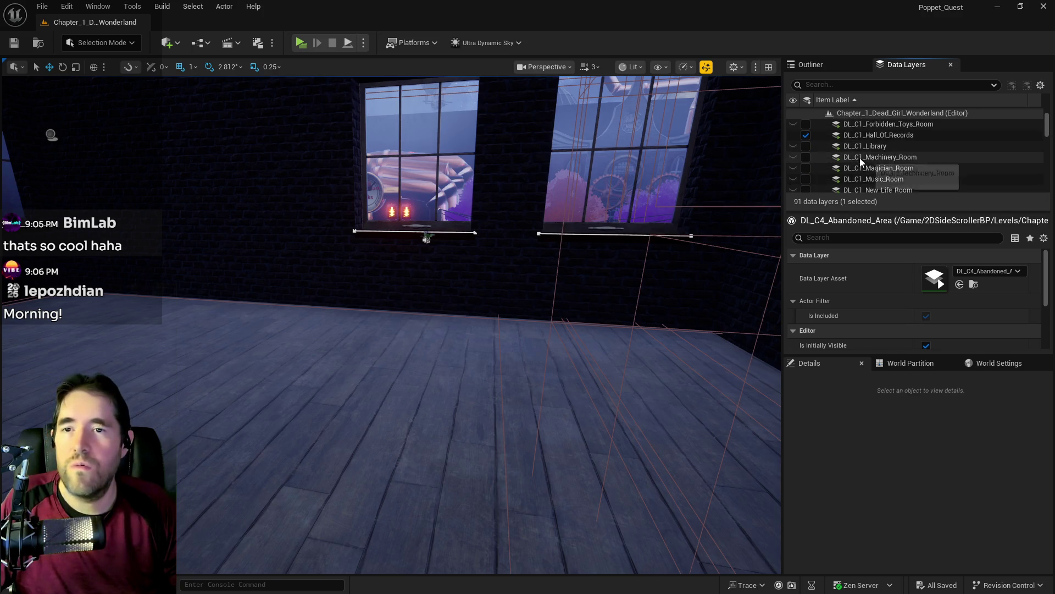
left_click(799, 178)
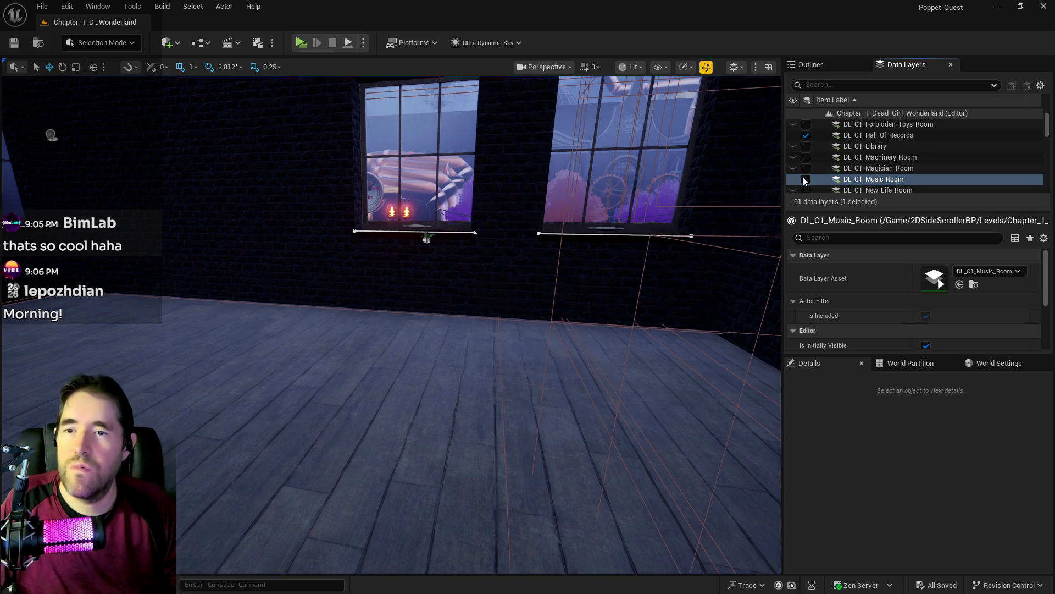
left_click(805, 180)
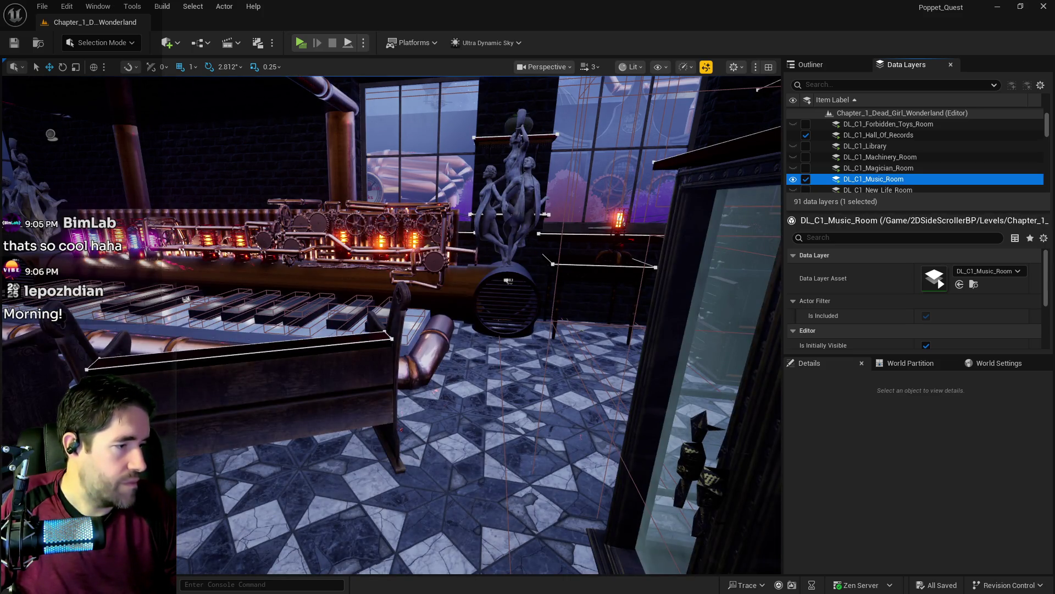
Fly the viewport over the music room and select the piano level instance.
left_click_drag(473, 341, 473, 297)
mouse_move(664, 378)
left_mouse_down()
mouse_move(632, 363)
mouse_move(648, 385)
mouse_move(663, 378)
left_mouse_up()
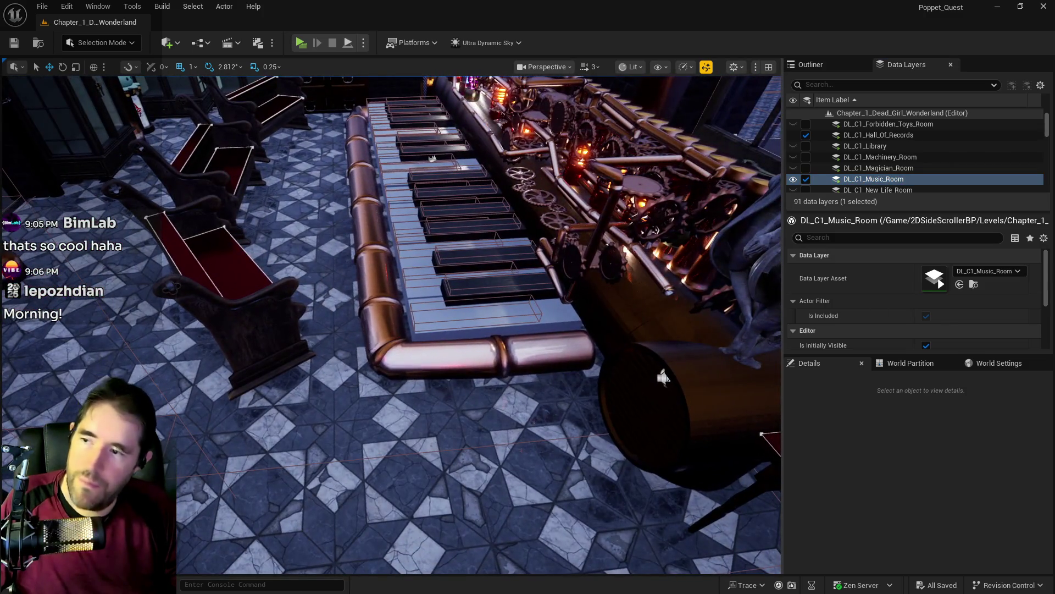
left_click(663, 378)
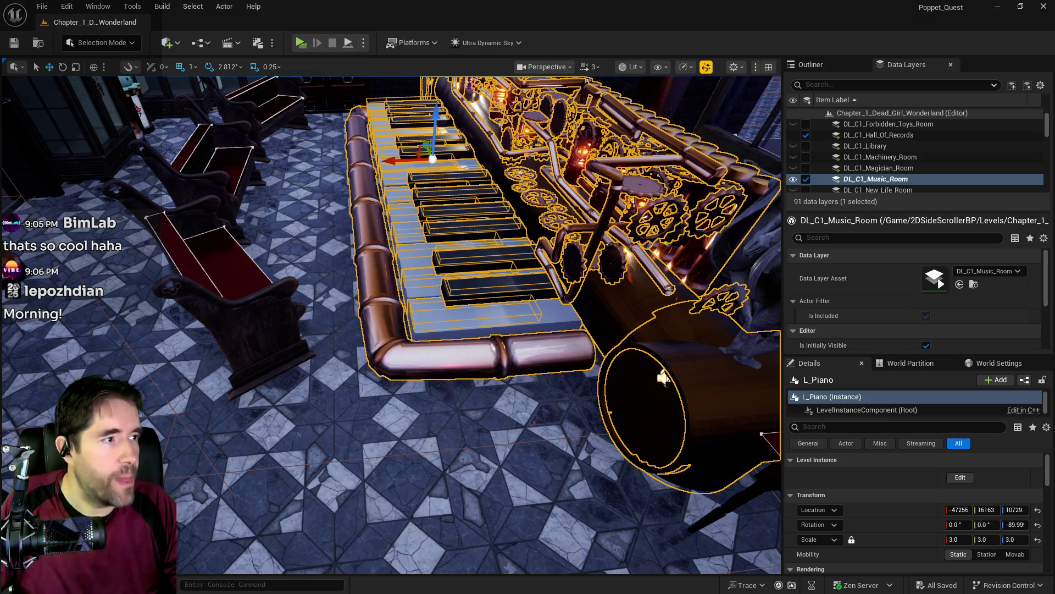
Open the L_Piano level instance for editing, nudge its base pipes along X, and select pianokeysL21.
left_click_drag(664, 378, 646, 387)
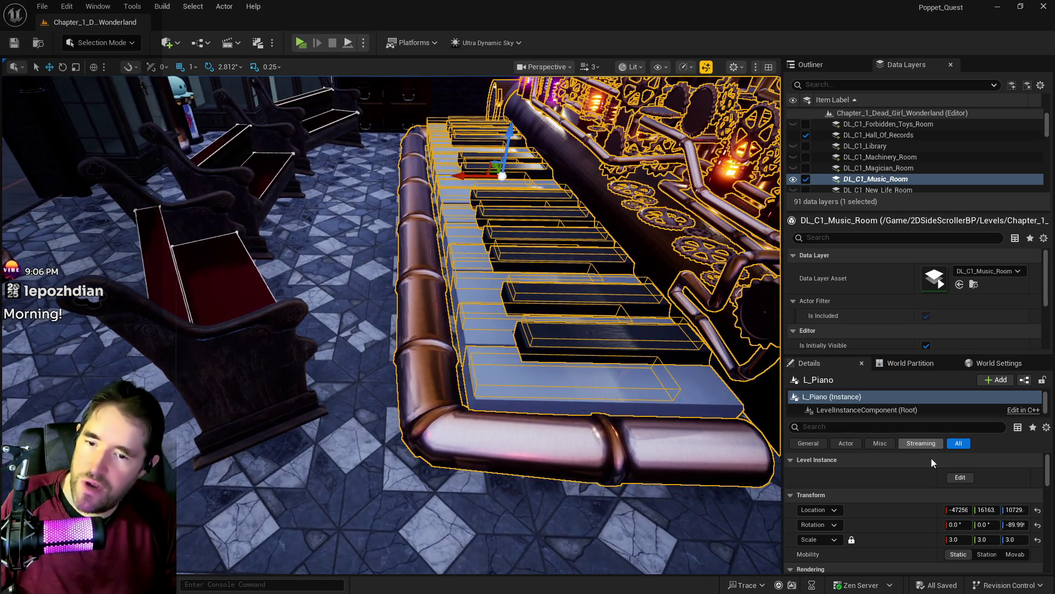
left_click(956, 479)
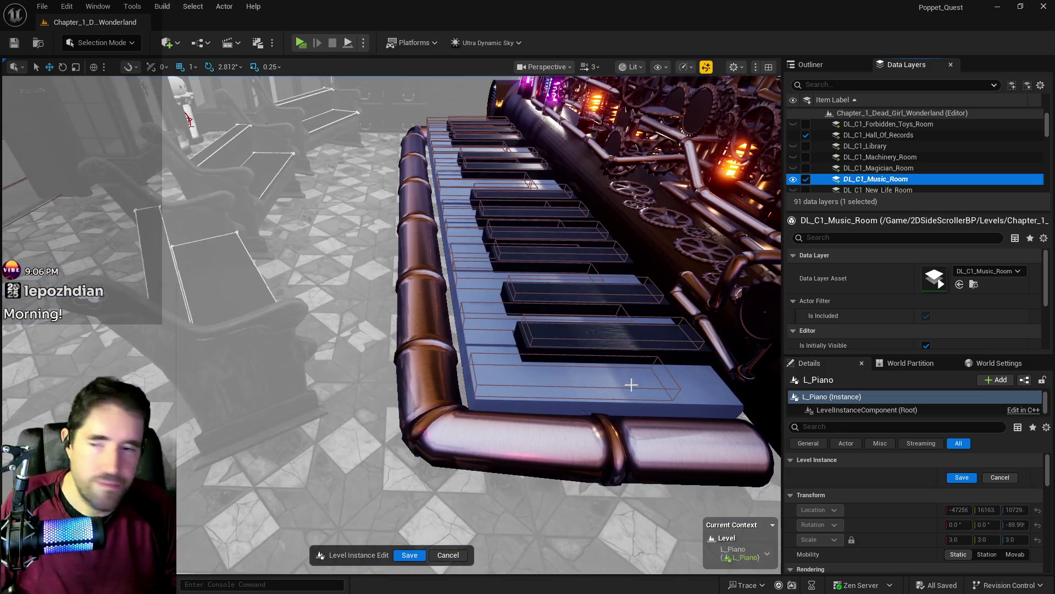
left_click(444, 358)
mouse_move(470, 136)
left_mouse_down()
mouse_move(471, 284)
mouse_move(620, 319)
left_mouse_up()
left_click(622, 319)
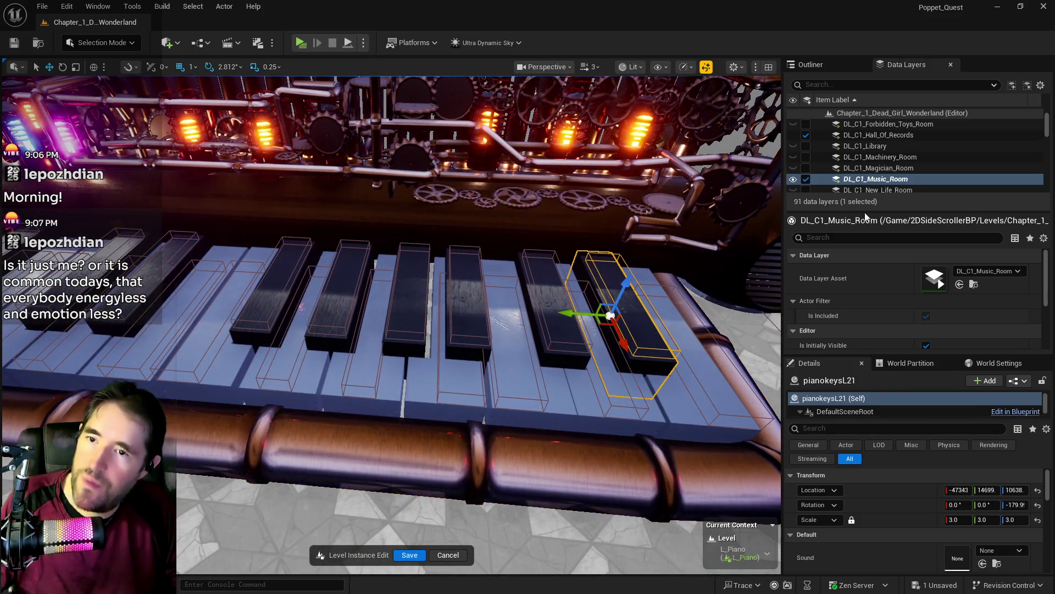
In the Outliner, select pianokeysL22, clear the 'nav' filter and open its Piano_Master_Key Blueprint.
left_click(830, 65)
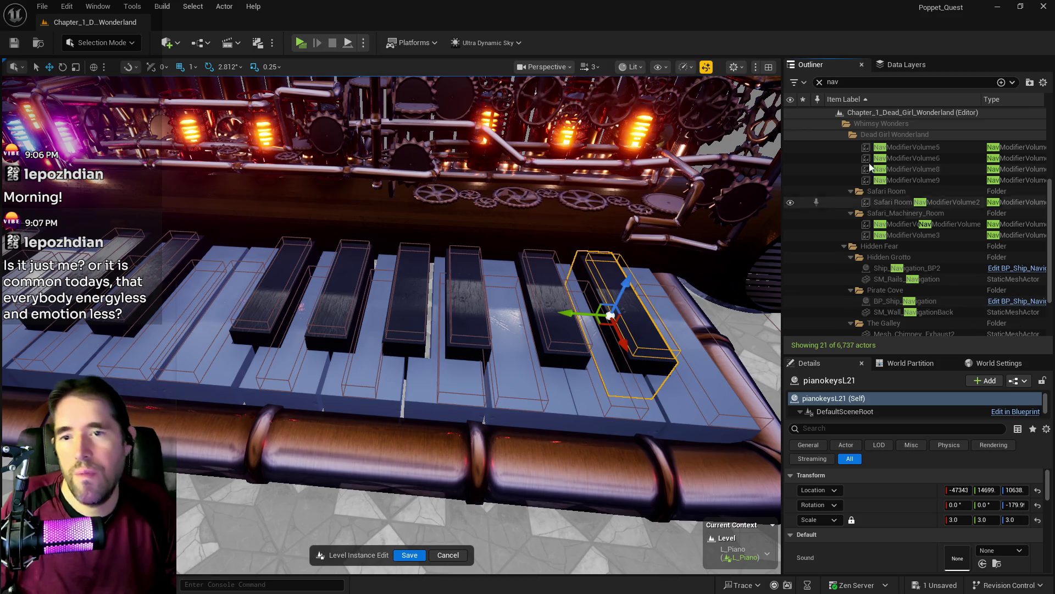
scroll(825, 296, "down", 2)
left_click_drag(583, 308, 588, 306)
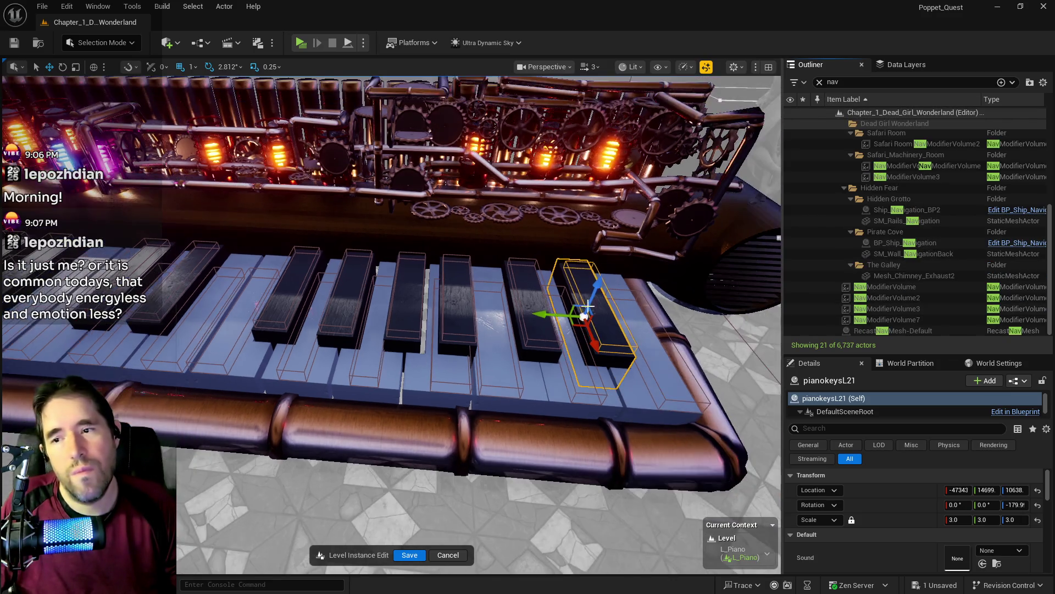
left_click(527, 309)
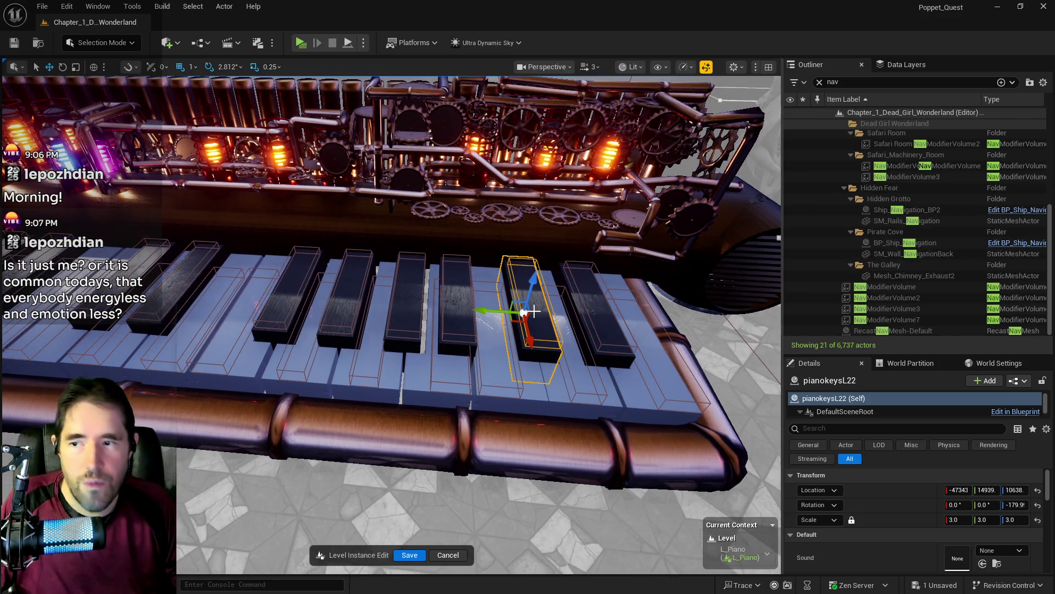
left_click(818, 83)
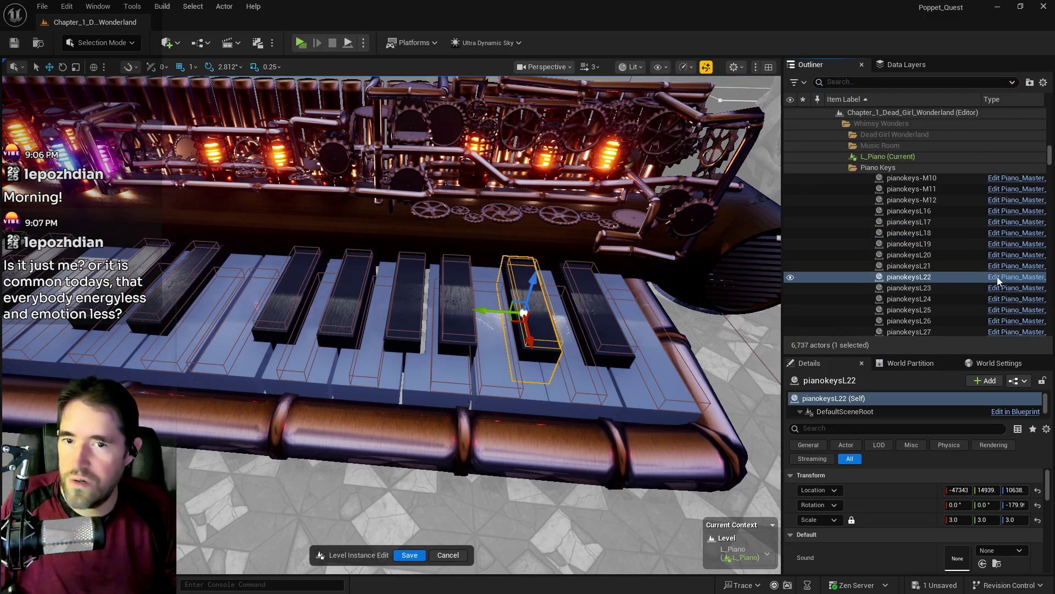
left_click(998, 277)
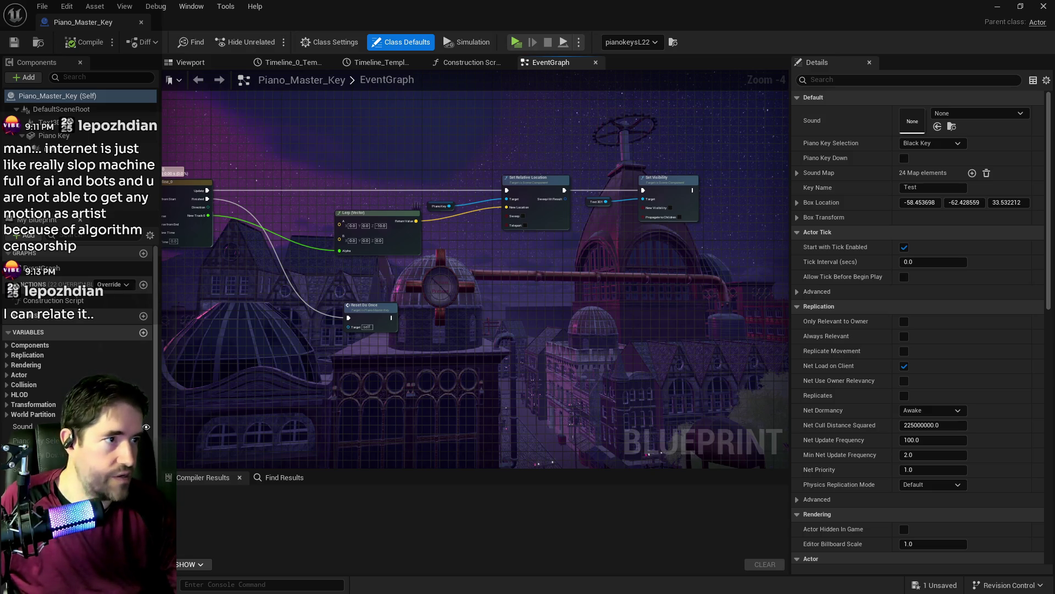
Drag the X Analytics browser window leftward over the Unreal editor.
mouse_move(1054, 69)
left_mouse_down()
mouse_move(788, 69)
mouse_move(808, 70)
left_mouse_up()
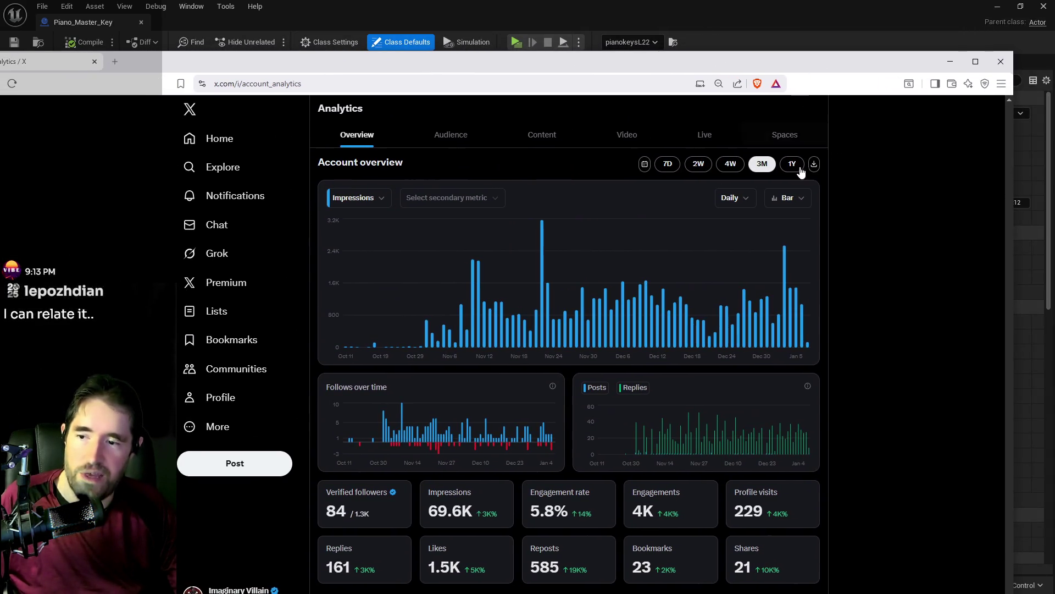